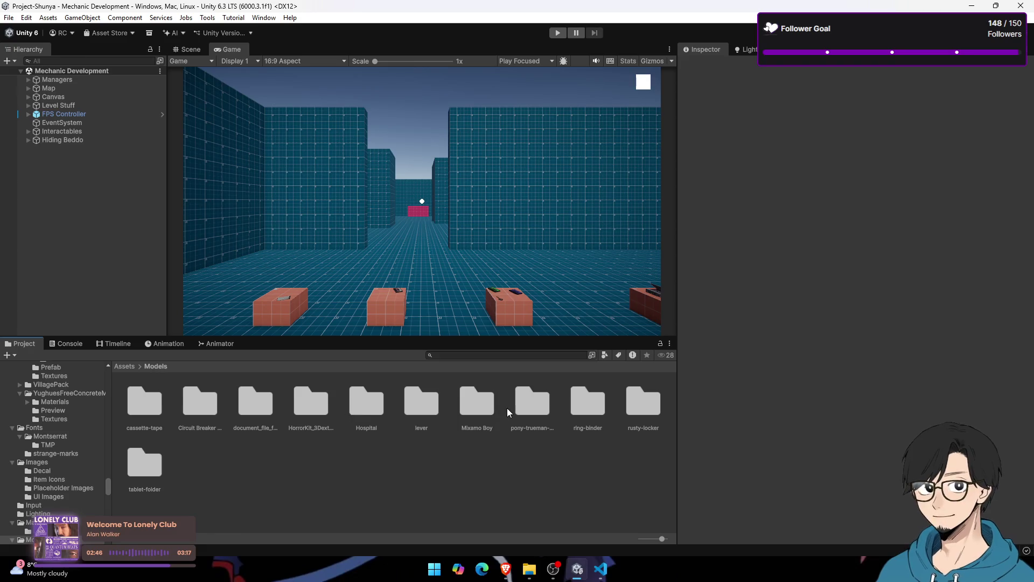
Step: Browse the rusty-locker folders to the source folder and open the Archive Of Locker zip
click(643, 410)
double_click(643, 409)
double_click(144, 403)
click(143, 398)
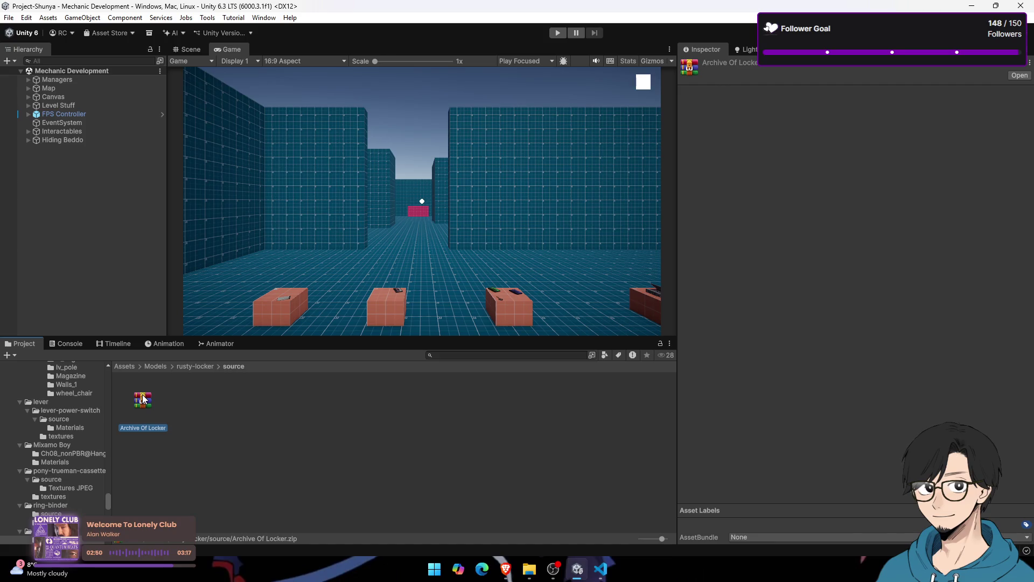
click(191, 366)
double_click(199, 401)
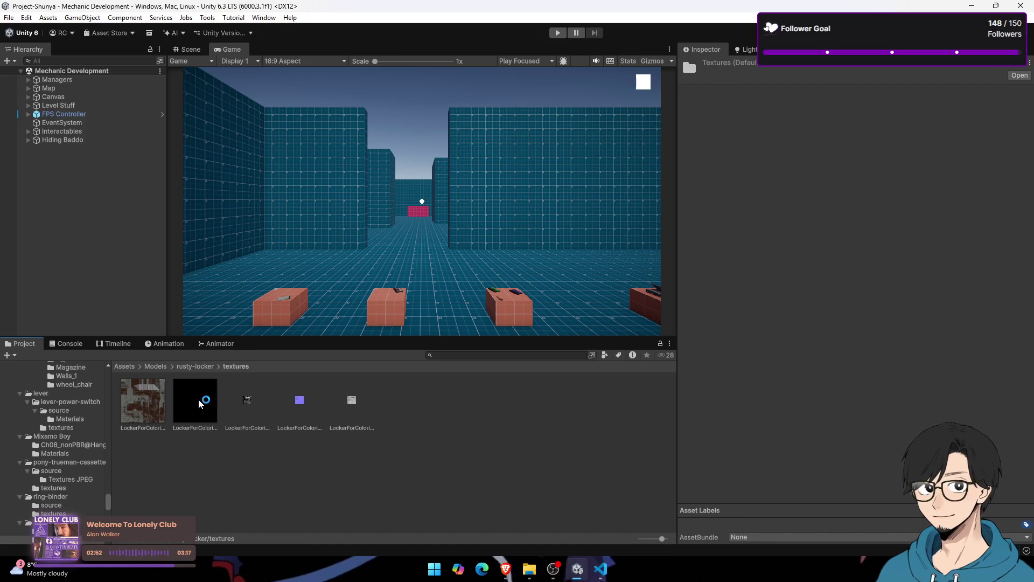
click(192, 366)
double_click(143, 402)
click(143, 400)
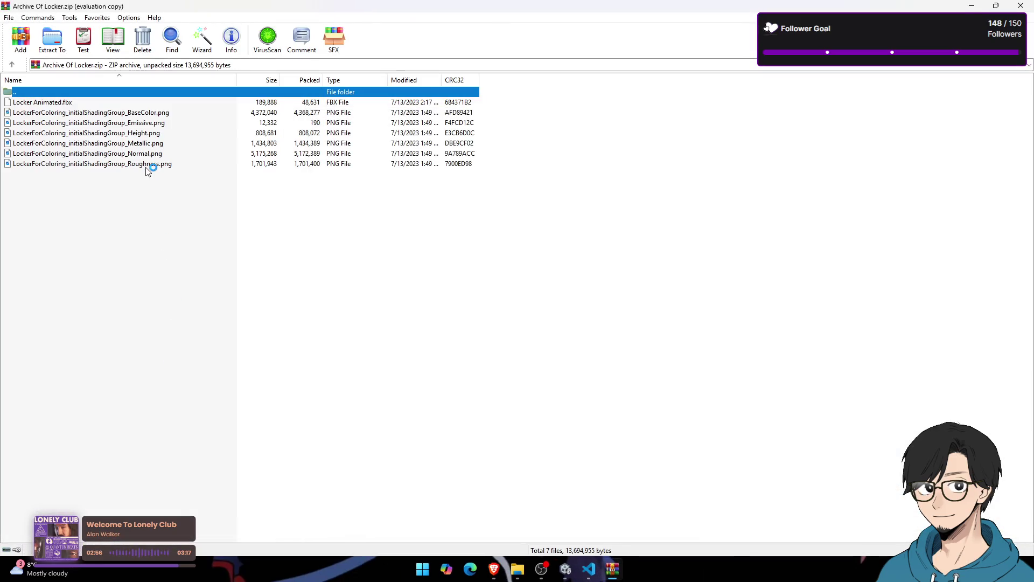
Step: Extract Locker Animated.fbx from the archive into the rusty-locker source folder
key(alt+Tab)
click(204, 366)
click(184, 401)
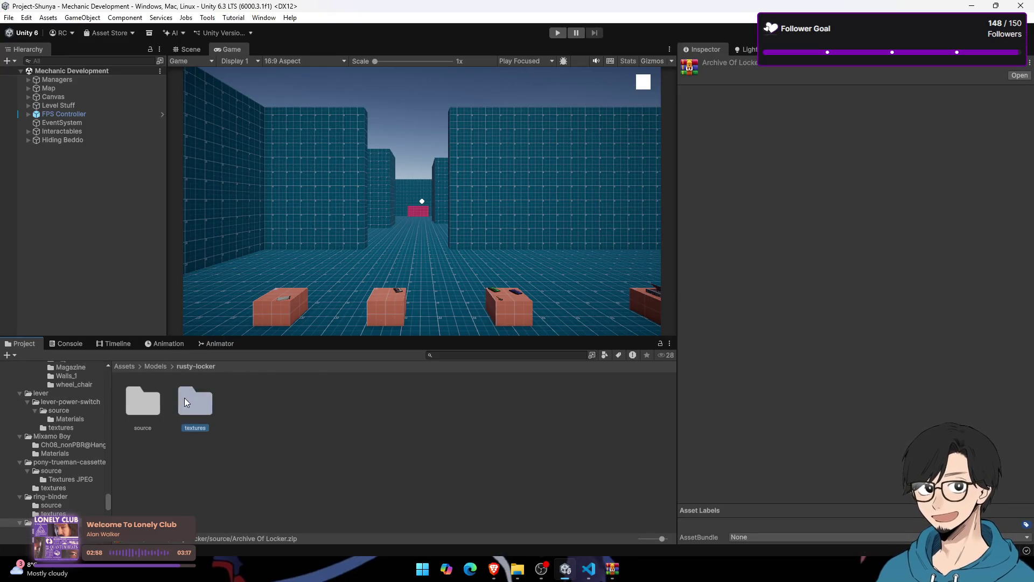
double_click(184, 402)
click(196, 366)
double_click(143, 402)
key(alt+Tab)
mouse_move(135, 102)
mouse_down()
mouse_move(164, 108)
mouse_move(311, 441)
mouse_up()
key(alt+Tab)
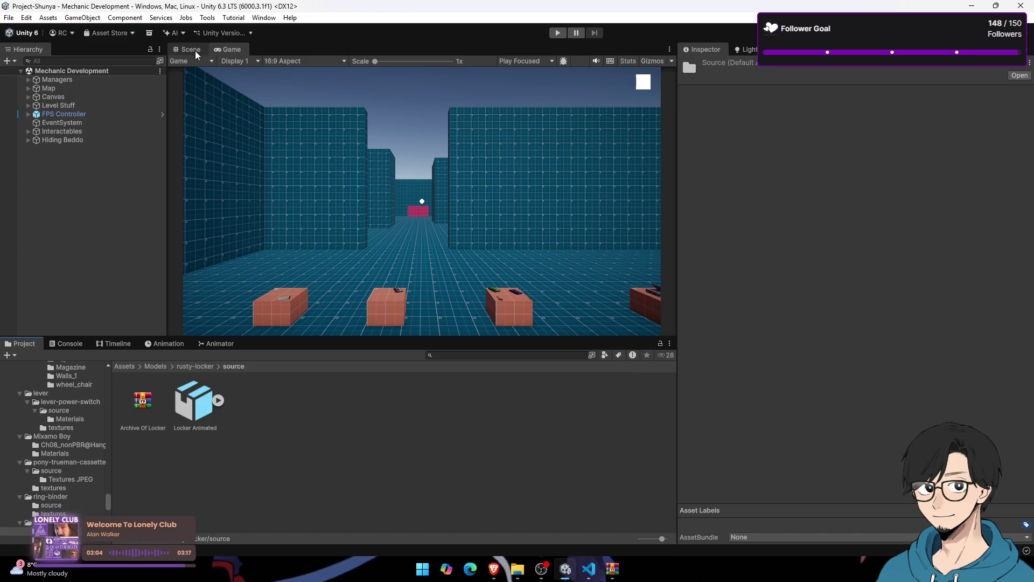
Step: Drop the Locker Animated model into the Mechanic Development level and start play mode
key(ctrl+1)
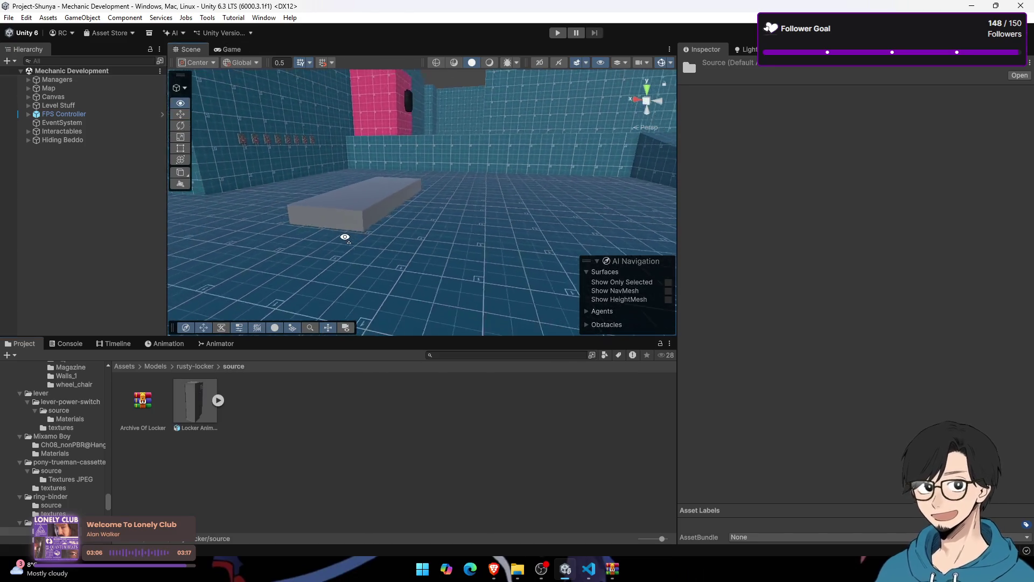
key(Right)
key(Up)
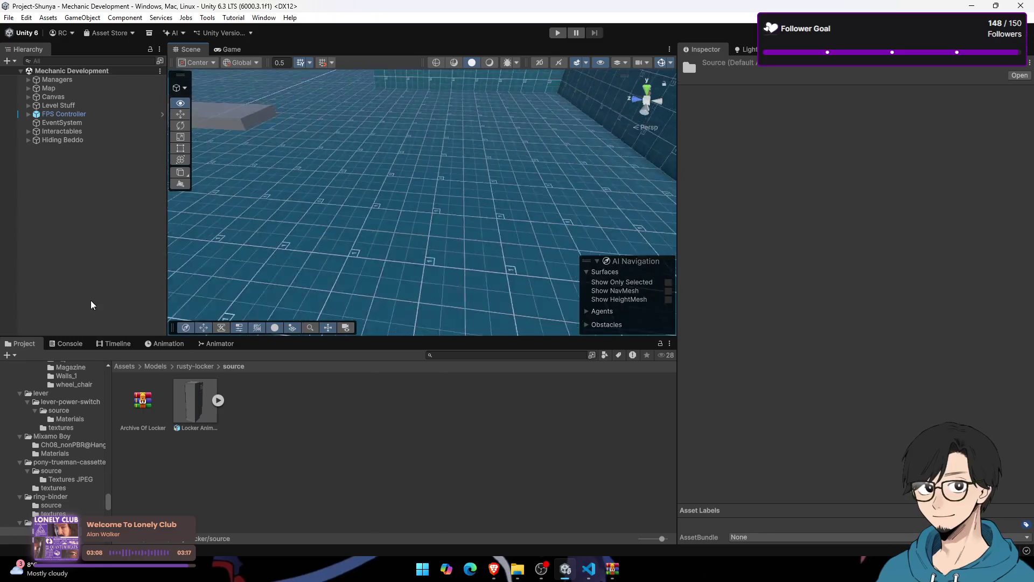
mouse_move(189, 415)
mouse_down()
mouse_move(388, 249)
mouse_move(421, 244)
mouse_move(392, 243)
mouse_move(432, 121)
mouse_move(388, 107)
mouse_up()
click(180, 409)
click(231, 49)
click(553, 34)
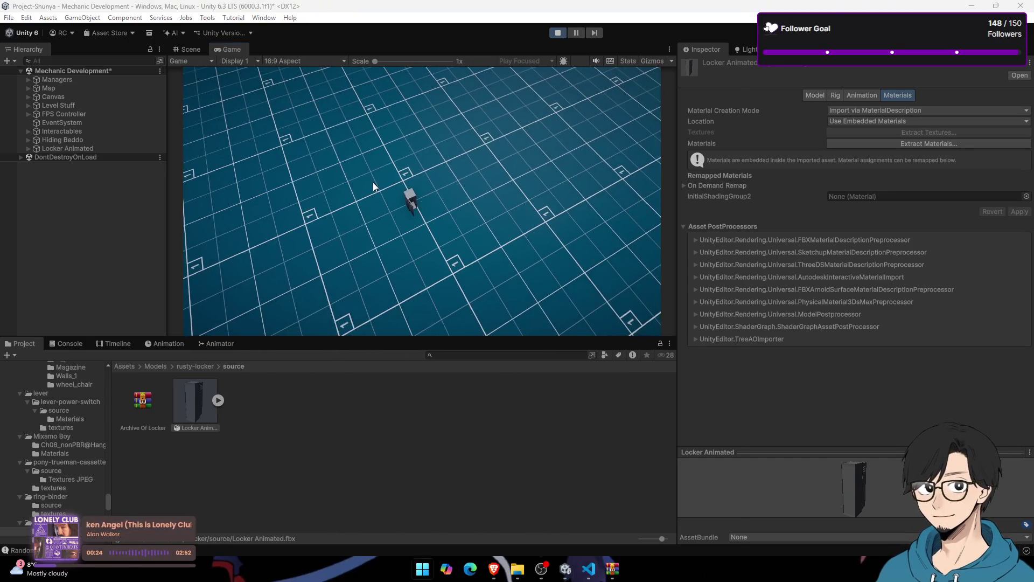
Step: While playing, shrink the FPS Controller's scale to 0.1
key(super)
click(70, 106)
click(76, 113)
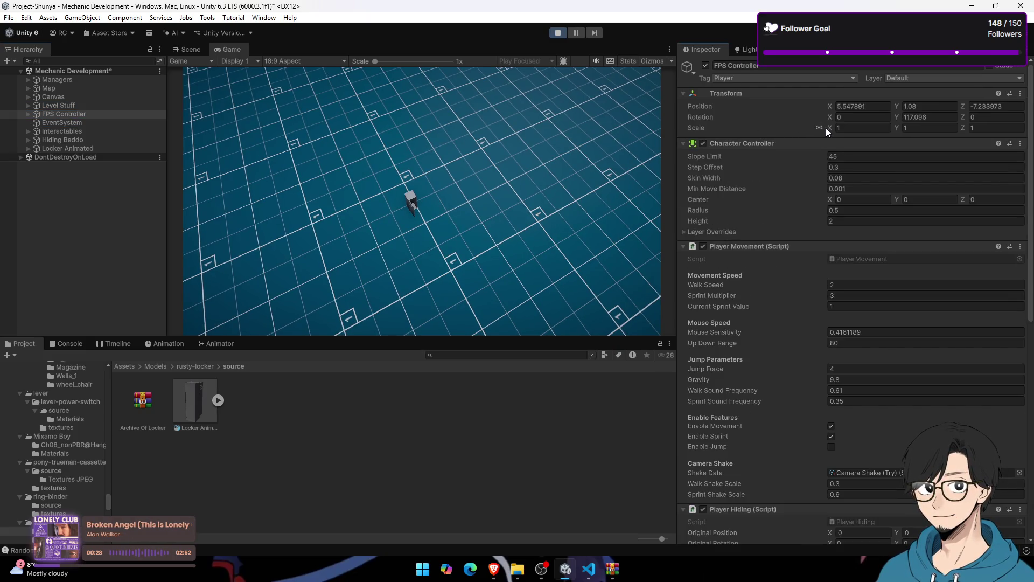
text(0.91)
drag(825, 128, 812, 117)
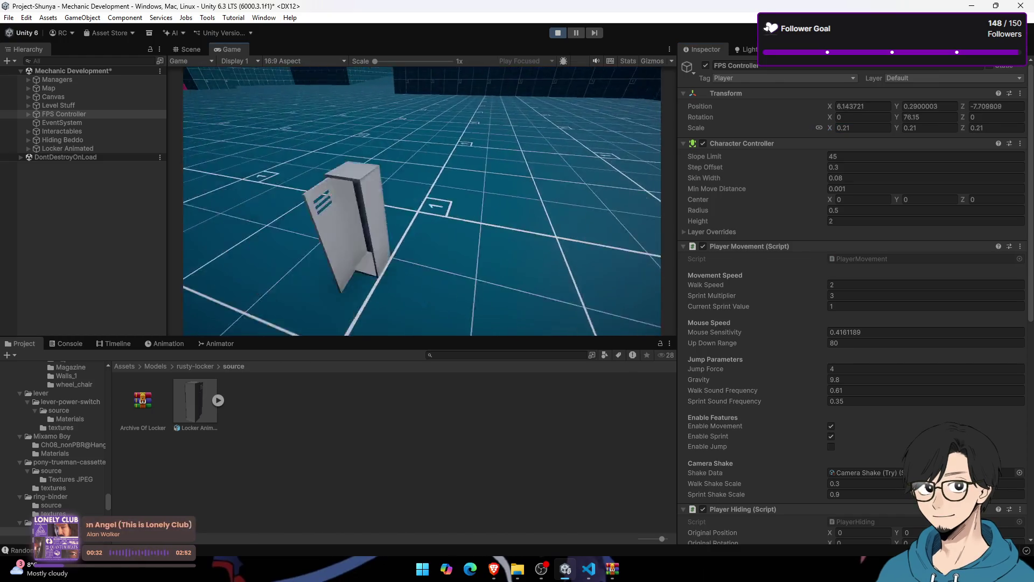
key(super)
click(871, 139)
click(869, 127)
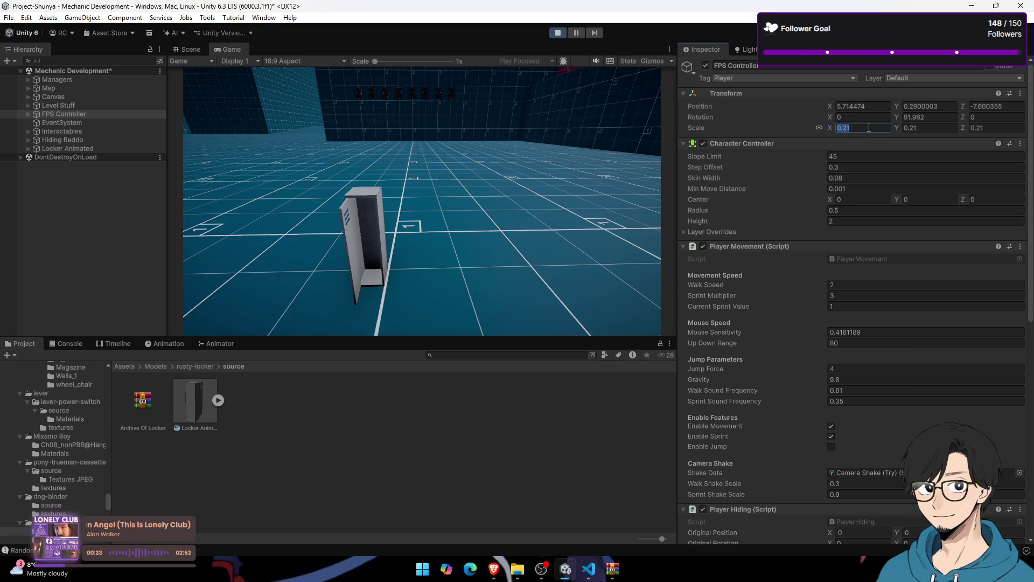
text(.1)
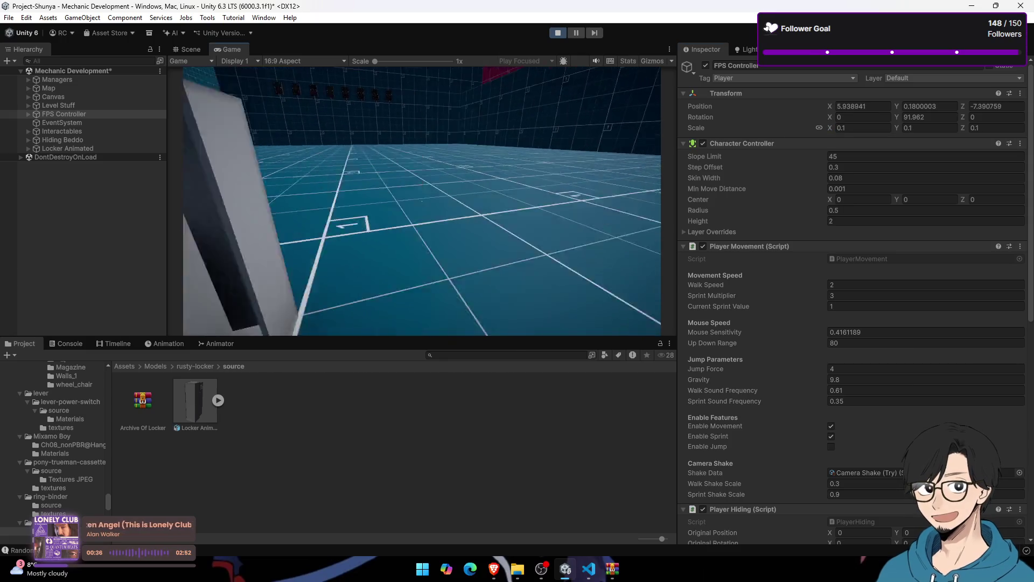
text(ws)
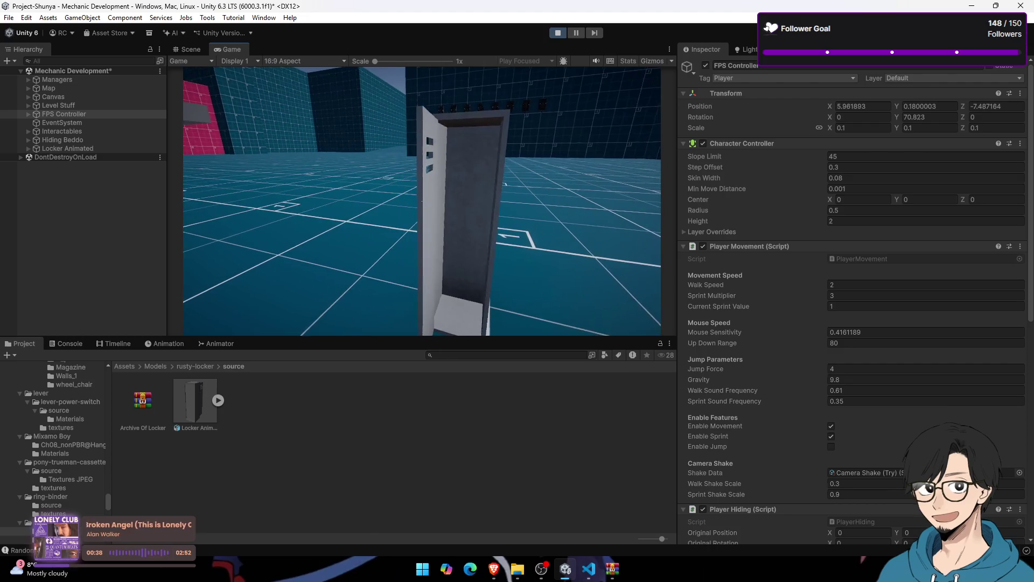
Step: Walk the player up to the locker, then stop play mode and return to the Scene view
key(super)
click(422, 211)
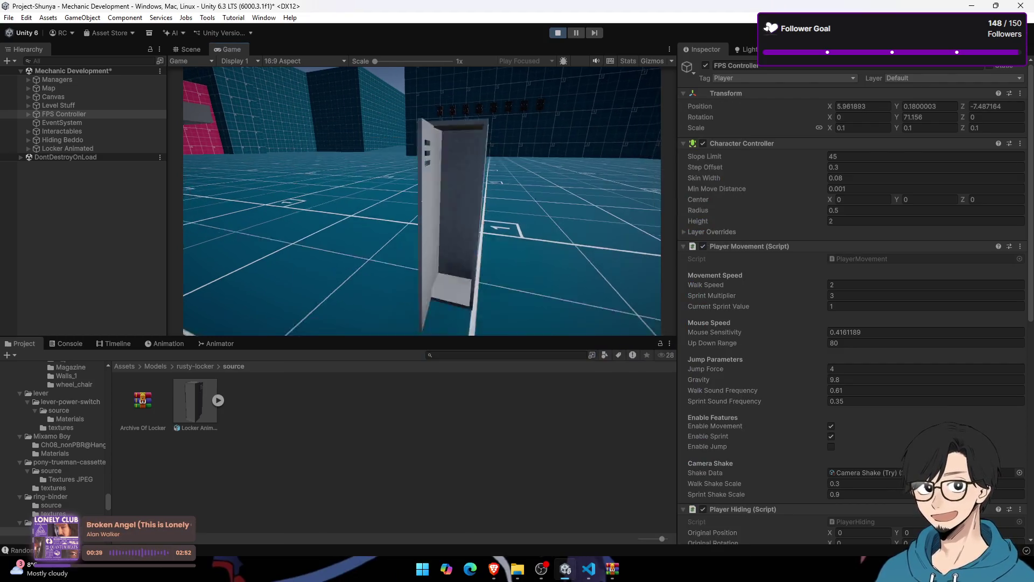
key(s)
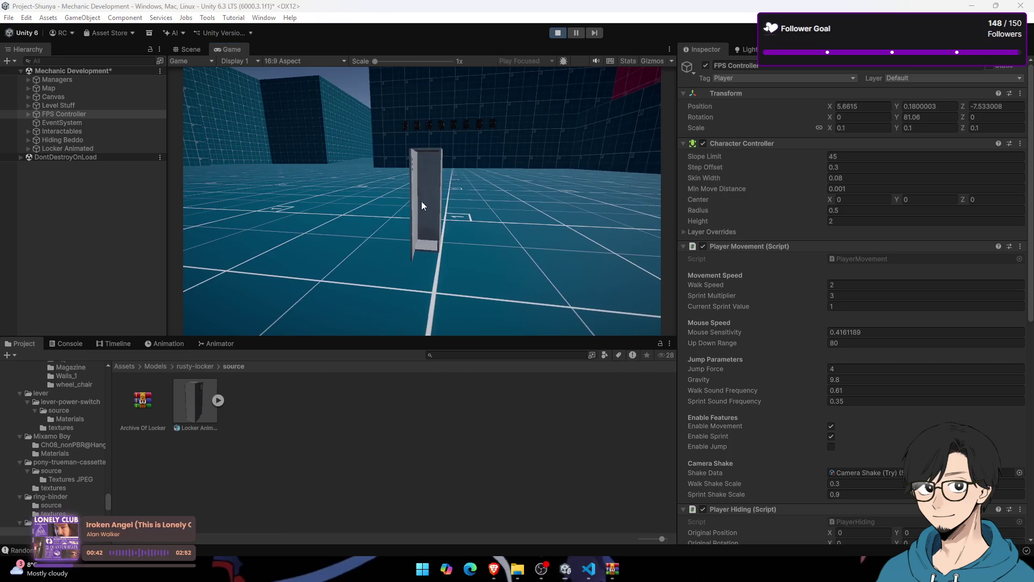
key(super)
click(556, 35)
click(556, 34)
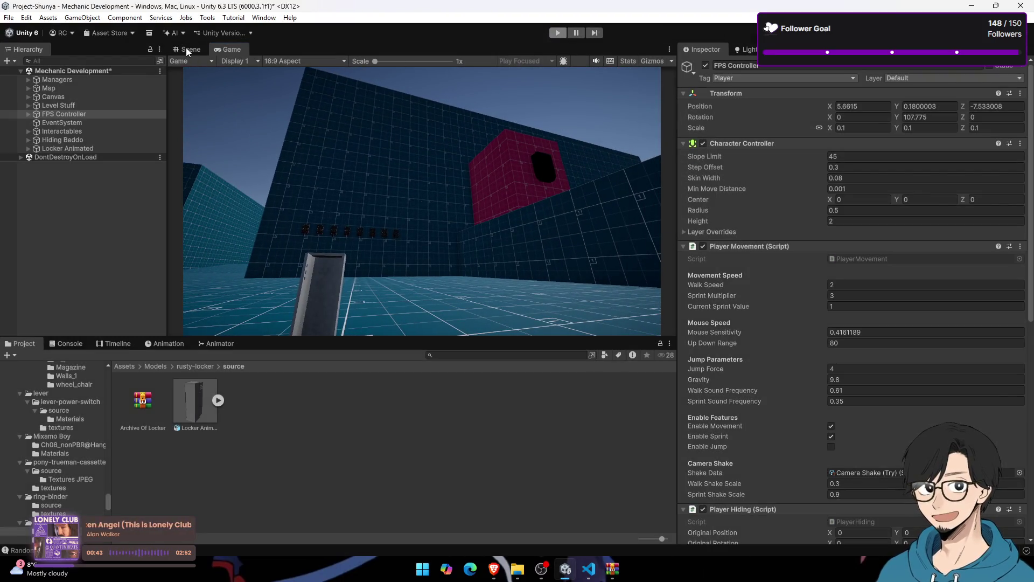
click(186, 47)
scroll(387, 290, down, 5)
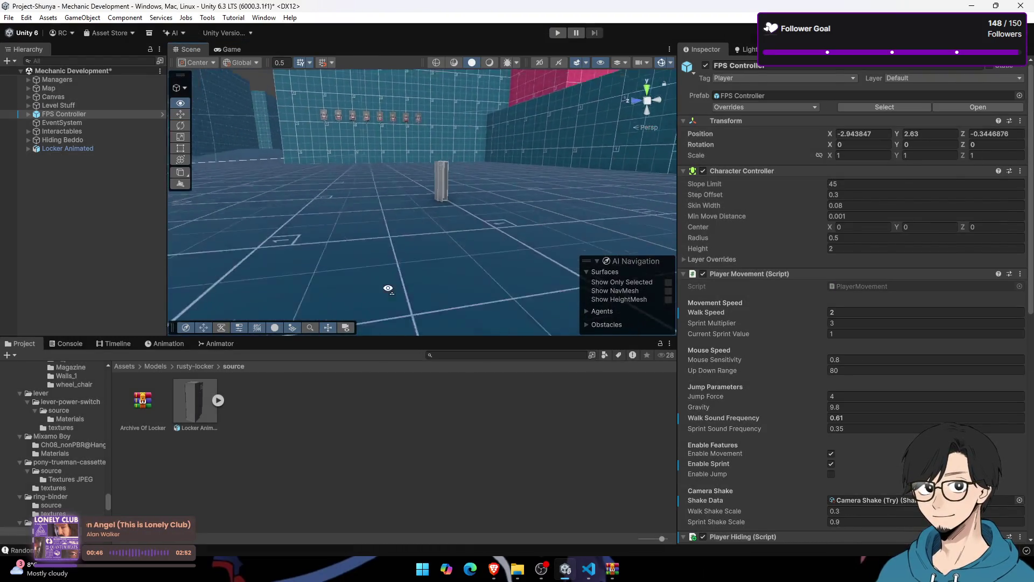
Step: Set Locker Animated's material Location to Use External Materials (Legacy) and apply
scroll(388, 289, down, 3)
click(195, 401)
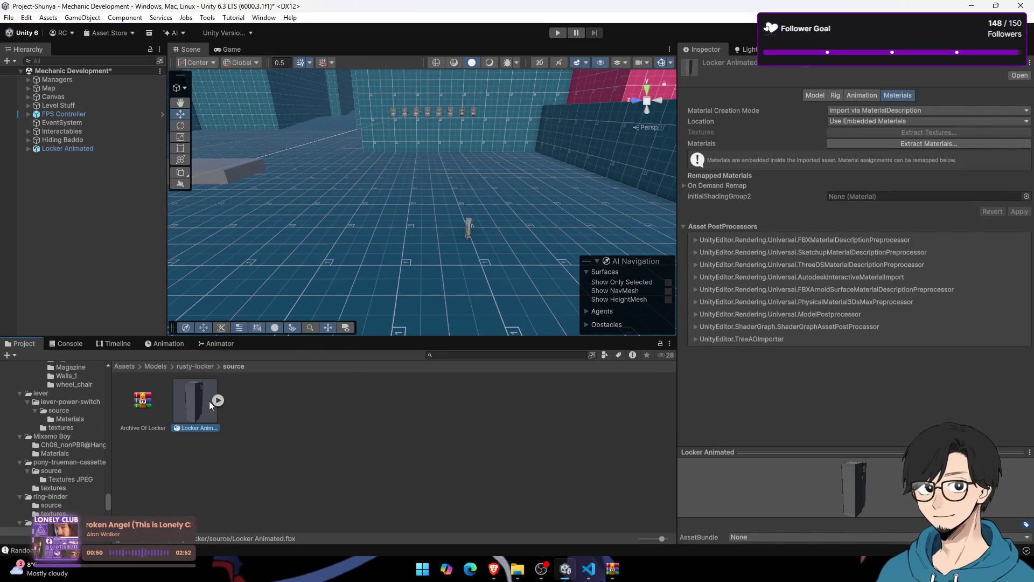
click(894, 110)
click(994, 128)
click(994, 122)
click(884, 144)
click(1019, 182)
Step: Give the initialShadingGroup2 material the base colour texture and enable emission
double_click(141, 401)
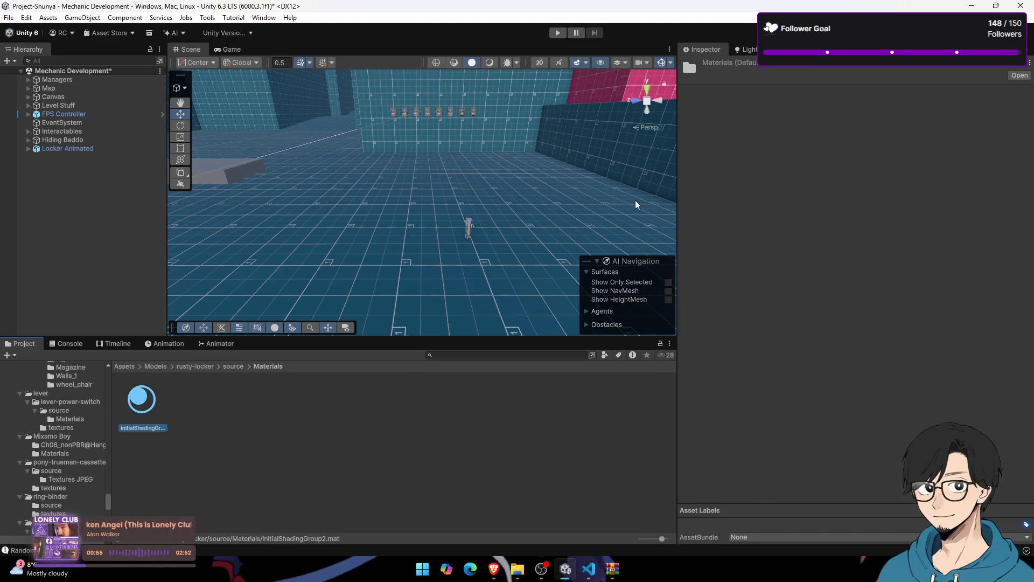
click(189, 368)
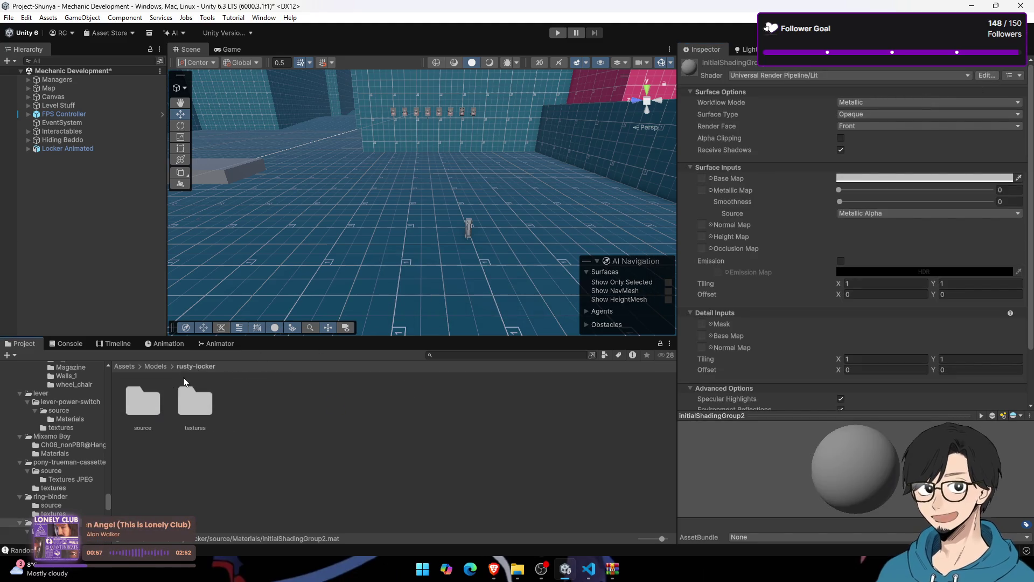
double_click(185, 393)
click(135, 412)
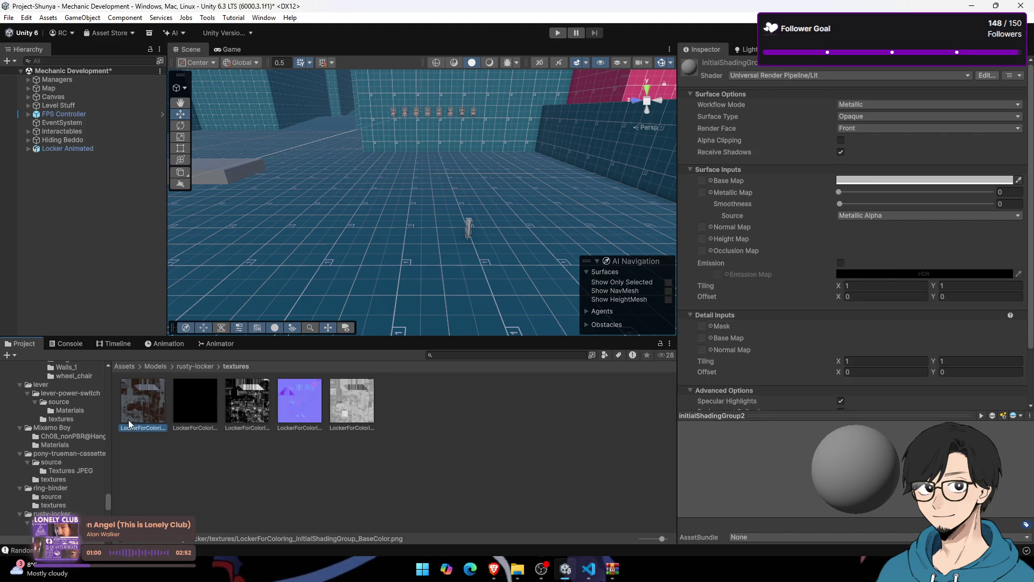
drag(700, 188, 701, 182)
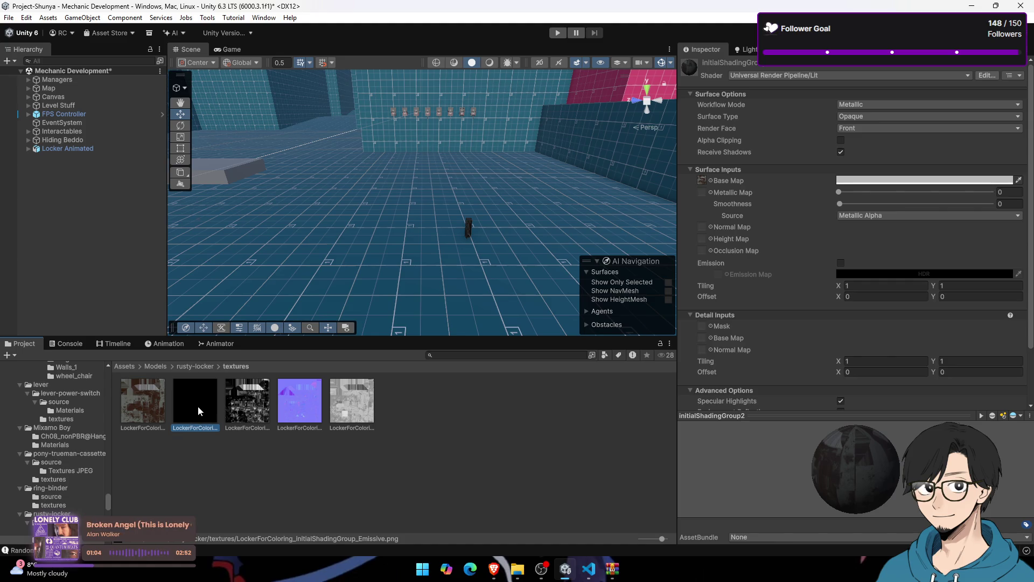
mouse_move(258, 405)
mouse_down()
mouse_move(201, 398)
mouse_move(241, 387)
mouse_up()
click(841, 263)
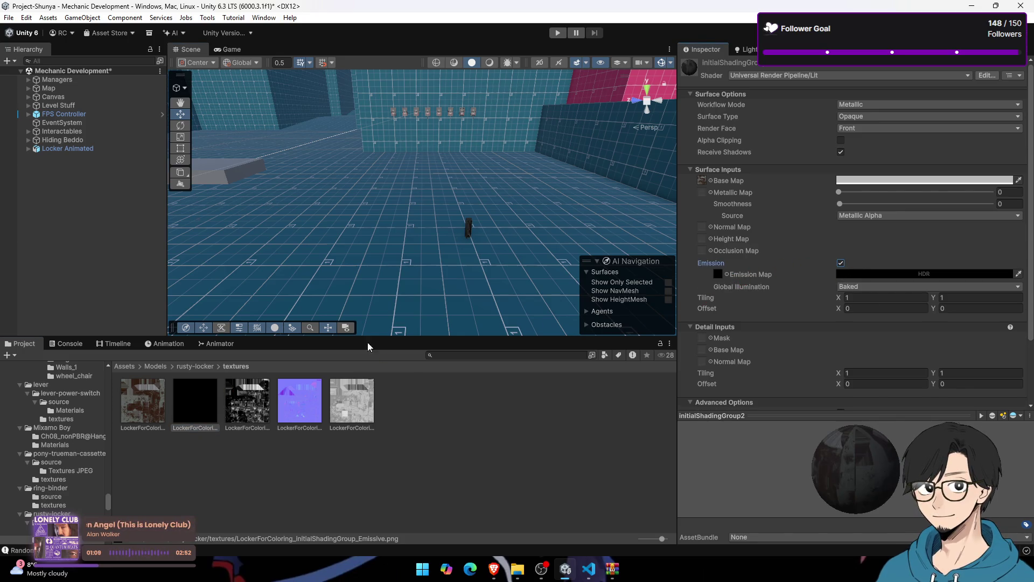
Step: Assign the Metallic, Normal and Height Map textures and fix the normal map import
click(258, 412)
drag(245, 422, 701, 192)
mouse_move(317, 409)
mouse_down()
mouse_move(285, 405)
mouse_move(600, 533)
mouse_move(622, 496)
mouse_up()
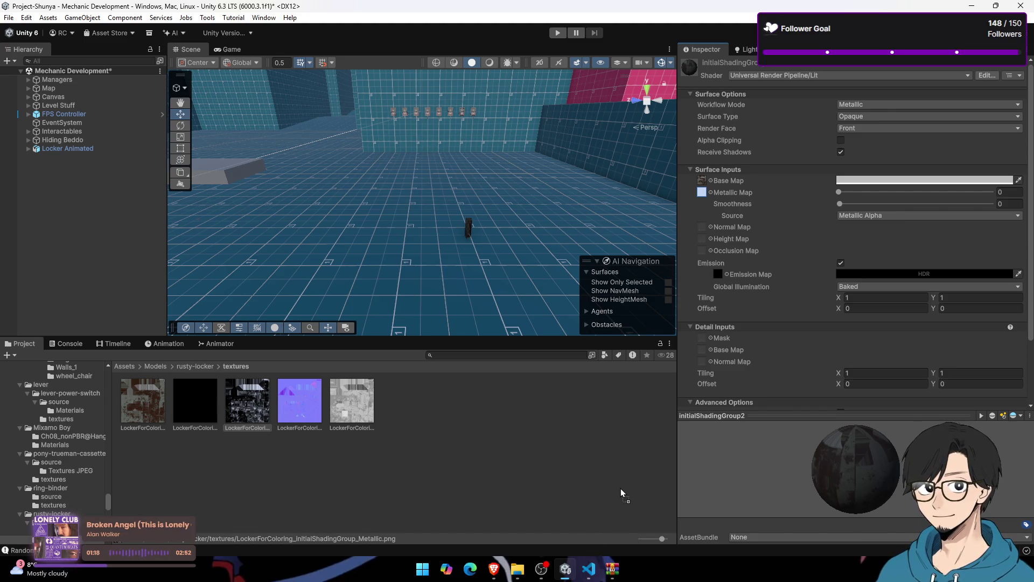
drag(298, 408, 684, 268)
drag(707, 228, 706, 228)
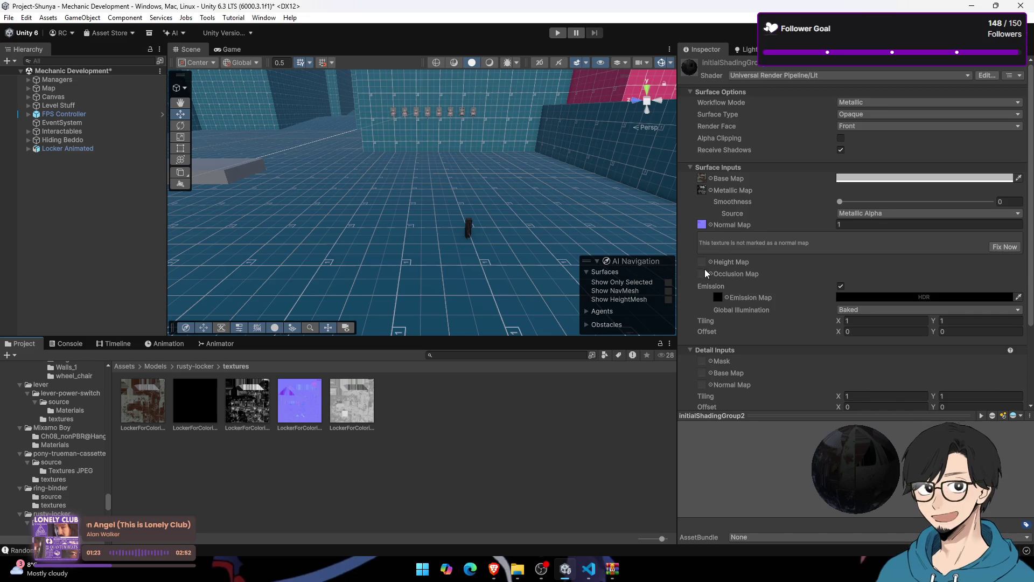
drag(351, 399, 706, 253)
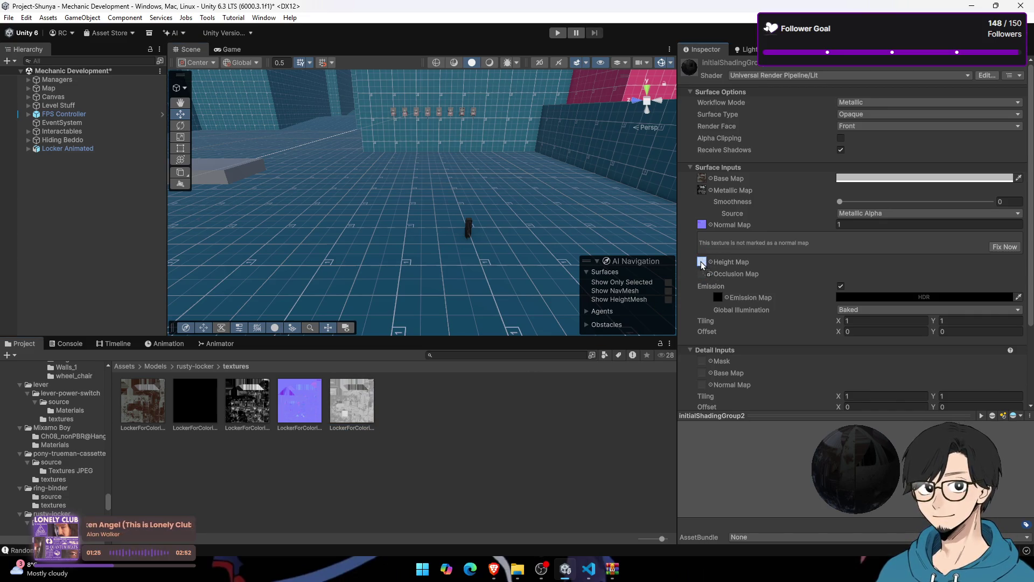
click(1005, 248)
scroll(469, 216, up, 5)
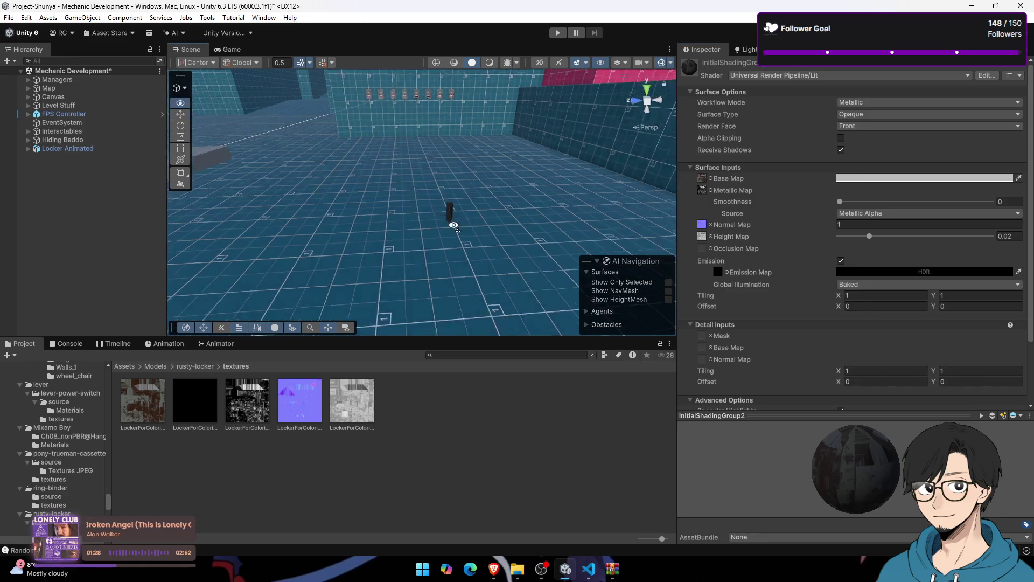
key(w)
mouse_move(474, 201)
mouse_down()
mouse_move(370, 154)
mouse_move(399, 183)
mouse_up()
Step: Review Locker Animated's Rig and Animation import settings and play the Take 001 preview
key(s)
click(195, 366)
double_click(157, 406)
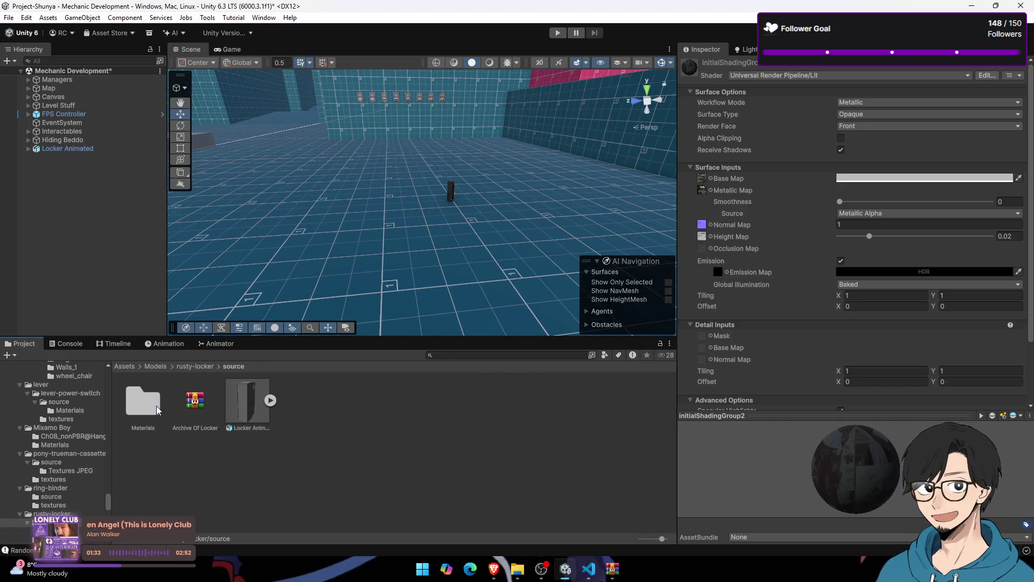
click(244, 410)
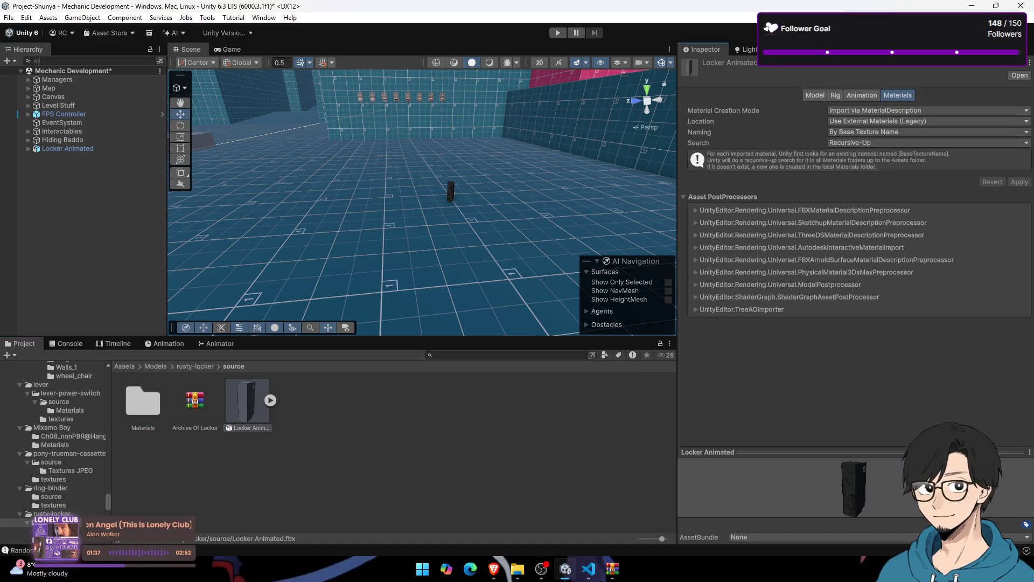
click(835, 94)
click(861, 95)
click(685, 463)
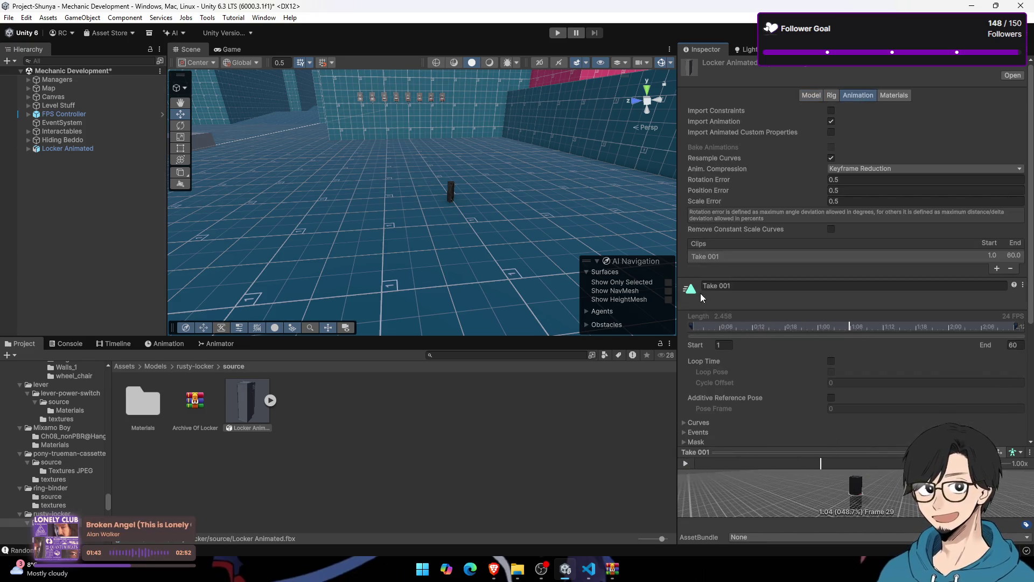
Step: Expand the Locker Animated asset and preview its Take 001 animation clip
click(67, 148)
click(212, 412)
click(270, 400)
scroll(543, 501, down, 1)
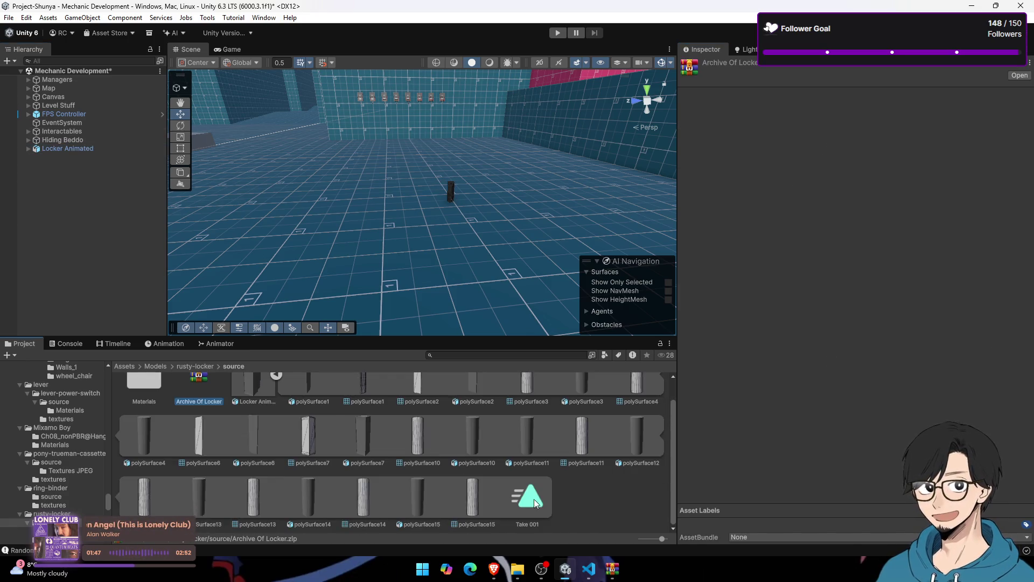
click(543, 501)
scroll(381, 449, up, 1)
click(270, 400)
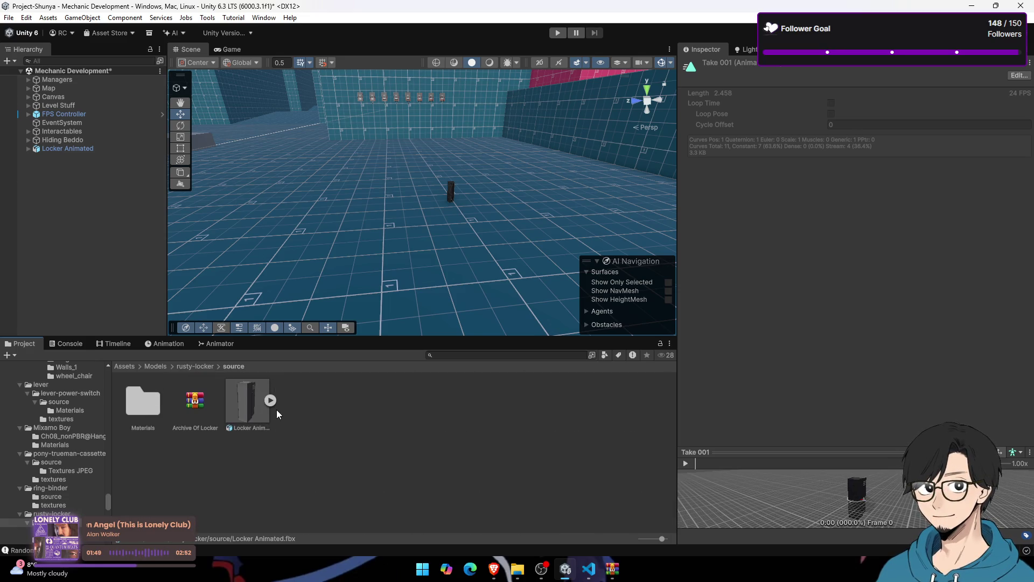
Step: Return to the model's Model import settings and edit the Scale Factor
click(251, 406)
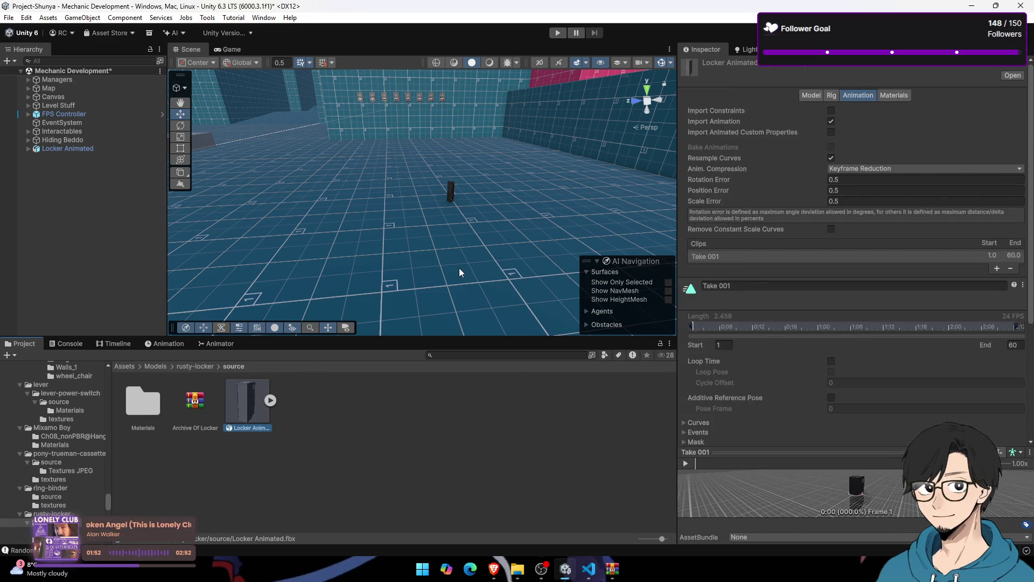
click(811, 94)
click(840, 116)
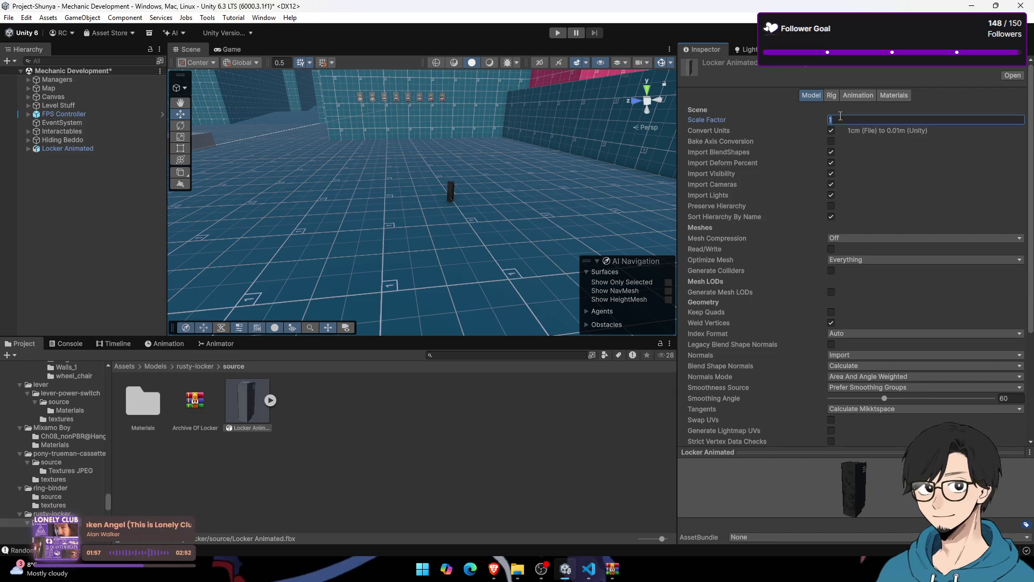
Step: Apply the larger import scale and raise the placed locker to Position Y 1.474
scroll(942, 265, down, 5)
click(1007, 302)
mouse_move(398, 226)
mouse_down()
mouse_move(370, 224)
mouse_move(413, 211)
mouse_move(425, 253)
mouse_move(394, 231)
mouse_move(395, 219)
mouse_move(431, 161)
mouse_move(445, 76)
mouse_move(445, 104)
mouse_up()
click(118, 152)
scroll(433, 202, down, 2)
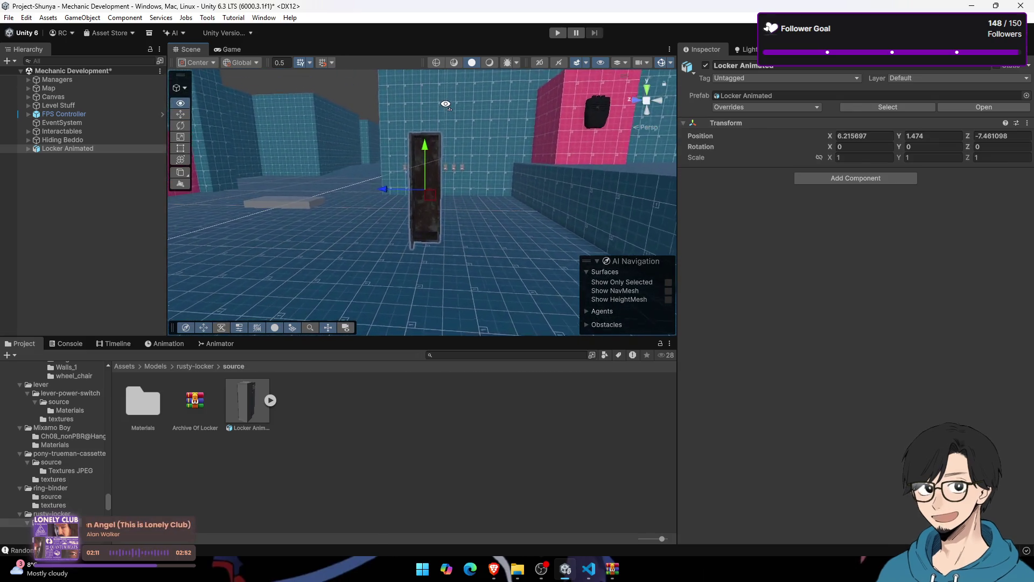
click(232, 49)
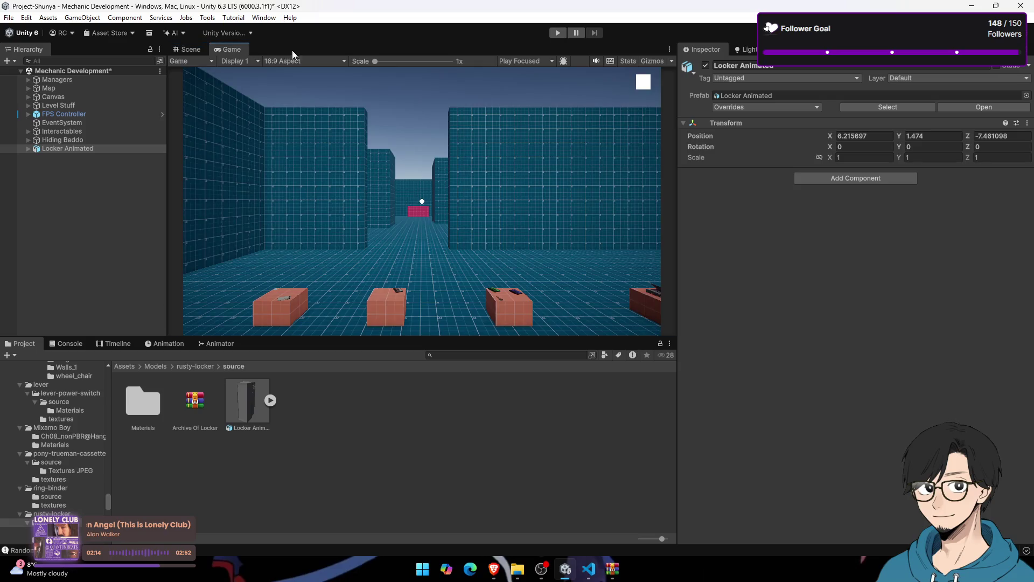
Step: Play the game and walk the player up to and into the enlarged locker
click(558, 33)
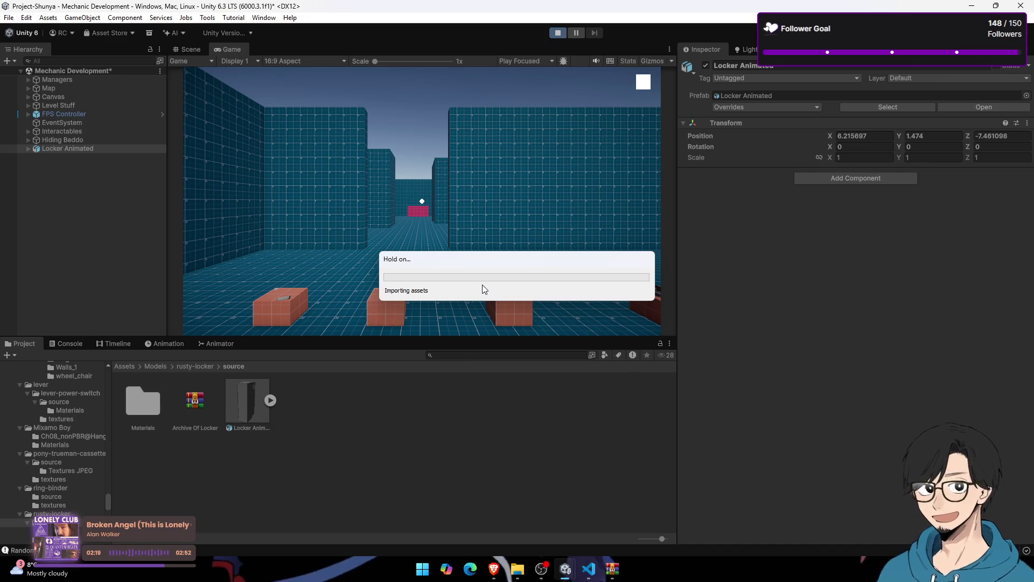
click(485, 287)
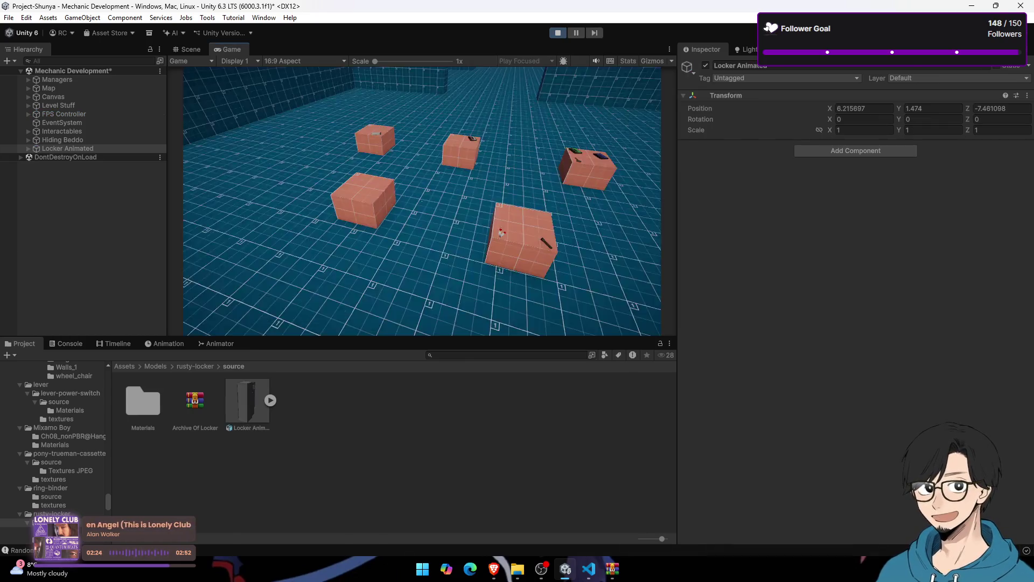
key(w)
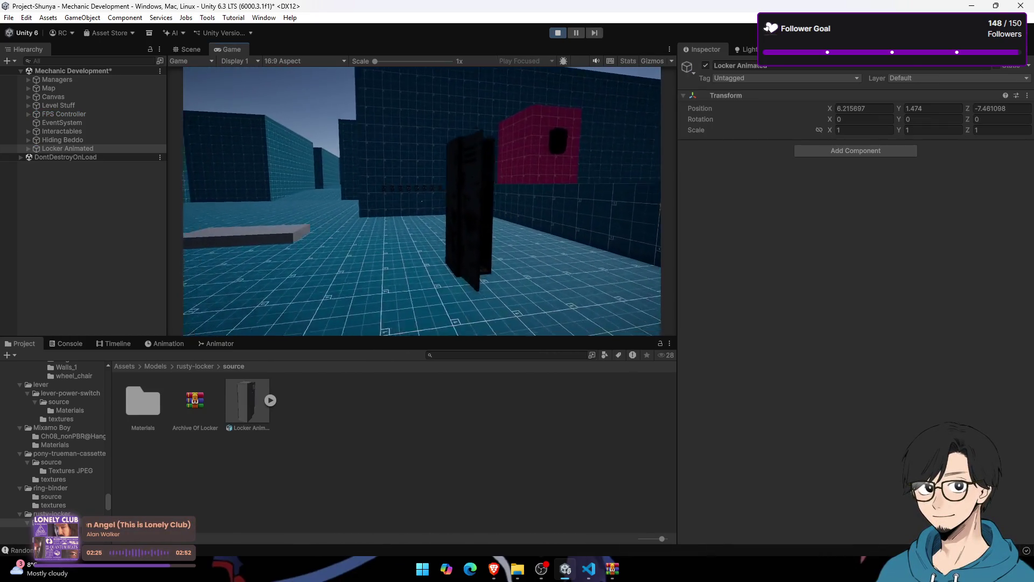
key(w)
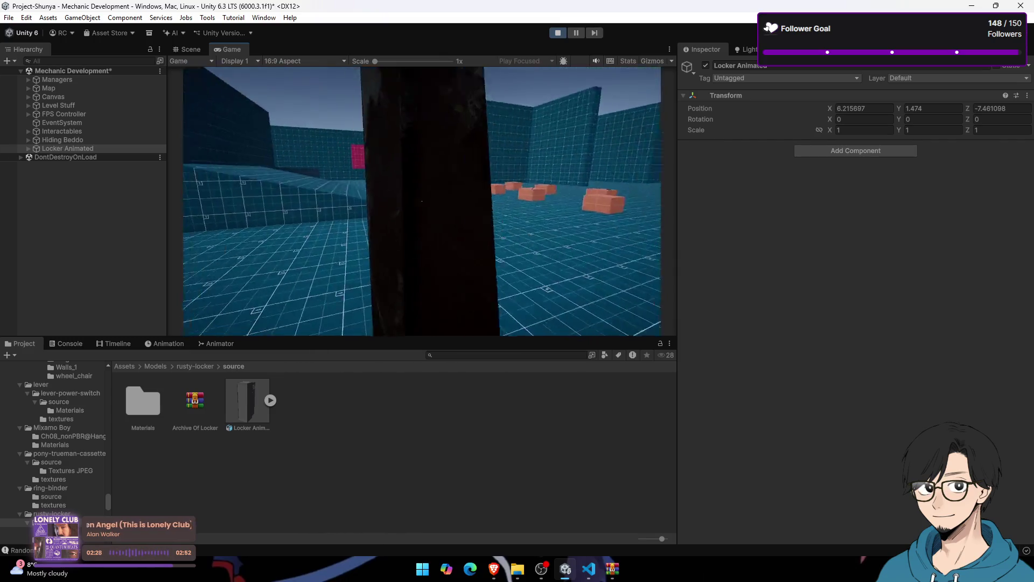
mouse_move(422, 201)
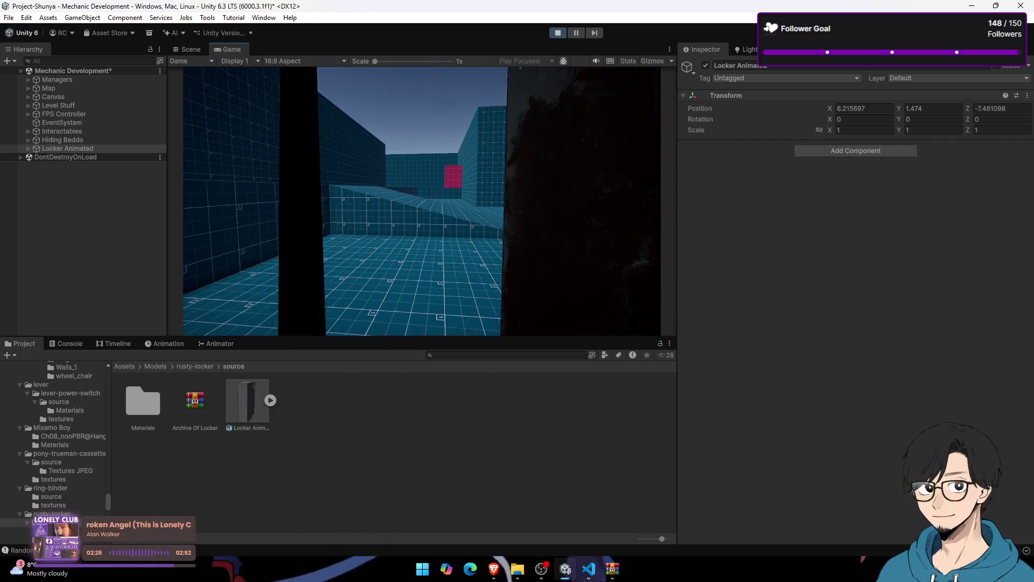
key(a)
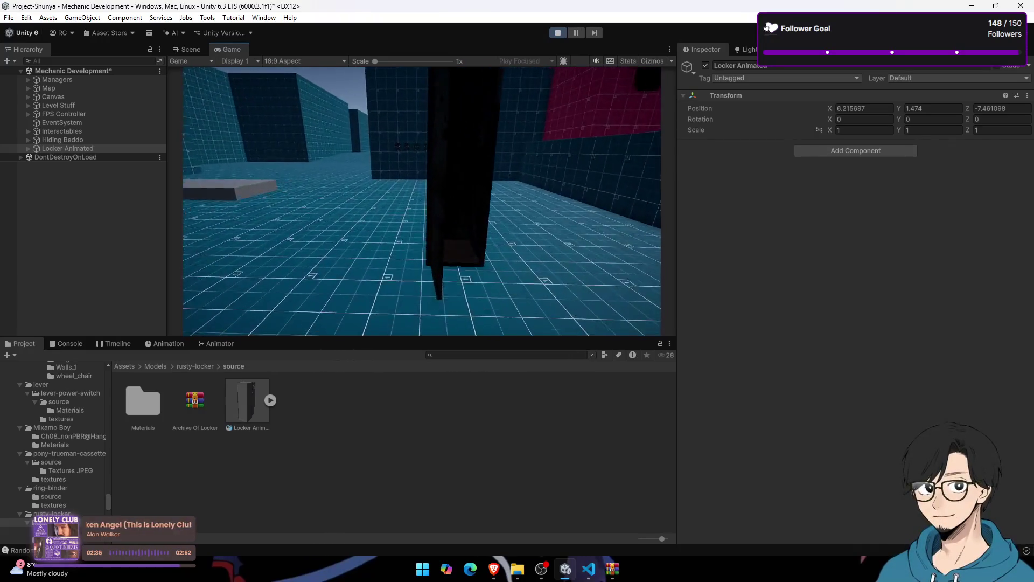
key(w)
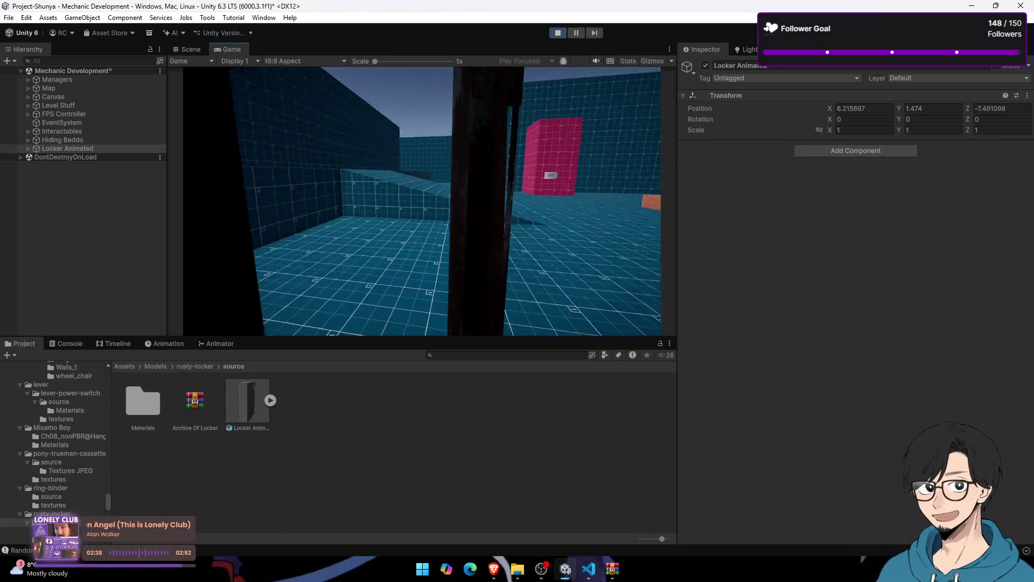
Step: Open Discord from the hidden system tray apps
key(super)
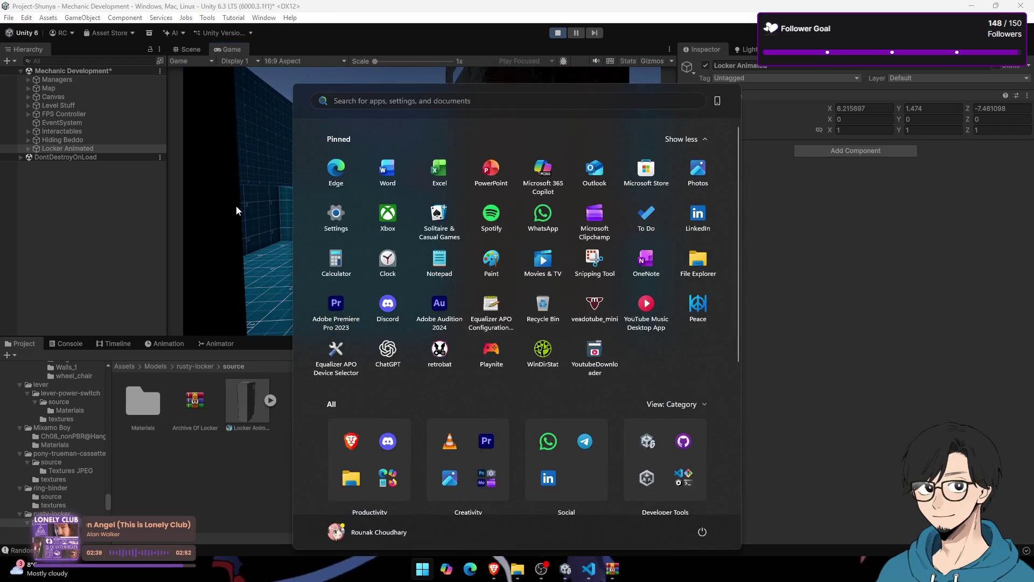
click(422, 205)
click(886, 567)
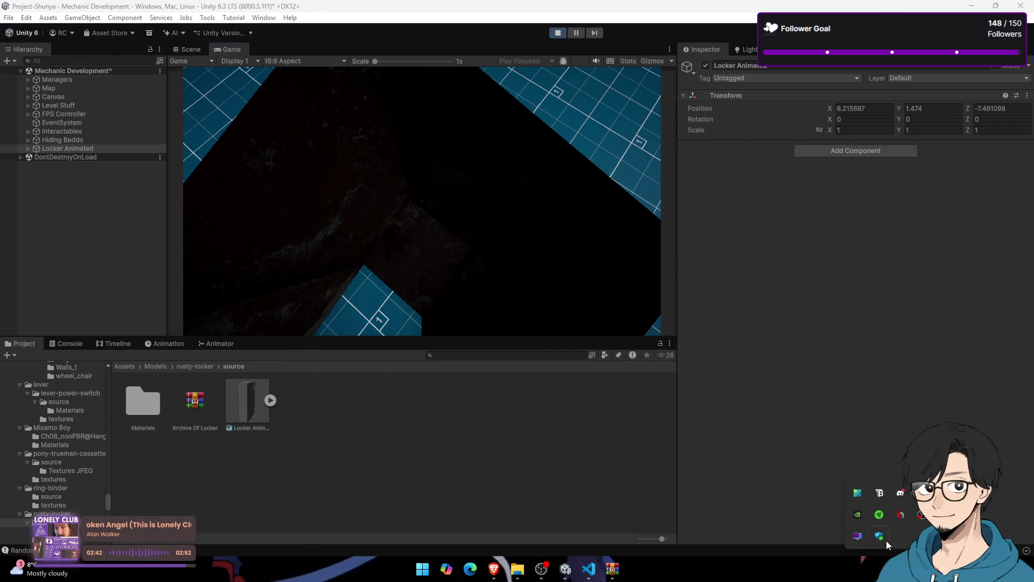
click(901, 494)
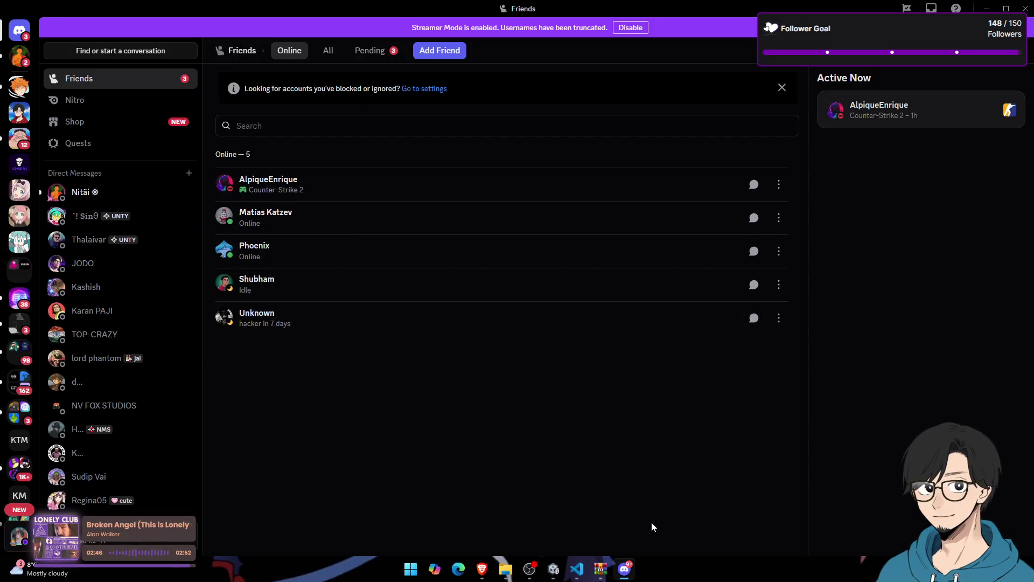
Step: Bring up OBS and switch the stream to the webcam room scene
click(530, 568)
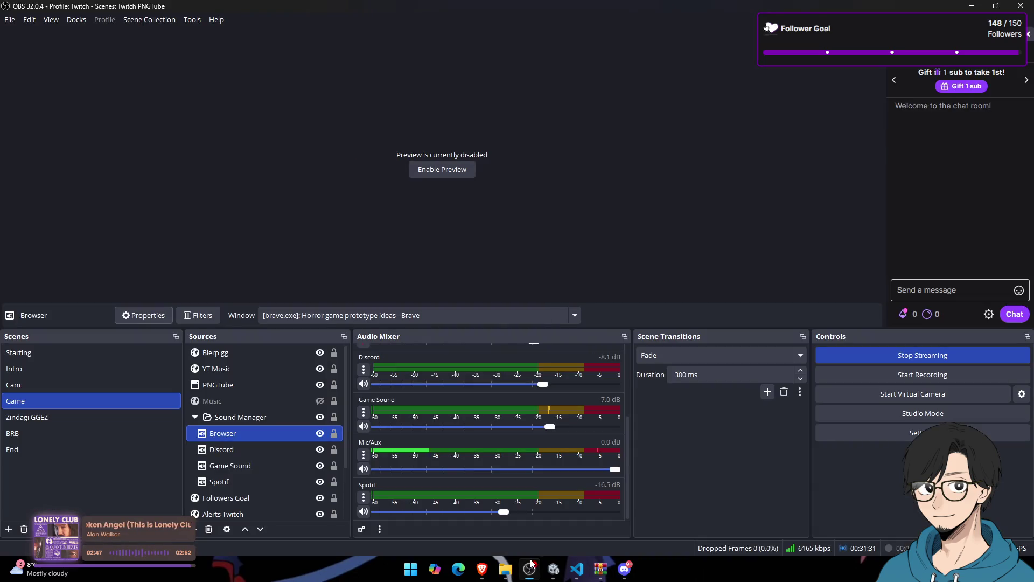
click(145, 384)
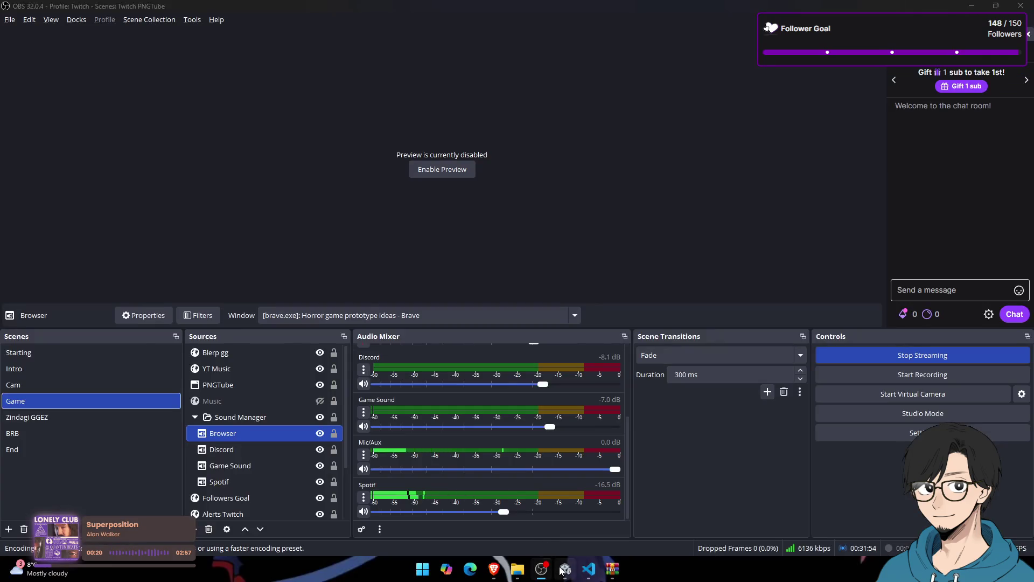
Step: Stop play mode and reimport Locker Animated with Scale Factor 1
click(563, 570)
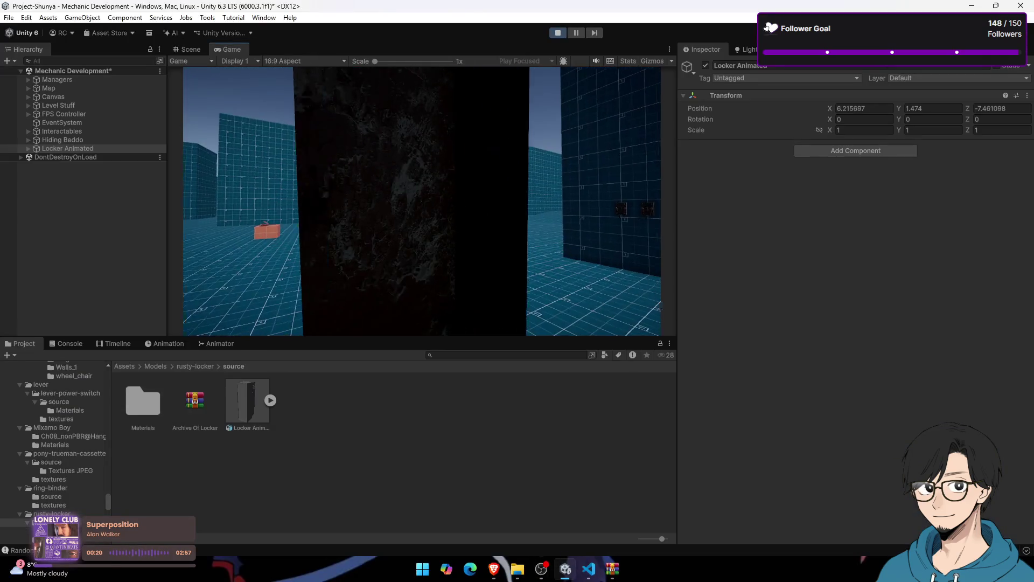
key(super)
key(super)
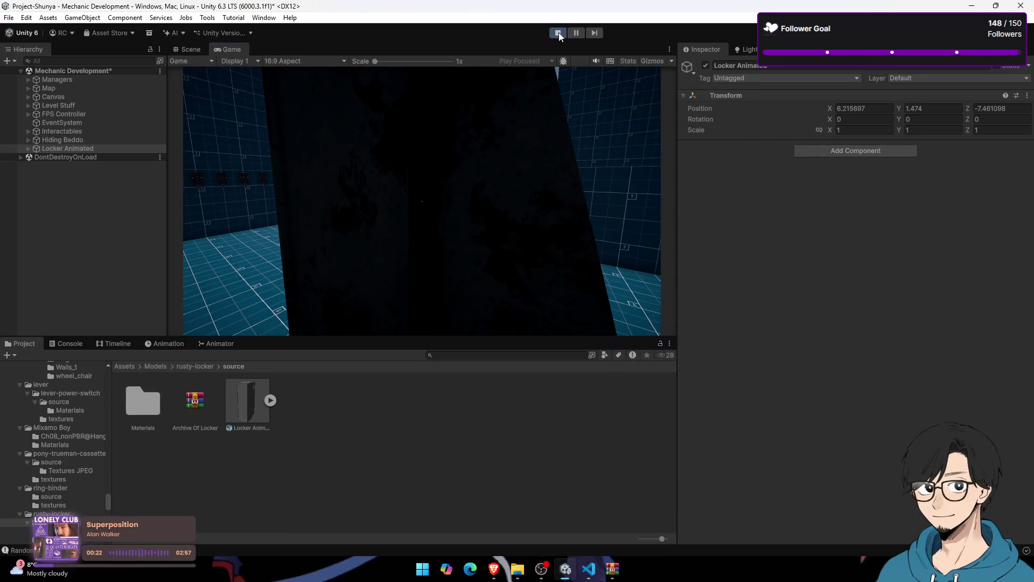
click(558, 32)
click(186, 47)
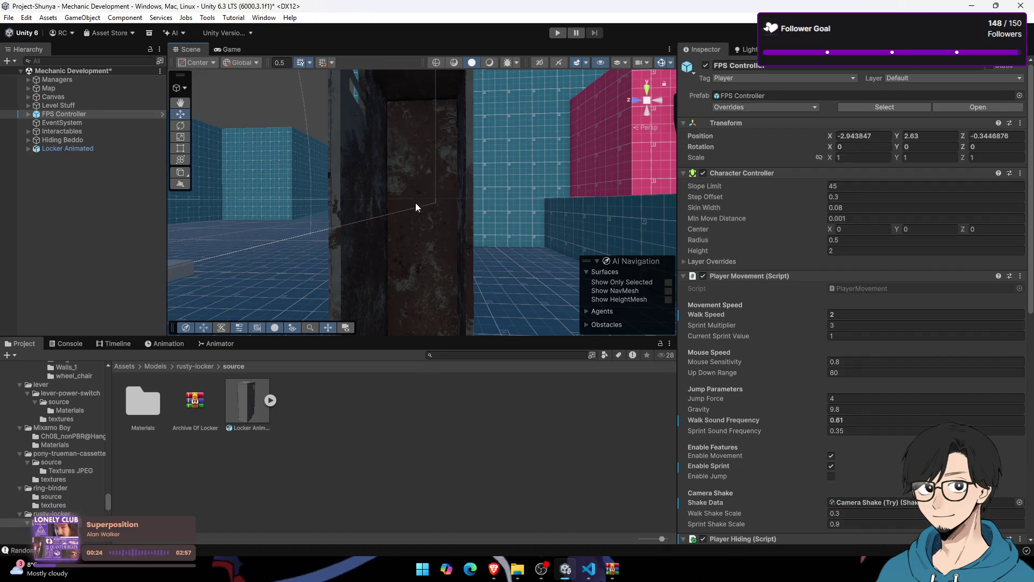
scroll(415, 197, down, 2)
click(264, 399)
click(875, 119)
text(1)
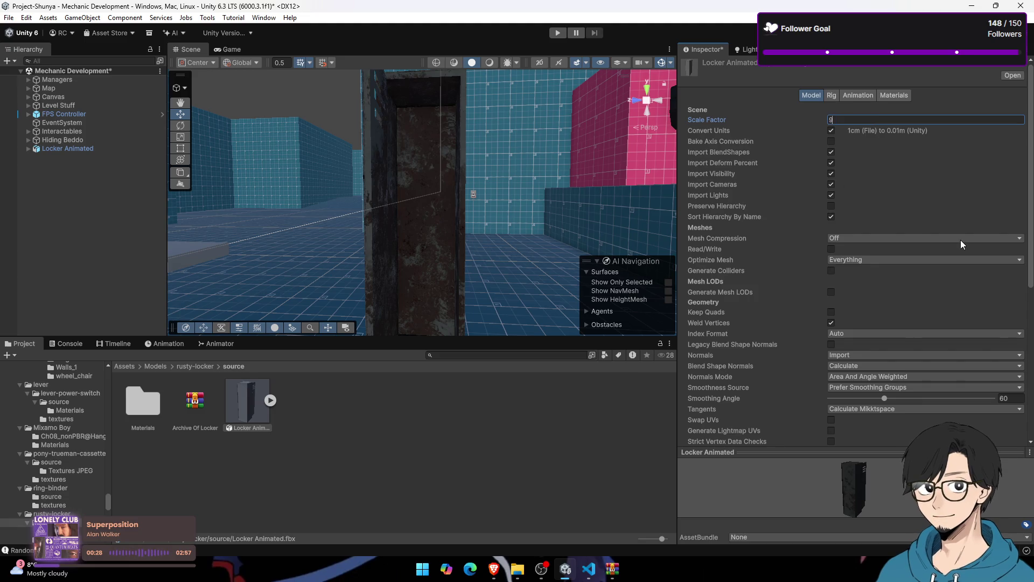
scroll(958, 239, down, 5)
click(1012, 225)
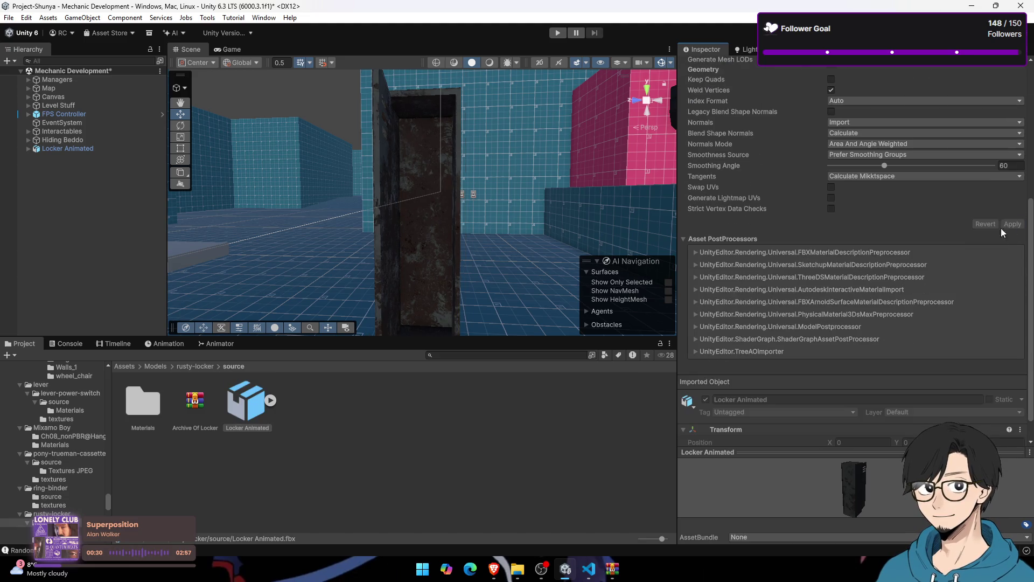
Step: Lower the placed locker onto the floor at Position Y 1.319 and play again
mouse_move(385, 214)
mouse_down()
mouse_move(395, 230)
mouse_move(393, 348)
mouse_move(386, 157)
mouse_move(399, 208)
mouse_up()
click(371, 204)
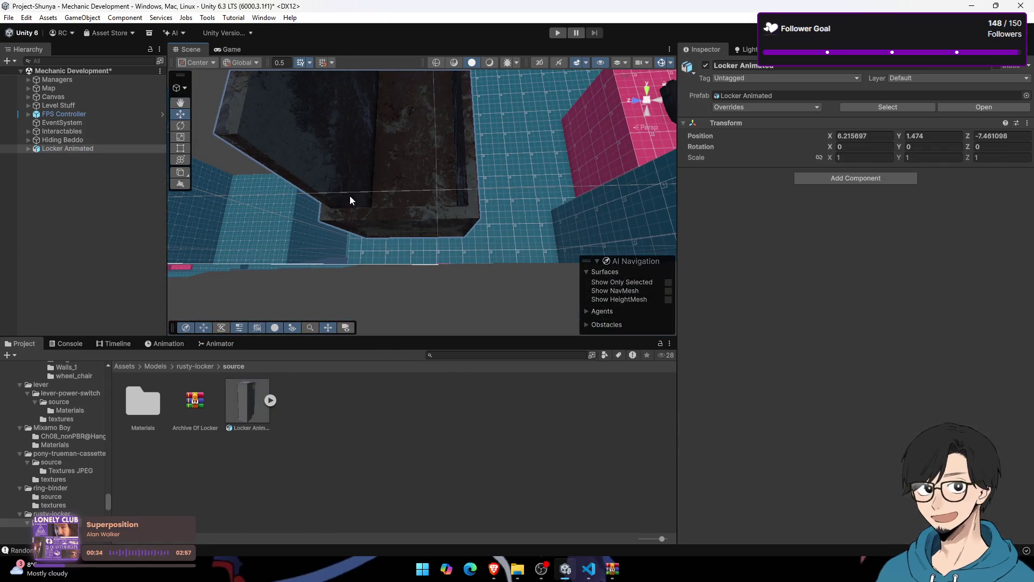
mouse_move(376, 126)
mouse_down()
mouse_move(435, 272)
mouse_move(430, 134)
mouse_move(398, 151)
mouse_up()
drag(427, 80, 439, 94)
click(232, 49)
click(552, 36)
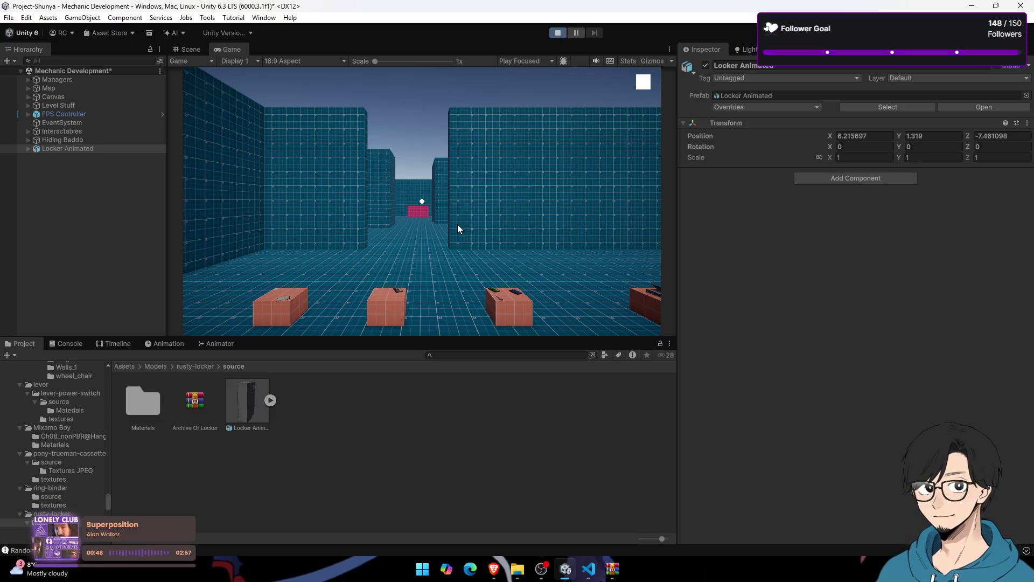
Step: Walk the player into the locker and turn to look out of it
click(373, 222)
key(w)
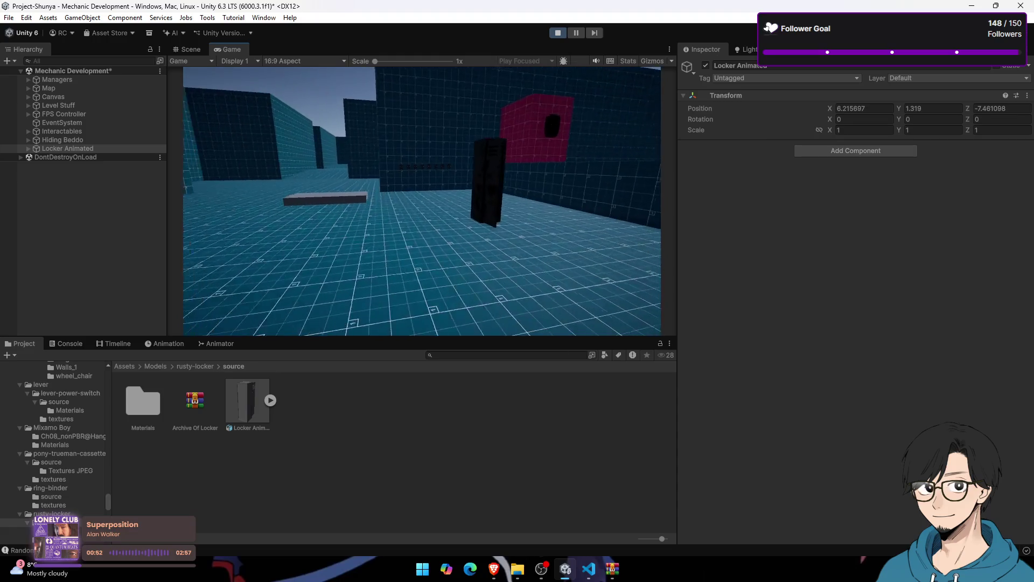
key(e)
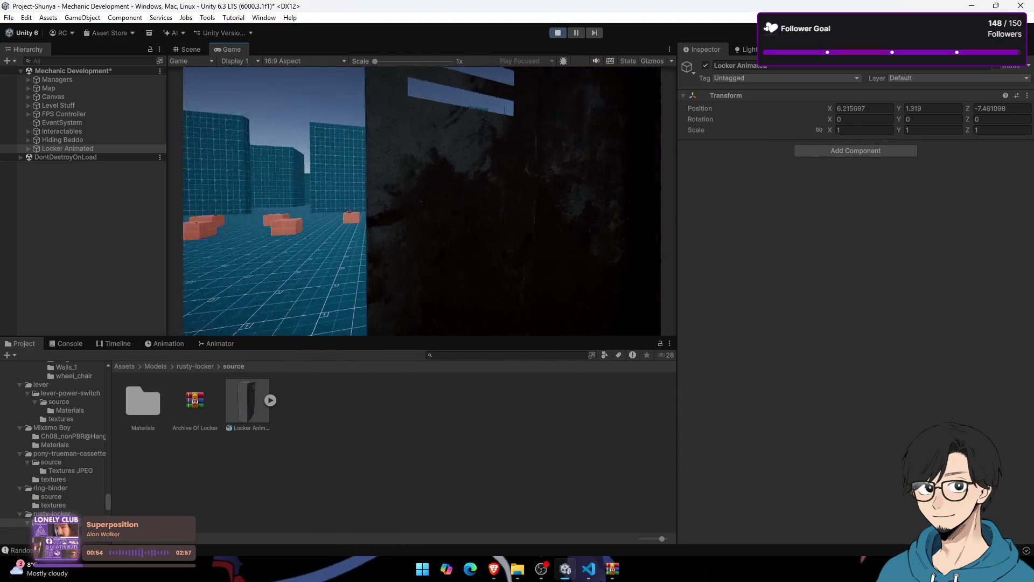
key(super)
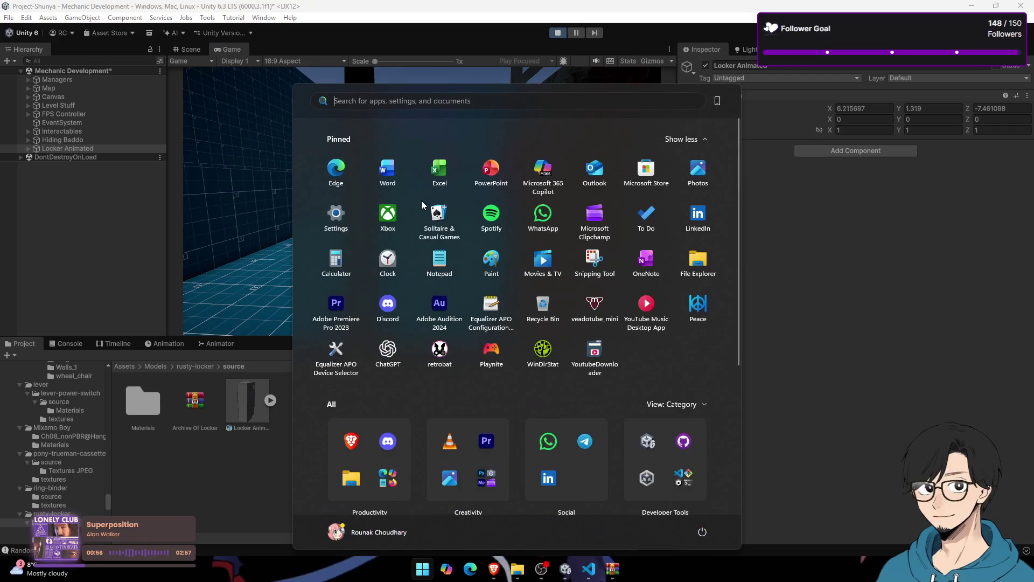
key(super)
key(super)
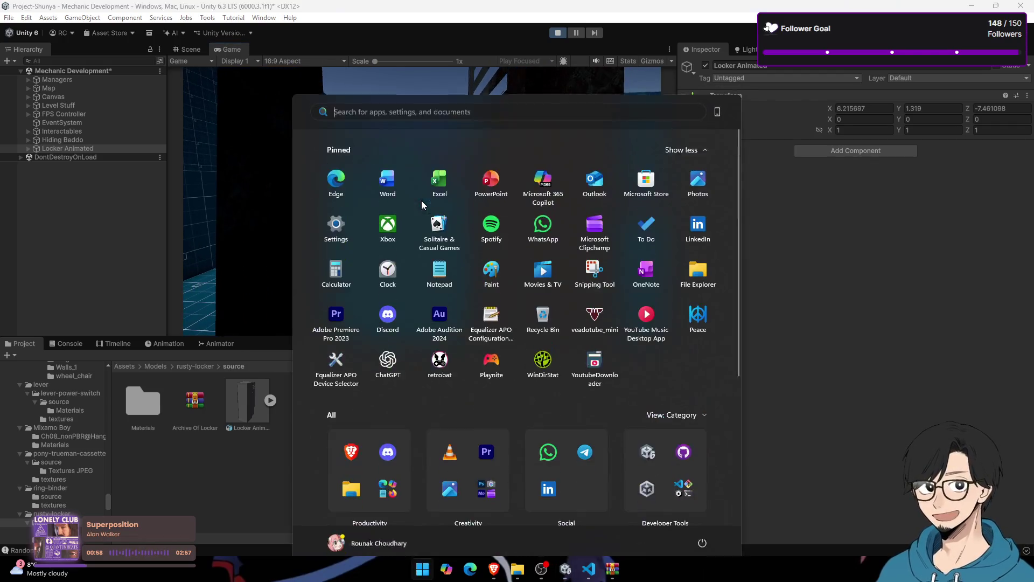
Step: Select the locker door polySurface1 and swing it around its own Pivot in the Scene view
click(80, 151)
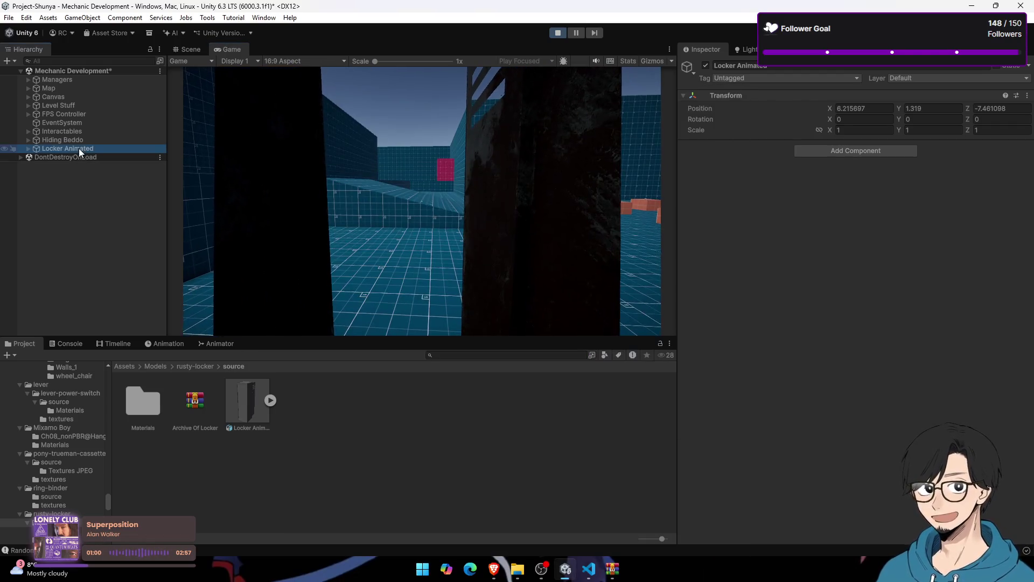
click(28, 148)
click(62, 158)
click(190, 50)
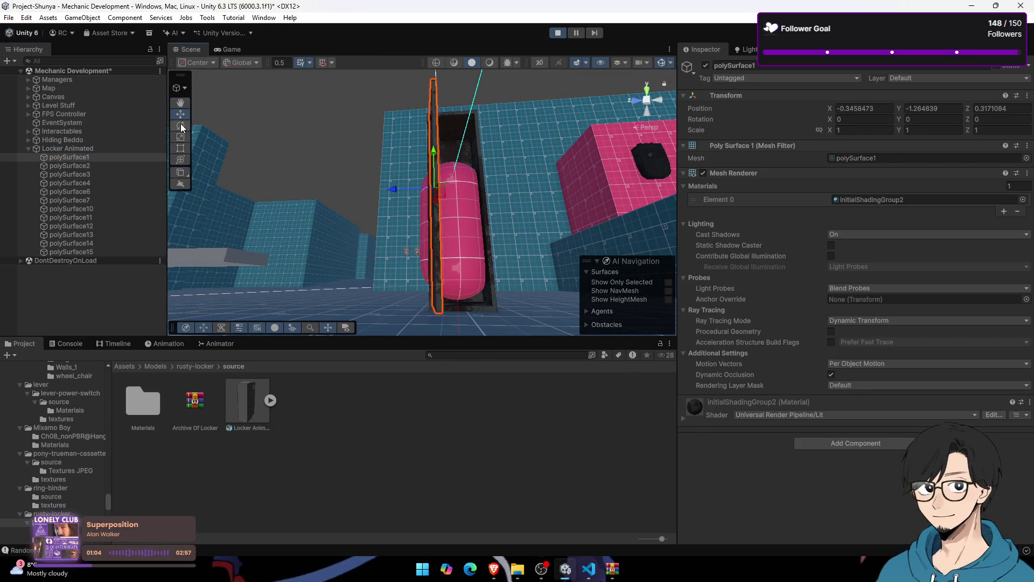
drag(387, 149, 216, 118)
click(195, 63)
click(196, 87)
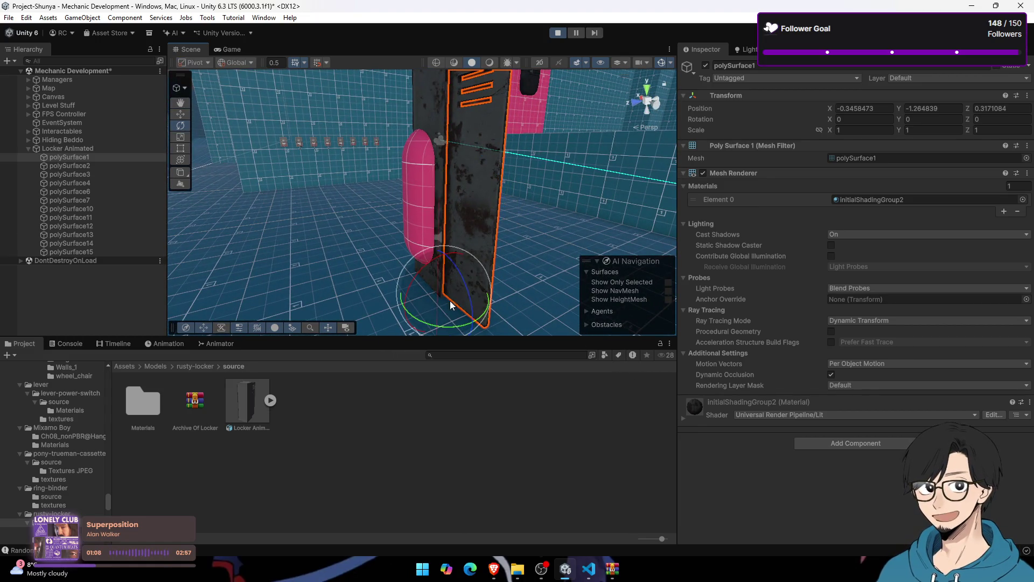
drag(448, 326, 476, 315)
Step: Check the game view, stop the play-test, and orbit the Scene view around the locker
click(229, 49)
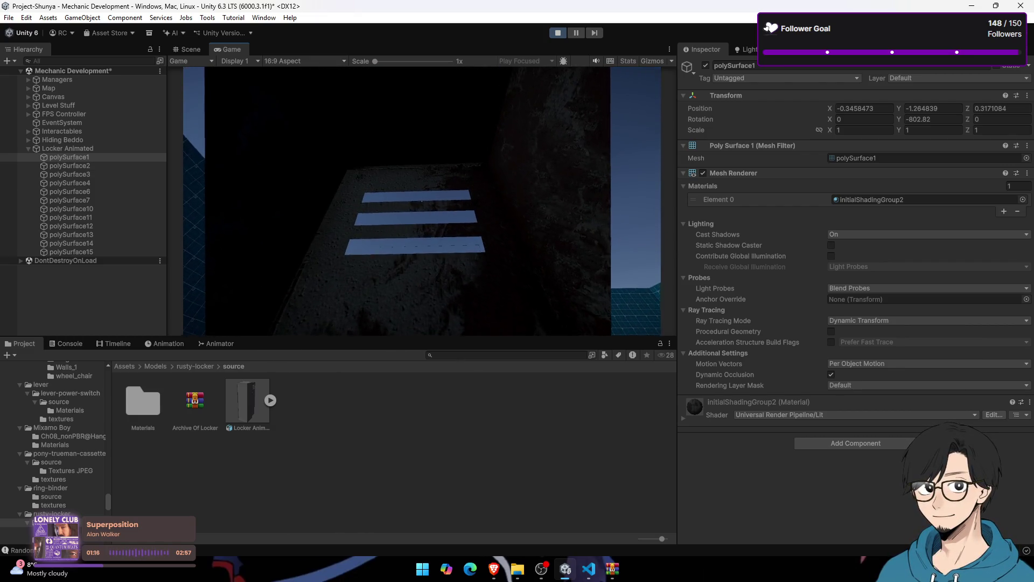
key(super)
click(561, 35)
click(562, 34)
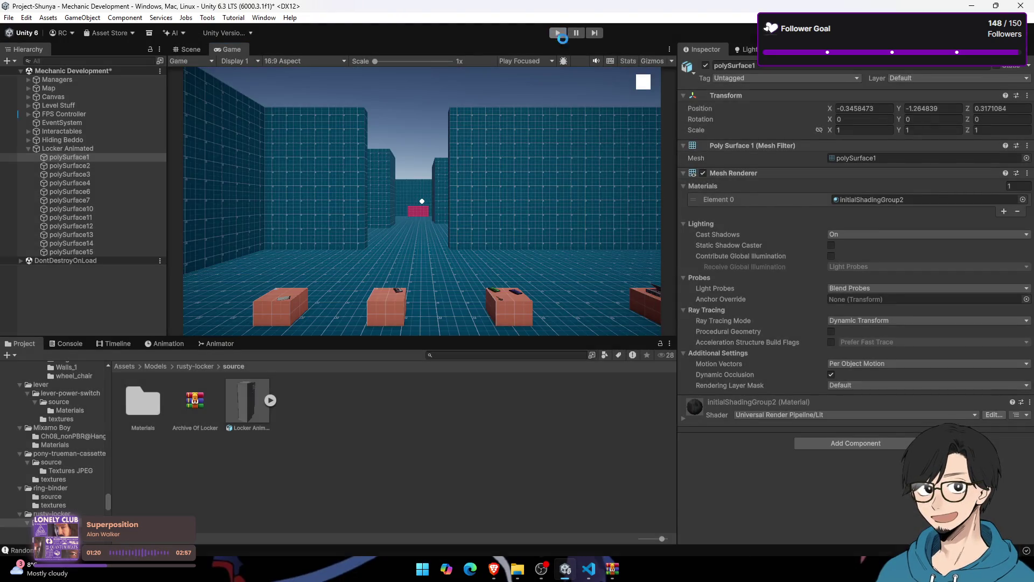
click(190, 50)
mouse_move(506, 206)
mouse_down()
mouse_move(418, 176)
mouse_move(245, 190)
mouse_up()
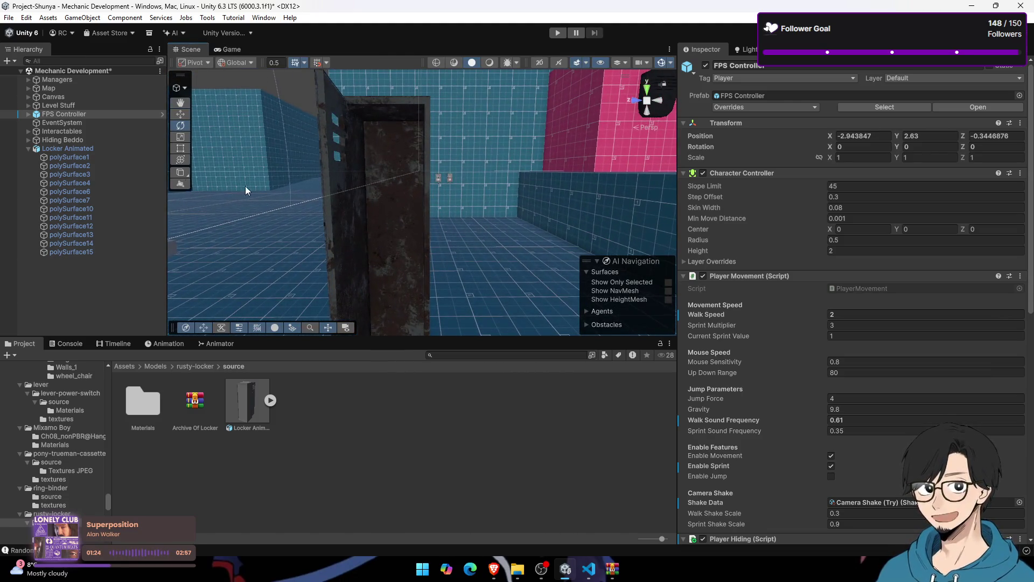
Step: Select Locker Animated and compare its setup with Hiding Beddo's components
click(47, 149)
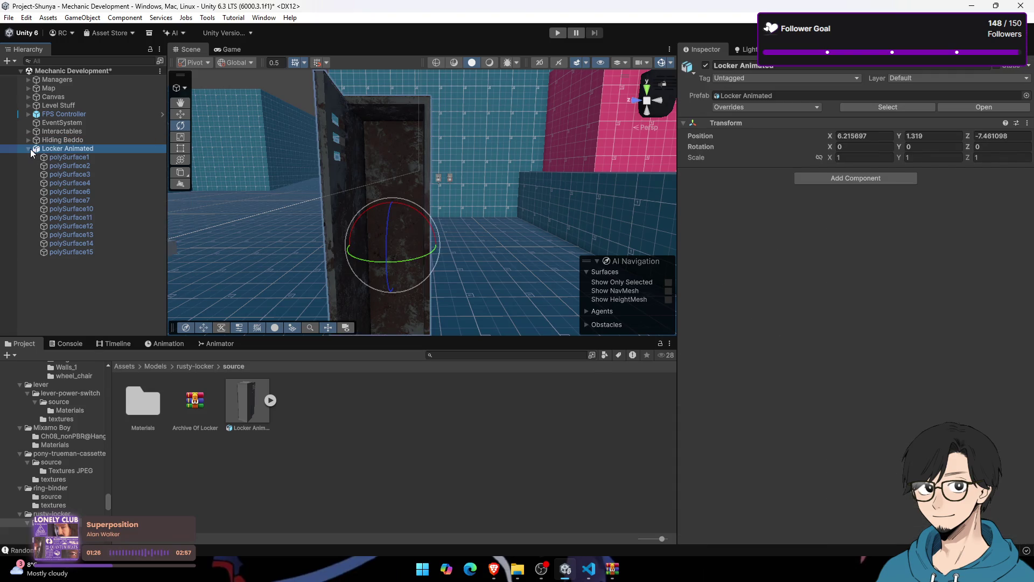
click(28, 148)
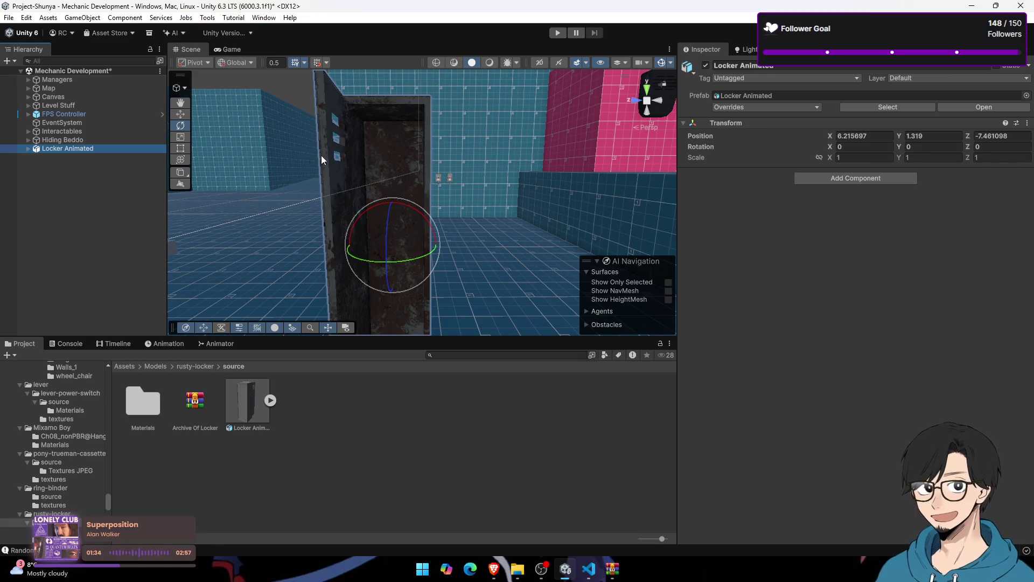
click(70, 140)
click(71, 148)
click(73, 140)
click(78, 148)
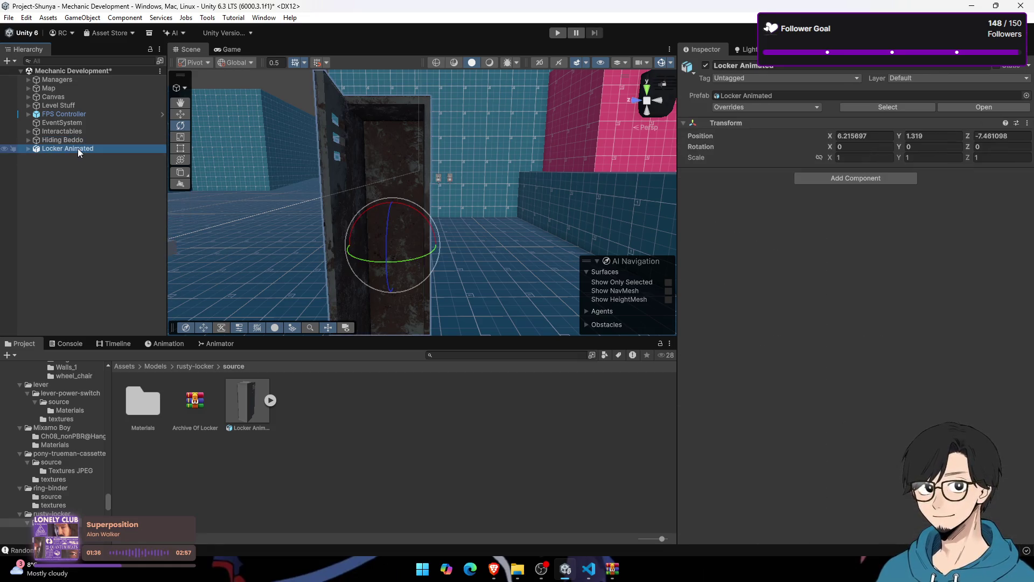
click(77, 139)
click(82, 149)
drag(351, 160, 250, 164)
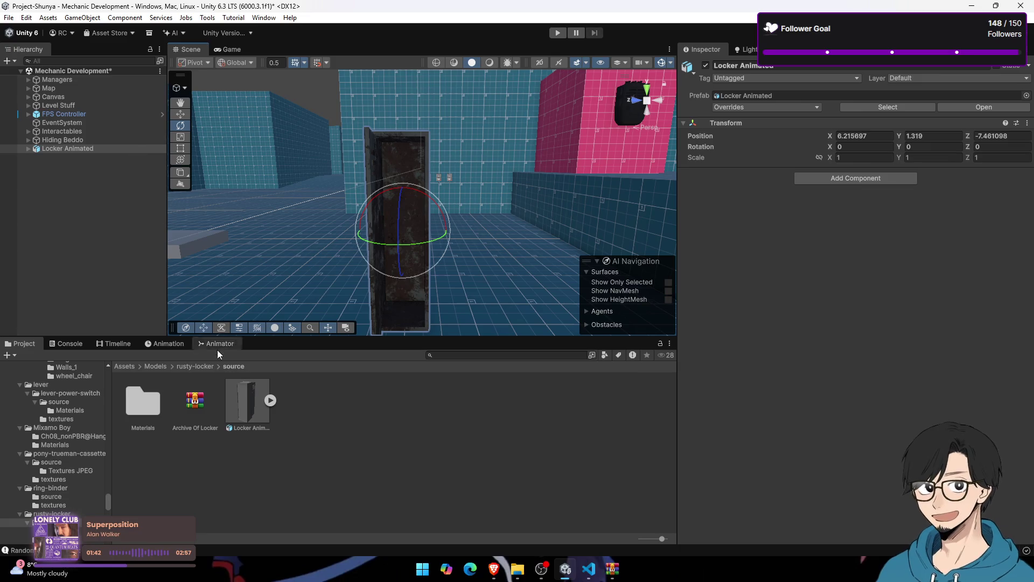
Step: Edit the locker model's import Scale Factor and apply the reimport
click(245, 414)
click(870, 120)
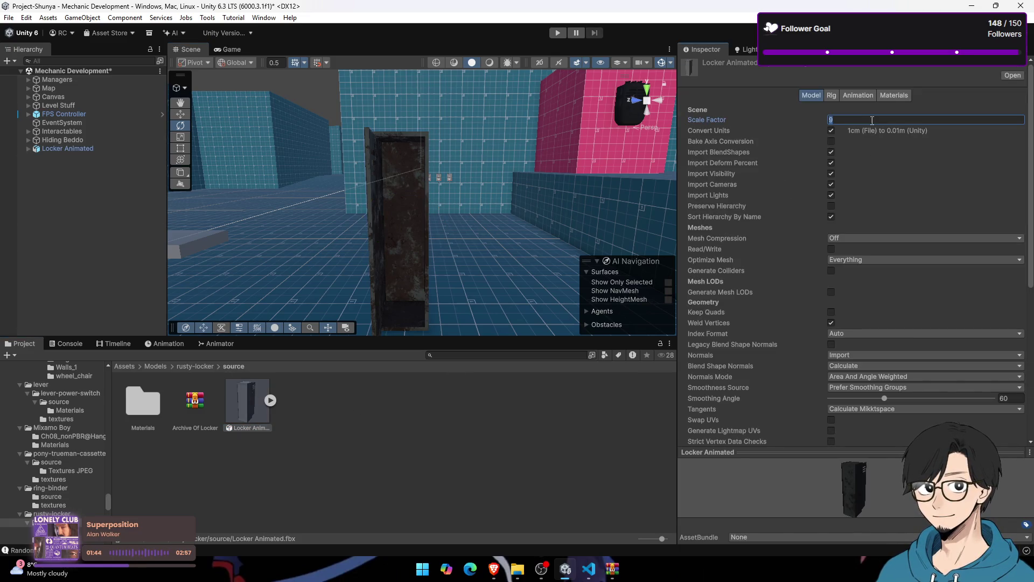
text(1)
scroll(950, 325, down, 5)
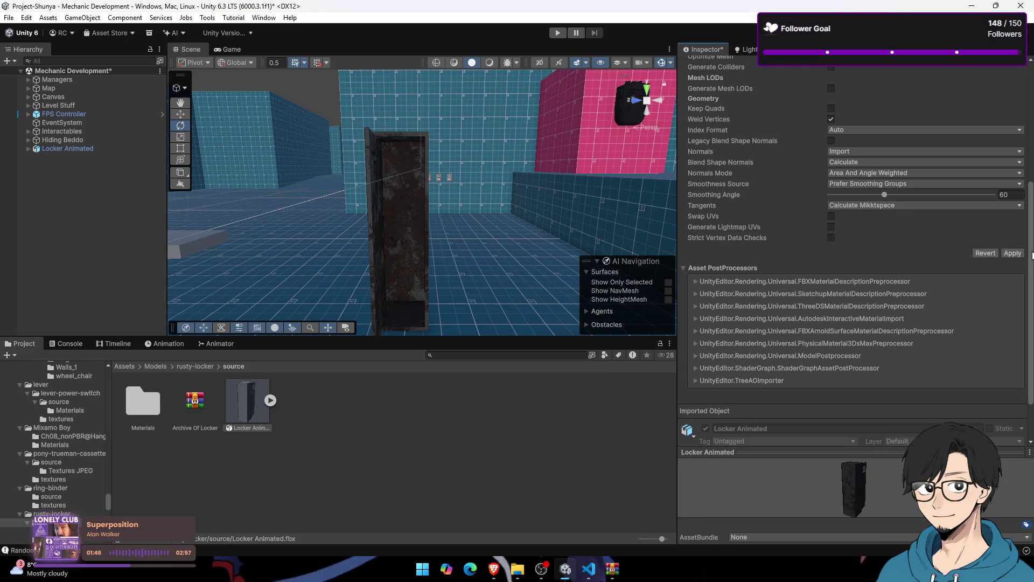
click(1009, 254)
Step: Frame Locker Animated, lower it to Position Y 1.174, and show the Game view
key(w)
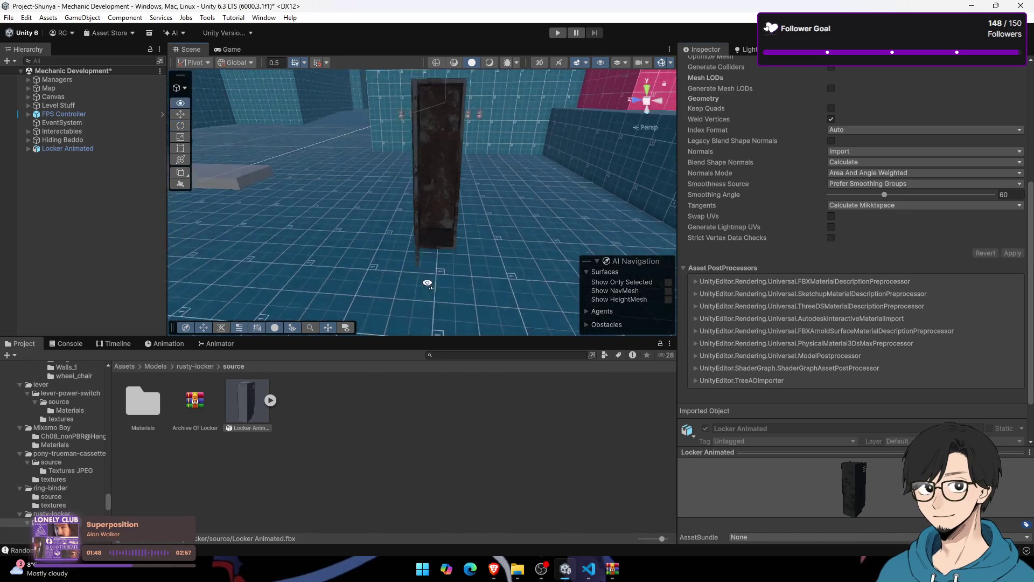
key(s)
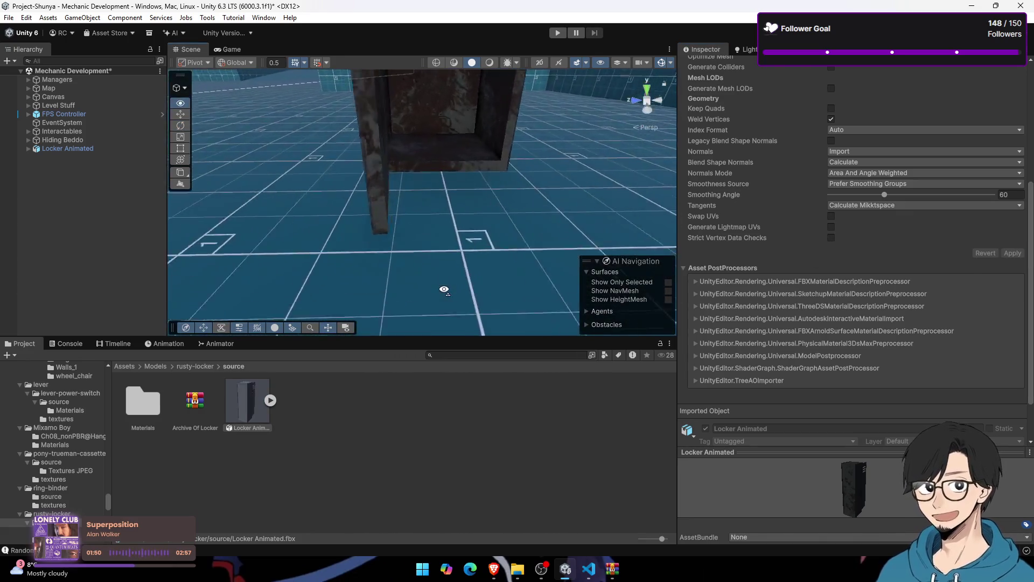
click(98, 153)
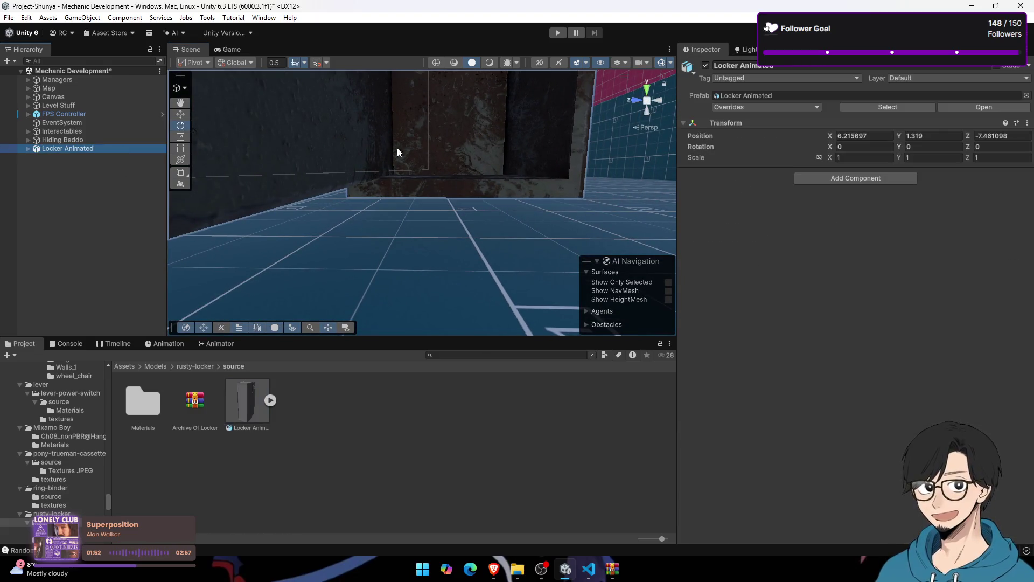
key(f)
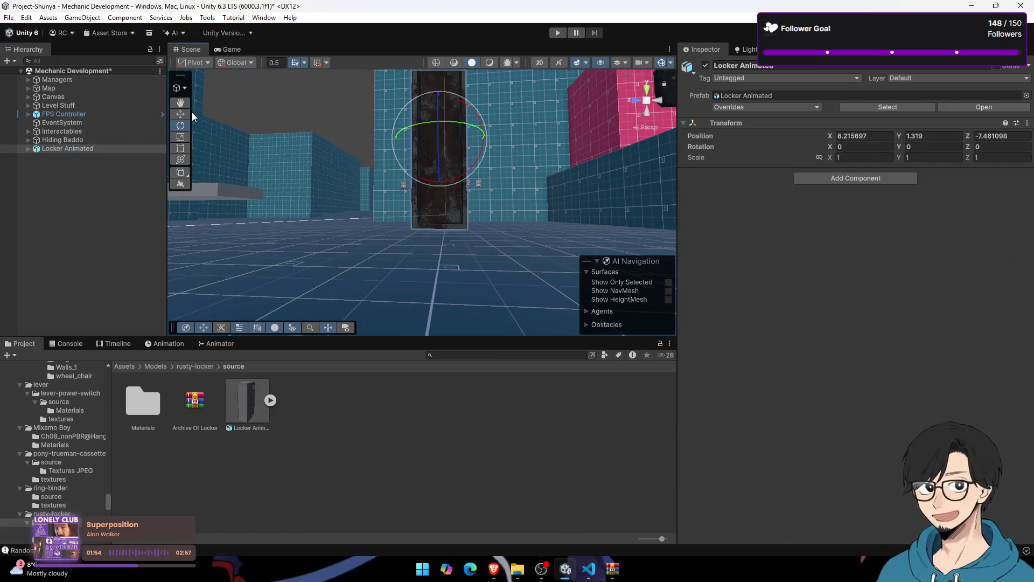
drag(439, 96, 450, 107)
click(226, 48)
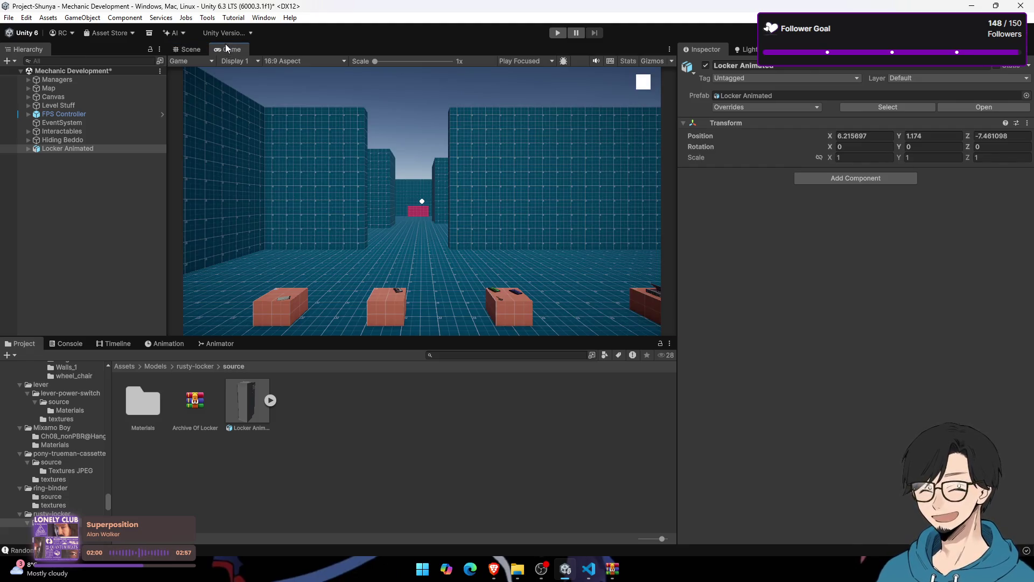
Step: Play-test the scene, walking the player up to the locker and hiding inside with E
click(558, 33)
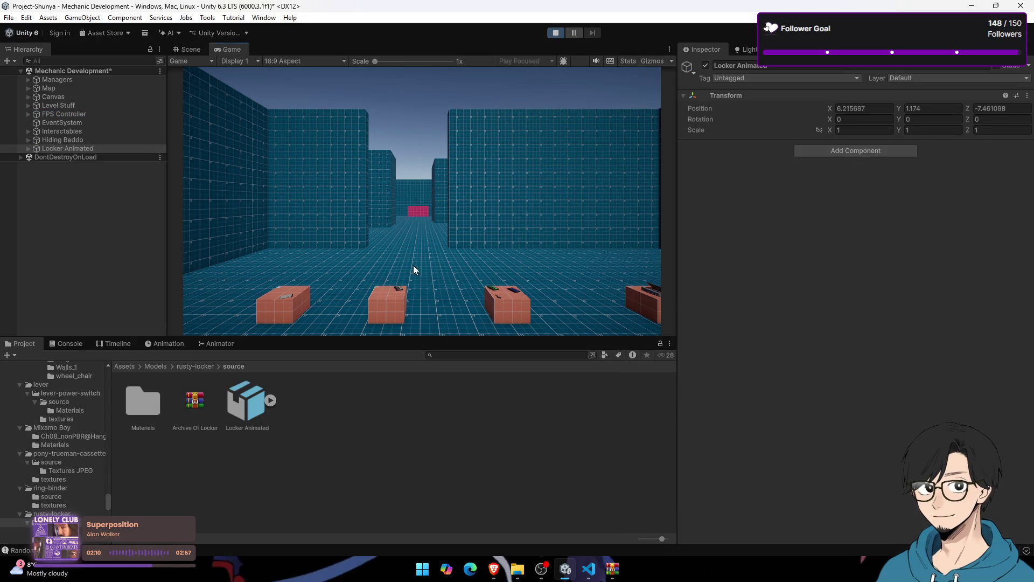
click(413, 265)
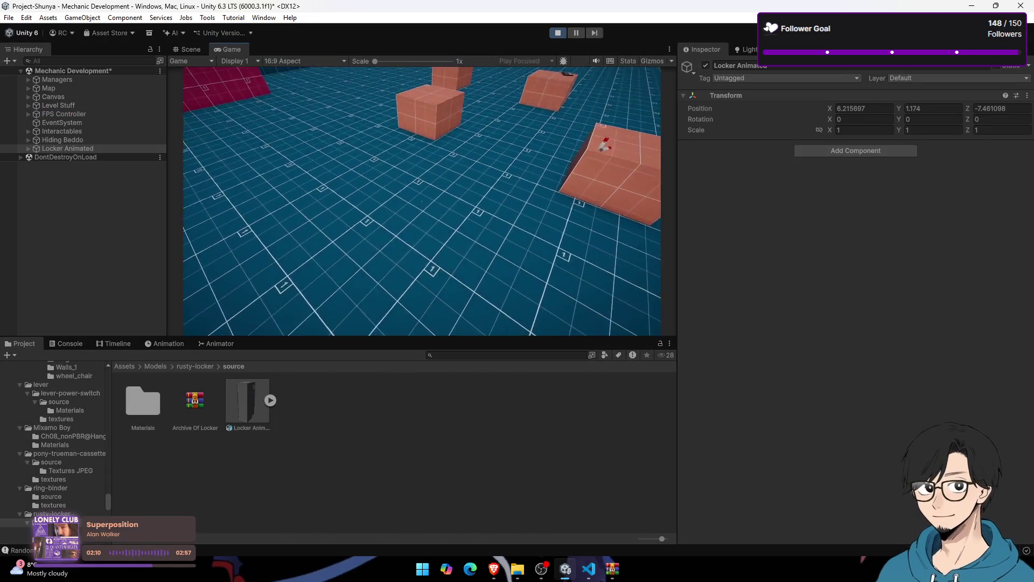
key(w)
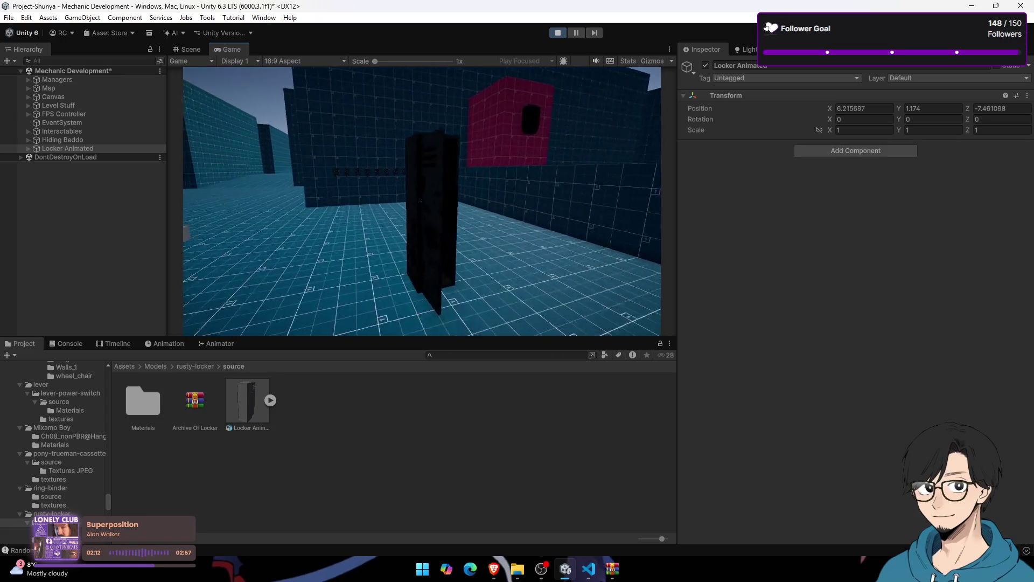
key(e)
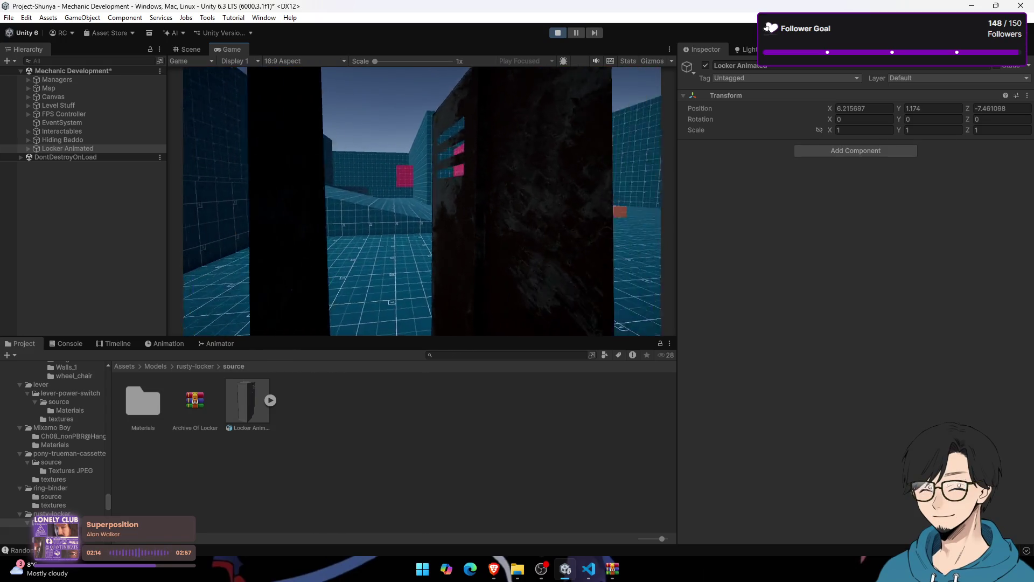
key(super)
key(super)
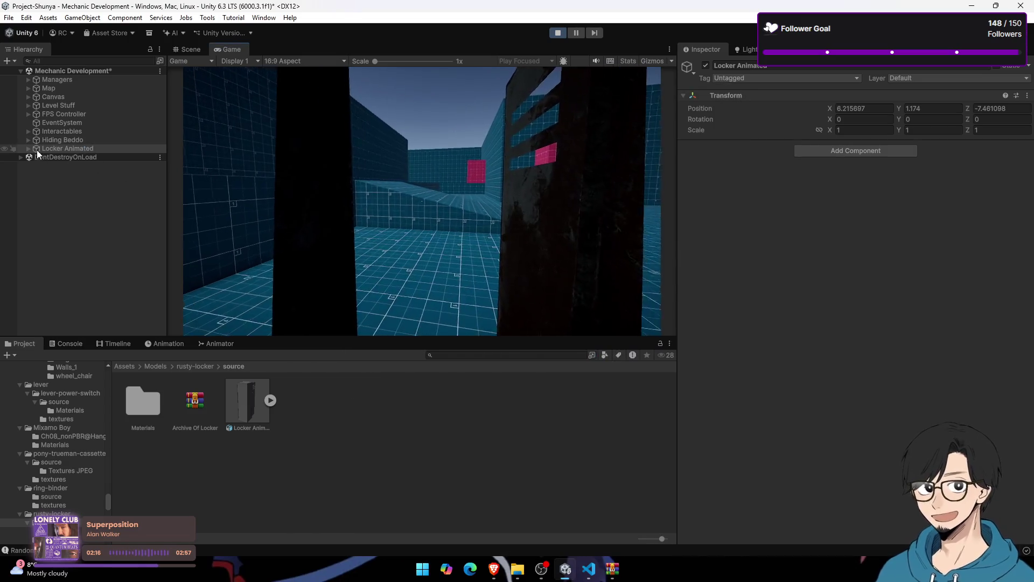
click(28, 149)
Step: Swing the locker door polySurface1 with the Rotate tool, then stop play mode
click(59, 156)
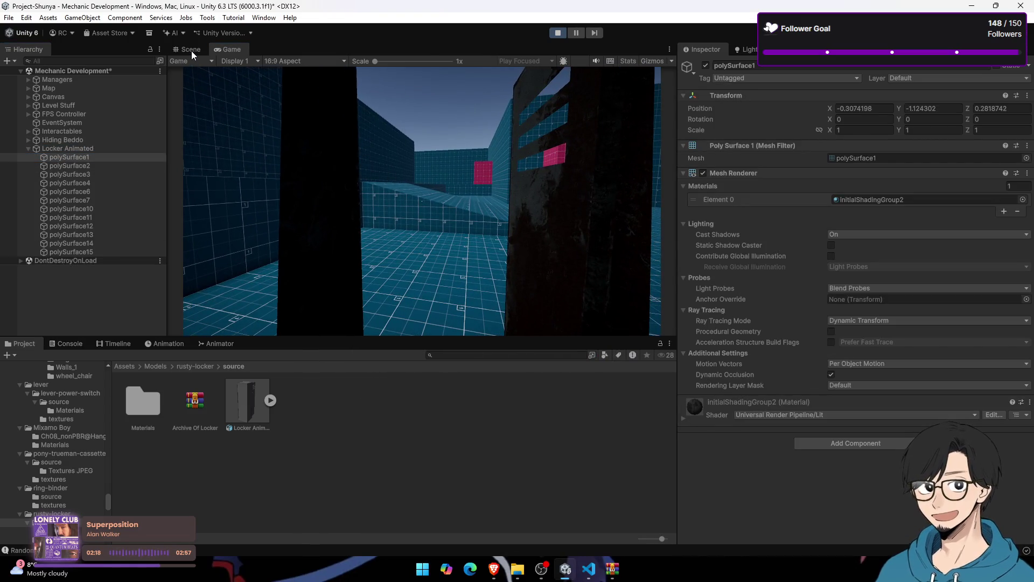
click(191, 50)
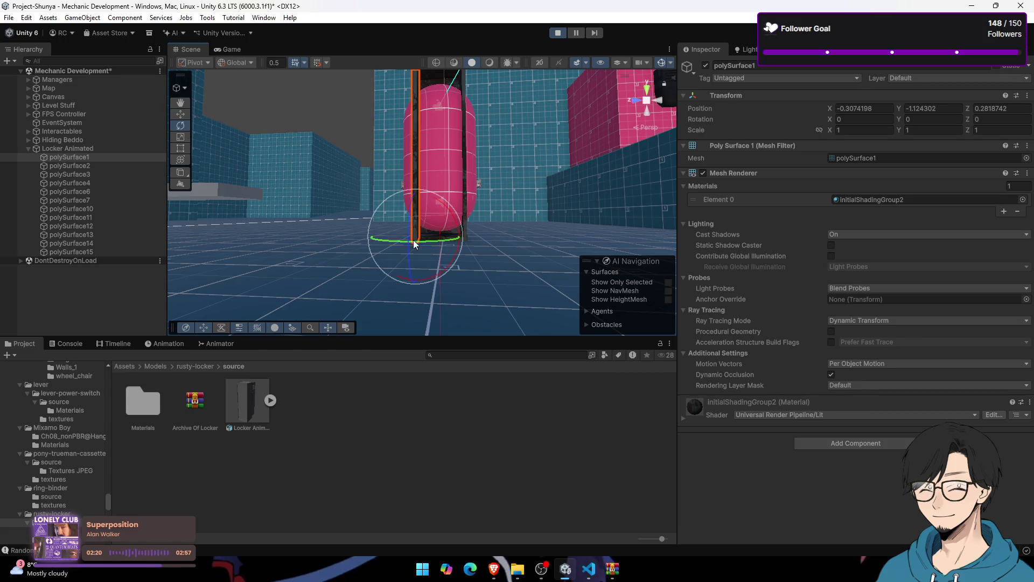
mouse_move(431, 245)
mouse_down()
mouse_move(457, 246)
mouse_move(416, 250)
mouse_move(447, 260)
mouse_up()
click(232, 49)
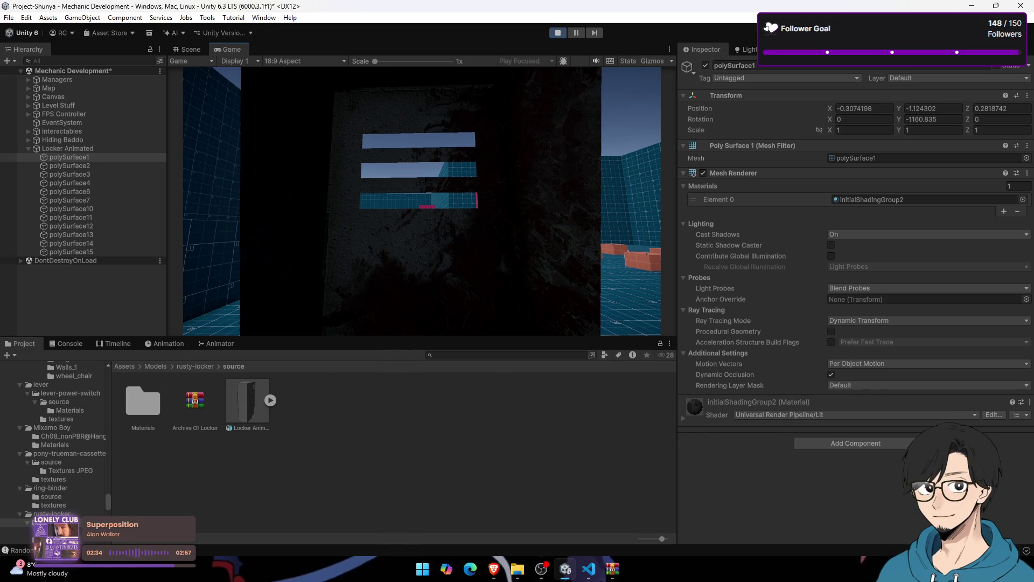
key(super)
click(569, 40)
click(561, 33)
Step: Reimport the locker model with Scale Factor reduced from 8 to 7.00
click(243, 407)
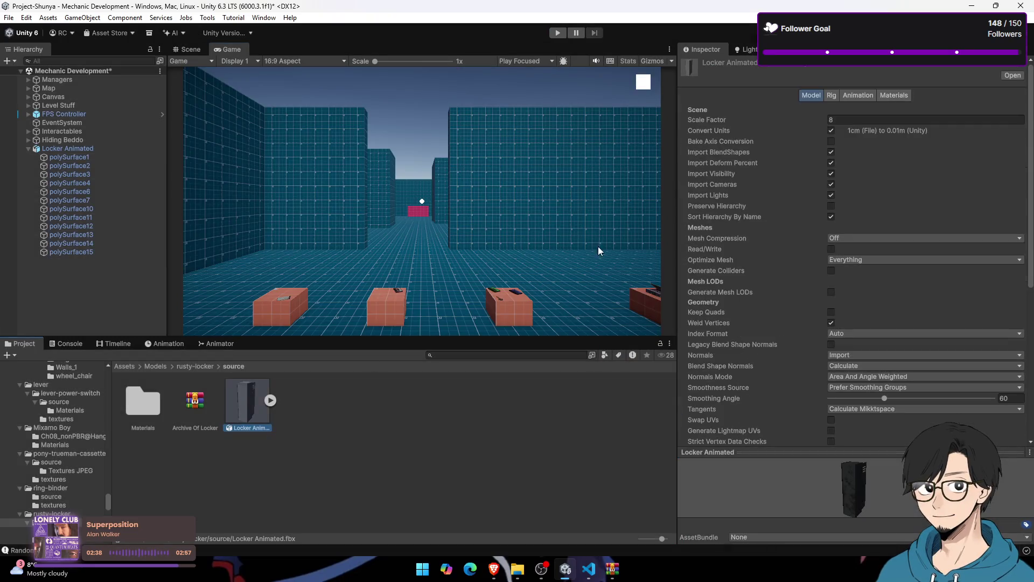
click(853, 119)
text(7.0)
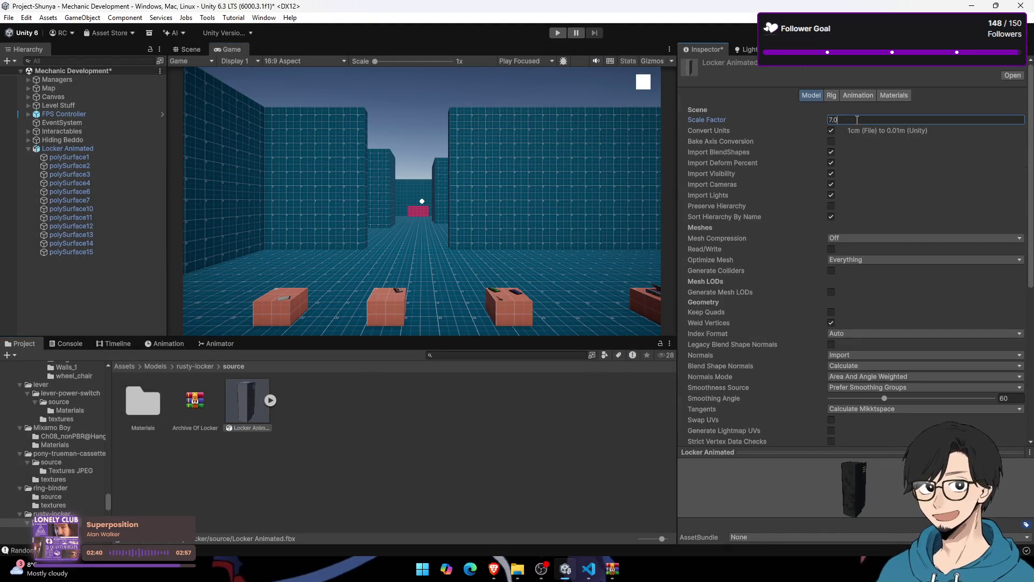
text(0)
scroll(934, 297, down, 5)
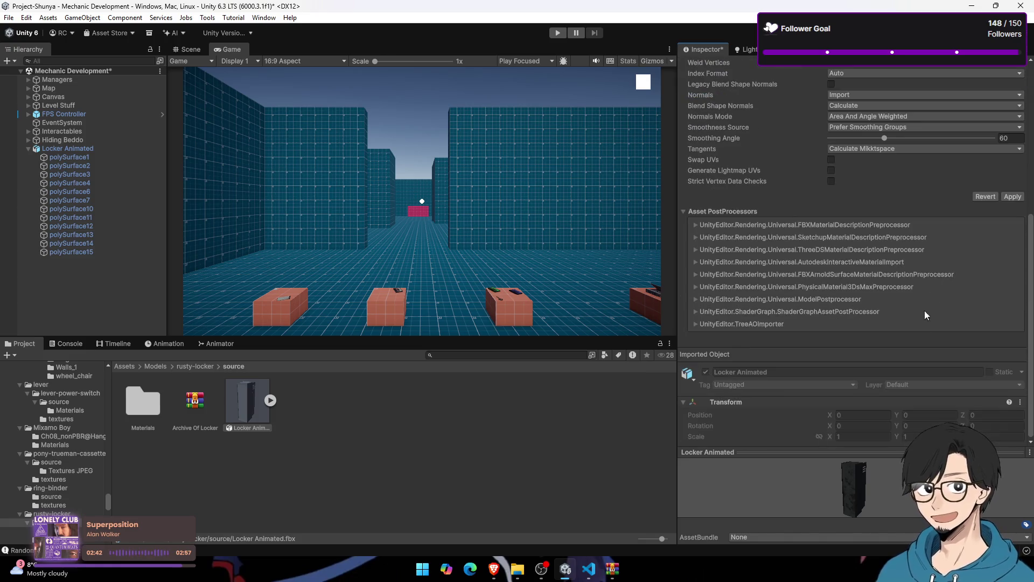
click(1007, 196)
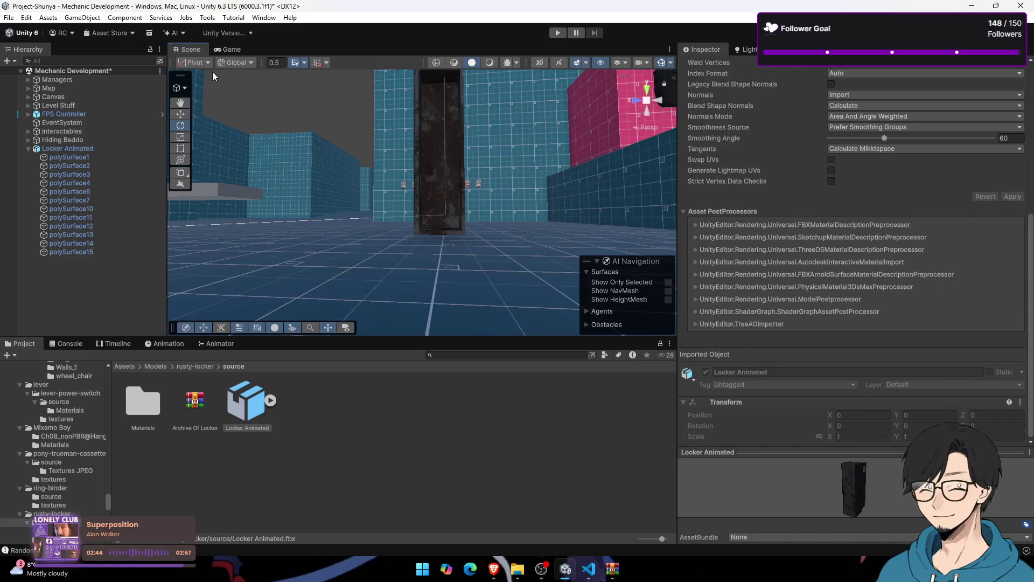
Step: Frame Locker Animated, lower it to Position Y 1.099, and start another play-test with Ctrl+P
click(187, 49)
click(110, 148)
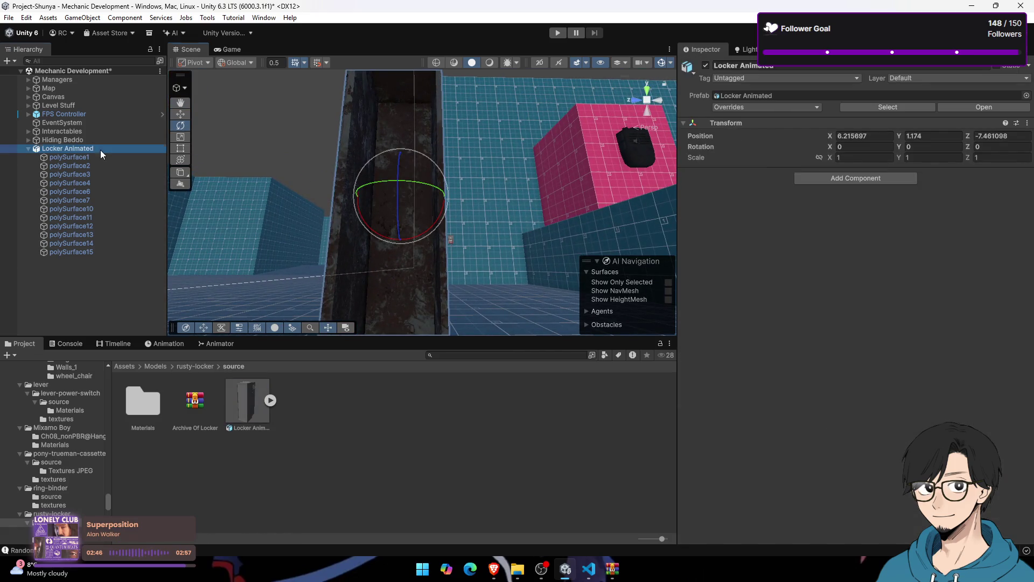
double_click(100, 150)
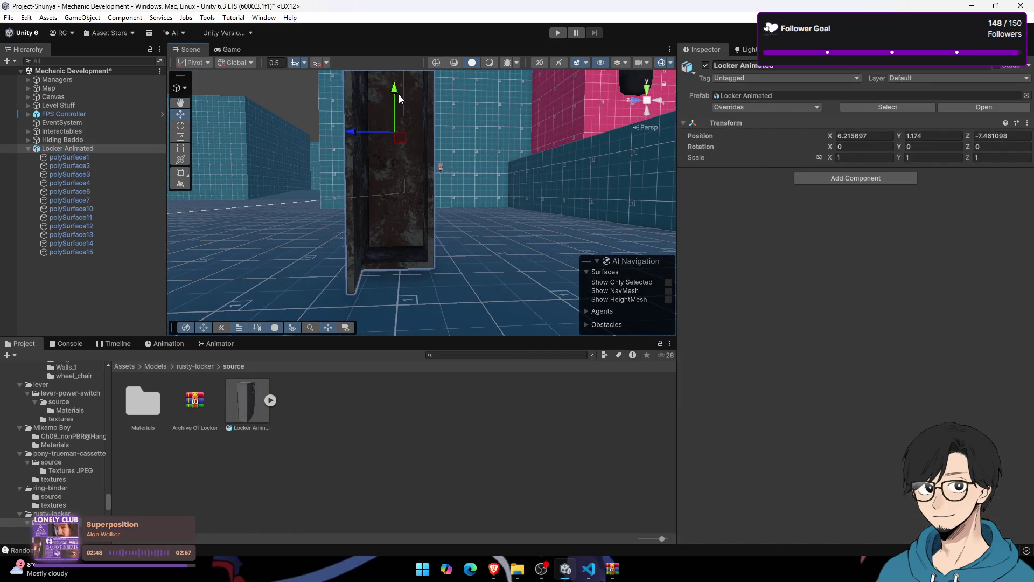
mouse_move(399, 99)
mouse_down()
mouse_move(380, 150)
mouse_move(376, 132)
mouse_move(369, 138)
mouse_move(422, 80)
mouse_up()
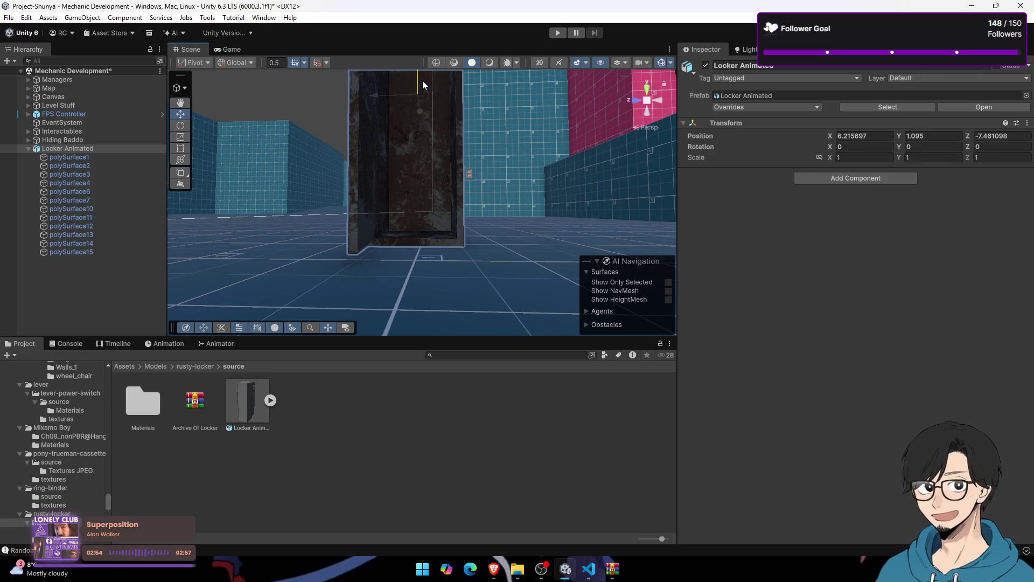
click(29, 149)
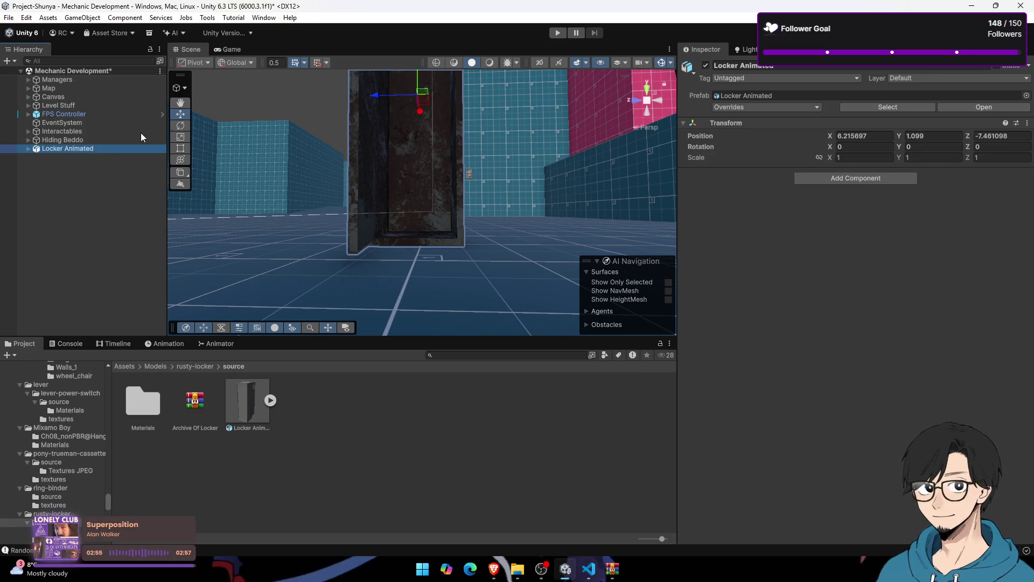
key(ctrl+p)
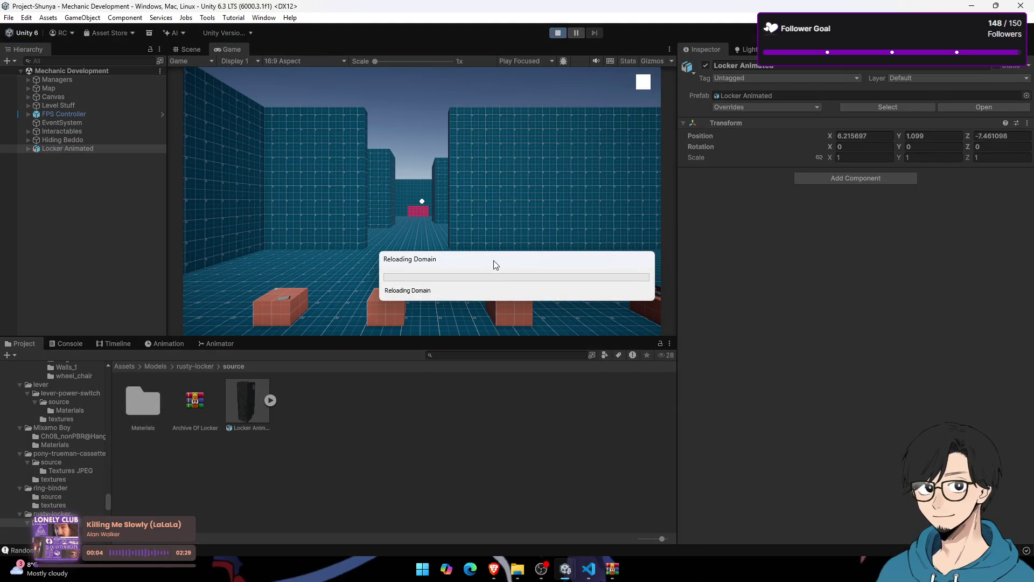
Step: Close the archive window, play-test walking into and out of the locker, then stop
click(612, 563)
click(1021, 5)
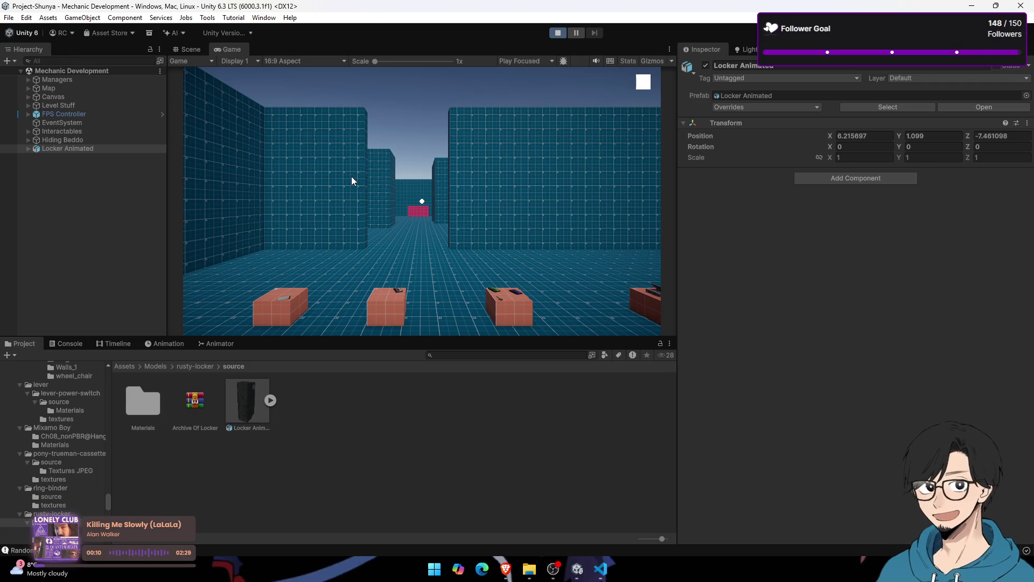
click(393, 212)
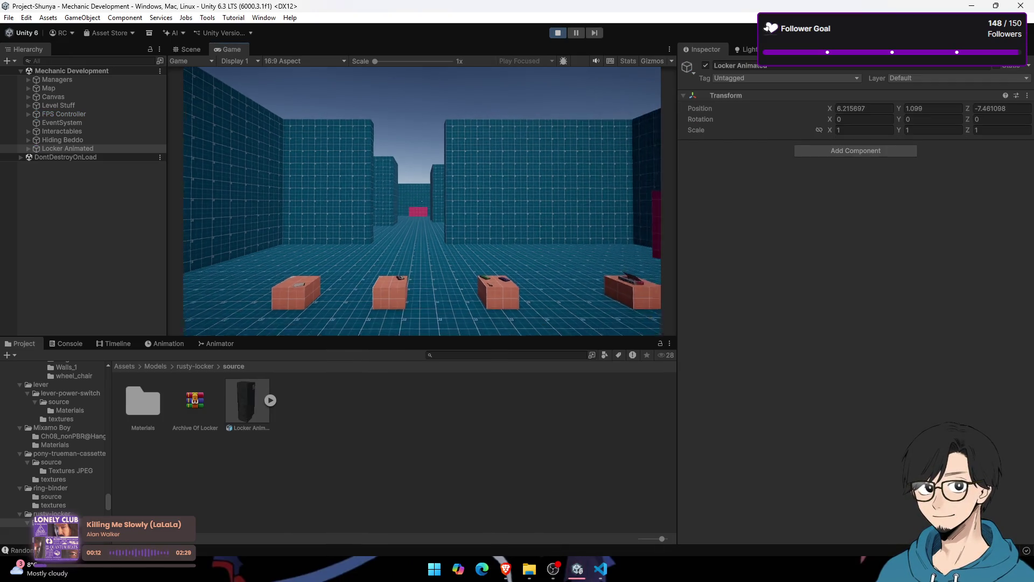
key(w)
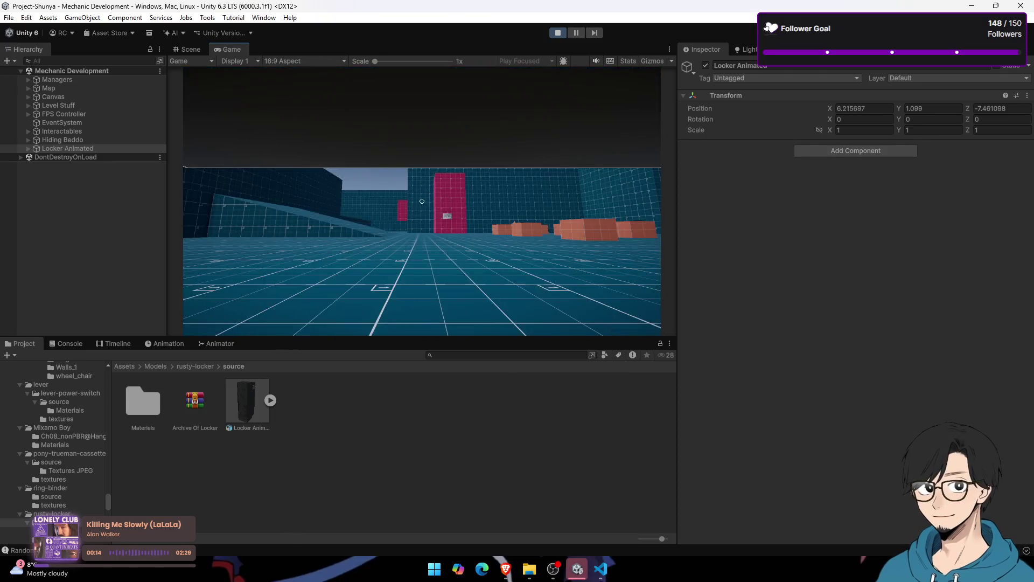
key(e)
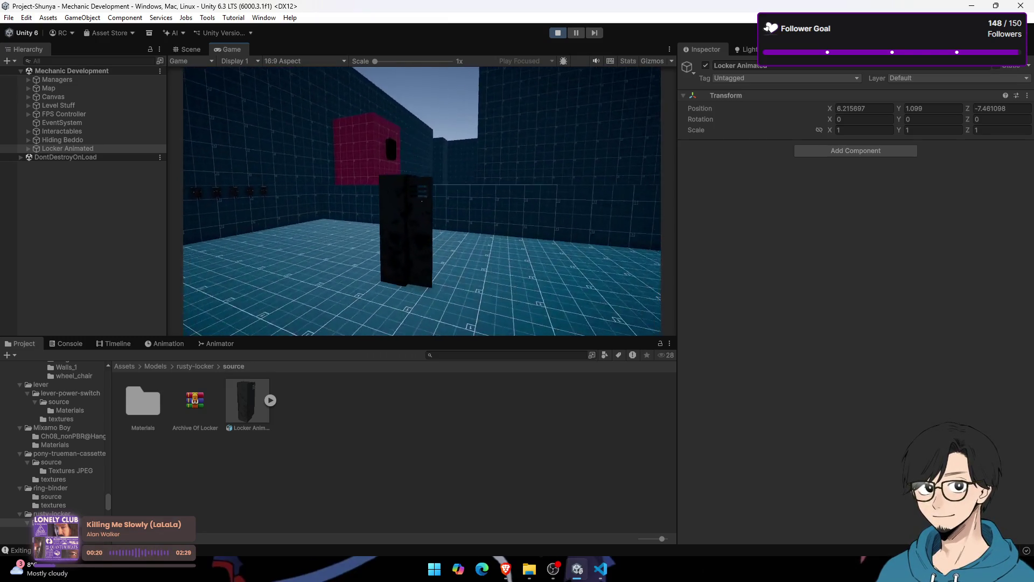
key(e)
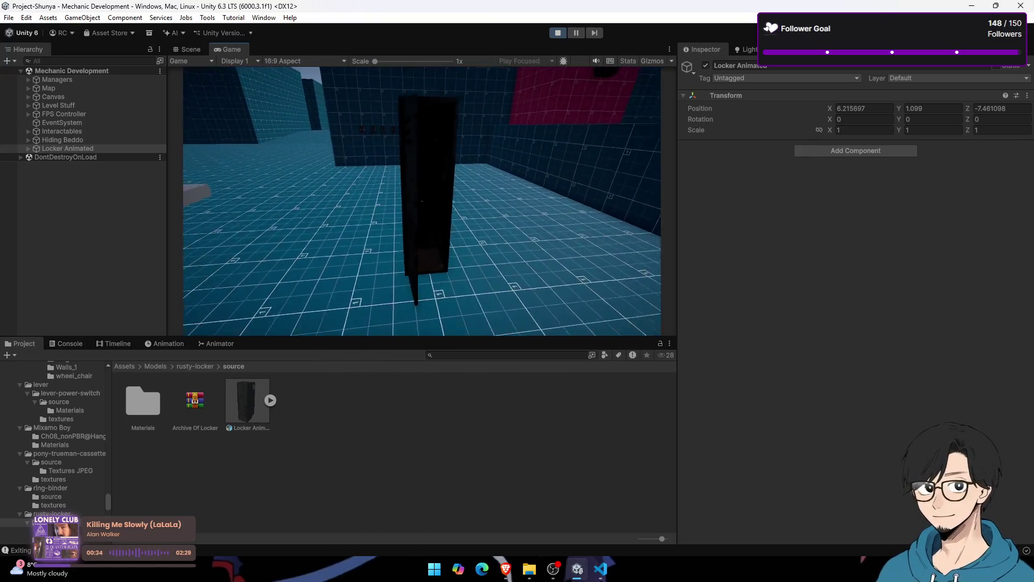
key(super)
key(Escape)
click(557, 32)
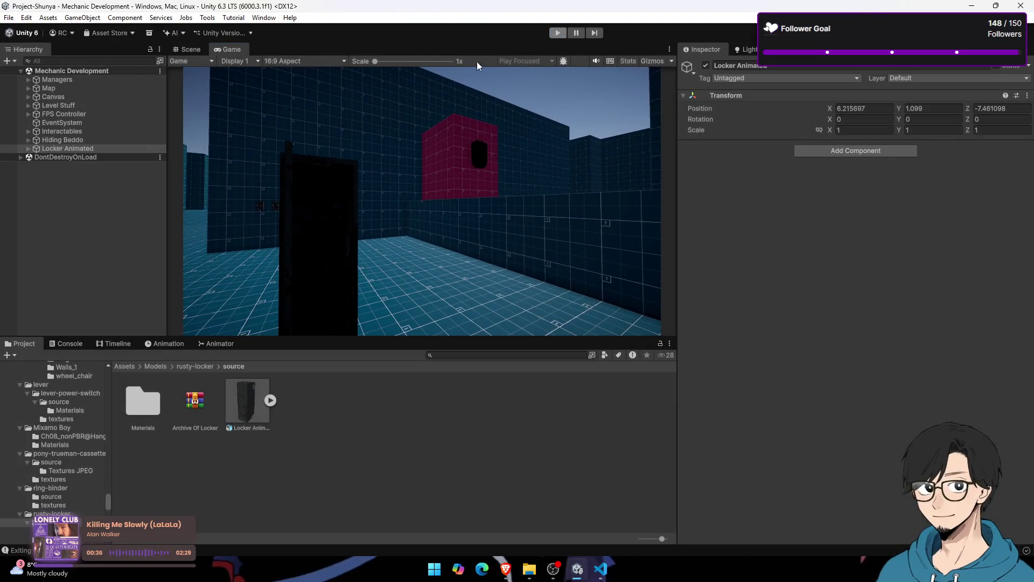
Step: Select the locker in the scene and rename it from Locker Animated to Hiding Locker
click(186, 51)
mouse_move(337, 178)
mouse_down()
mouse_move(501, 307)
mouse_move(478, 230)
mouse_move(450, 196)
mouse_up()
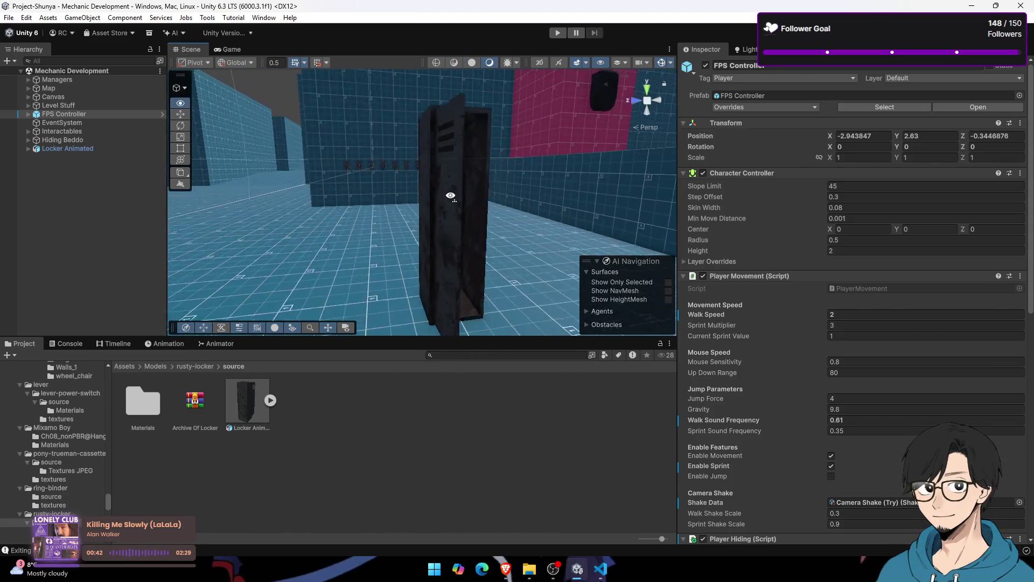
click(450, 196)
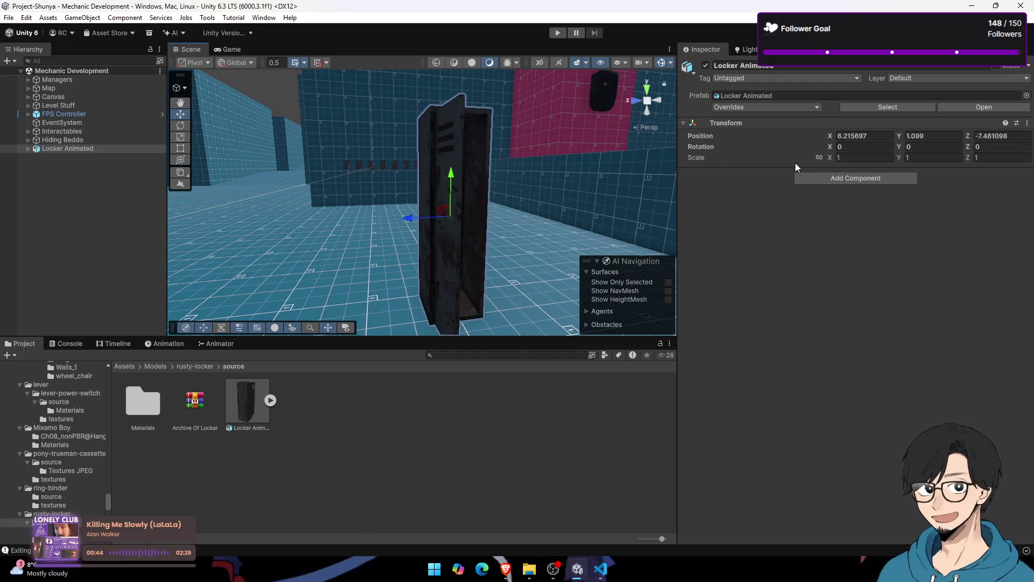
click(26, 148)
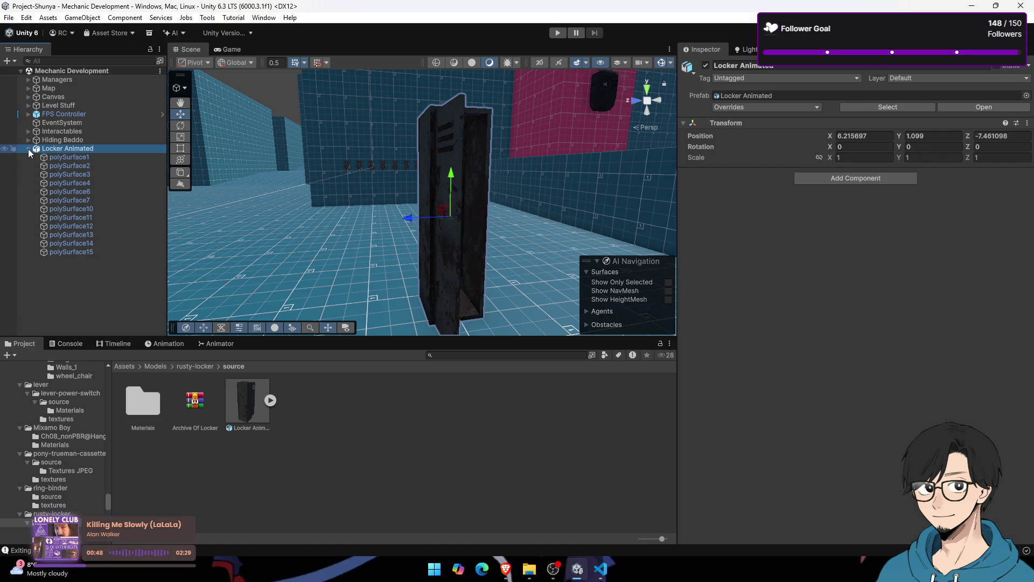
click(28, 149)
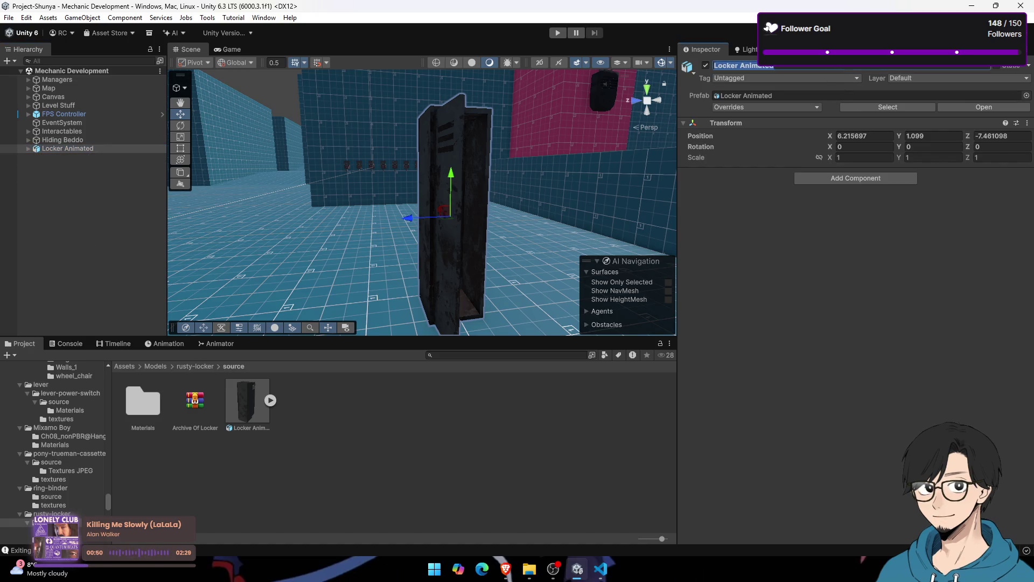
key(BackSpace)
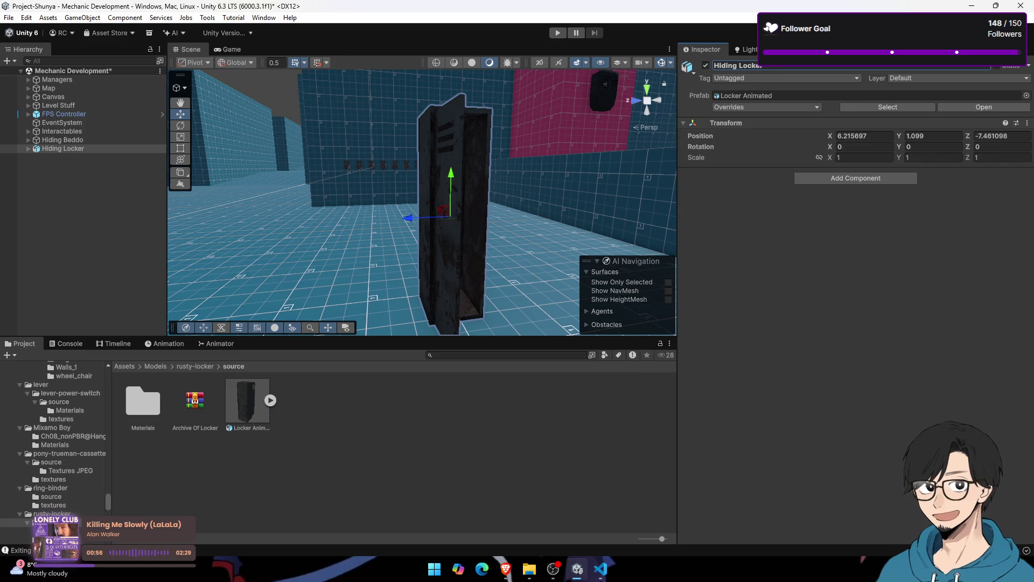
click(123, 366)
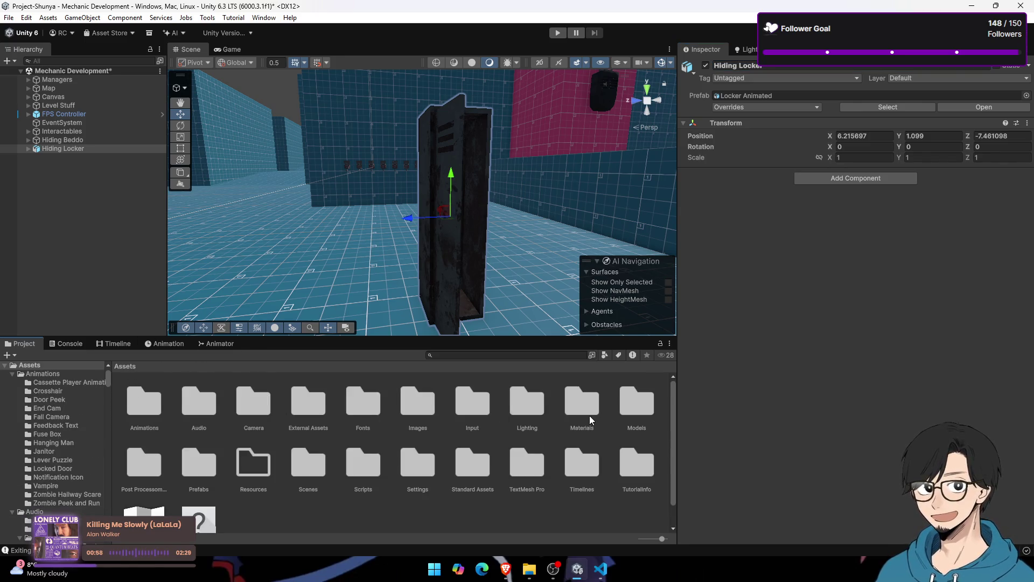
Step: Navigate to Prefabs > Interactables, briefly revealing the folder in File Explorer
double_click(186, 459)
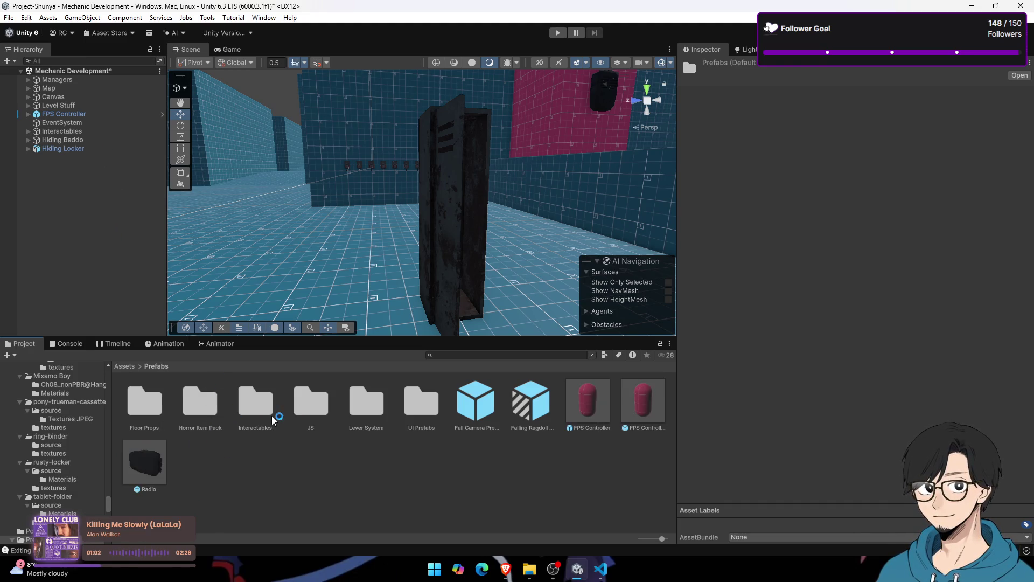
double_click(255, 404)
right_click(278, 470)
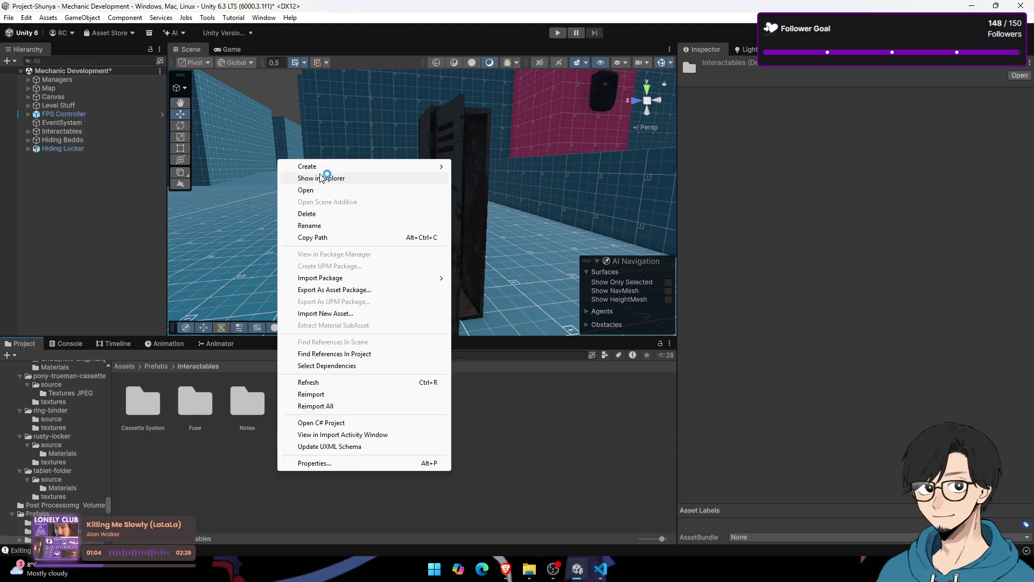
click(322, 177)
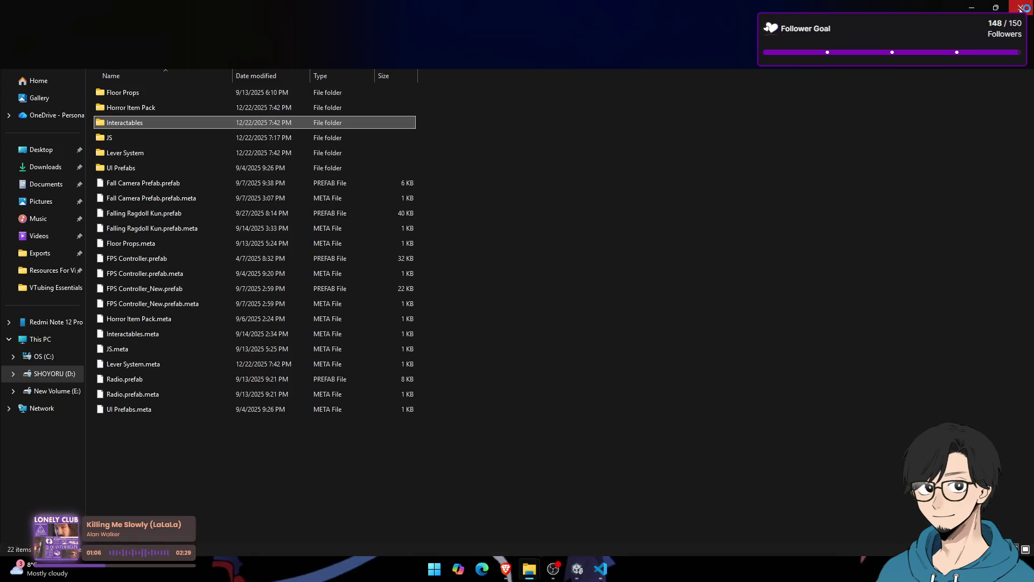
key(alt+Tab)
Step: Create a Hiding folder and drag Hiding Locker into it to make a prefab
right_click(309, 475)
mouse_move(468, 171)
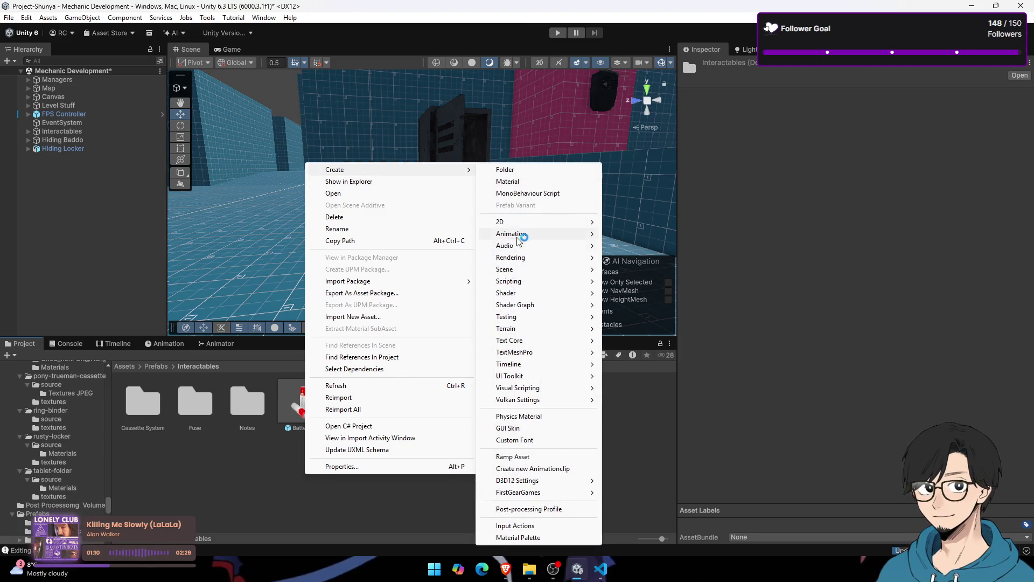
click(505, 170)
text(Hiding)
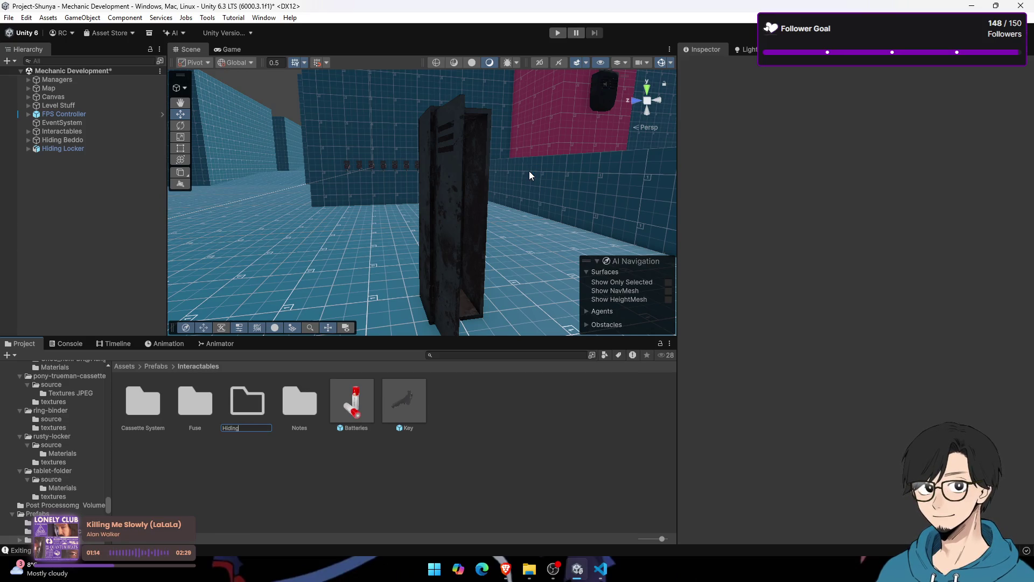
key(Return)
key(Return)
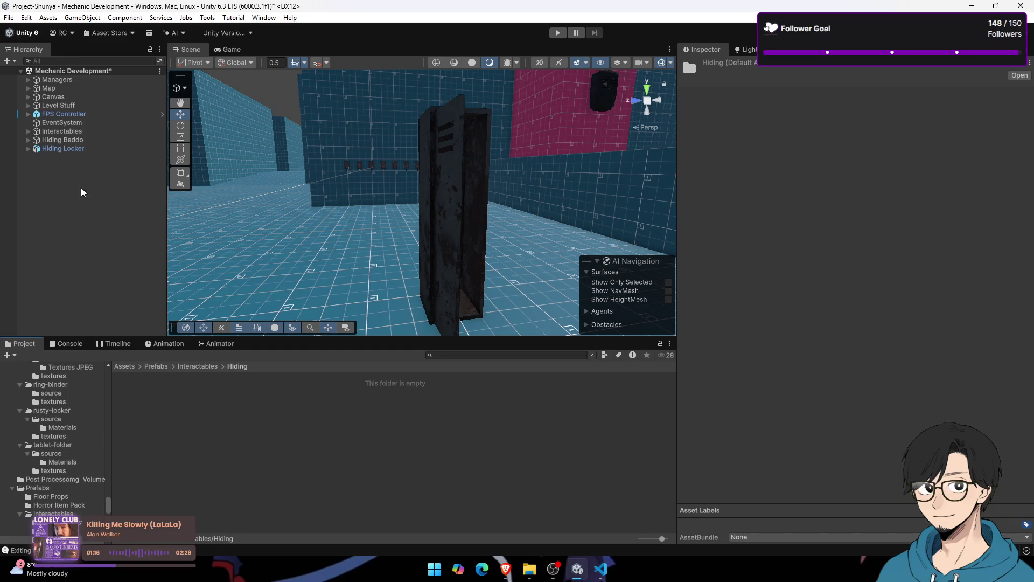
drag(108, 148, 166, 402)
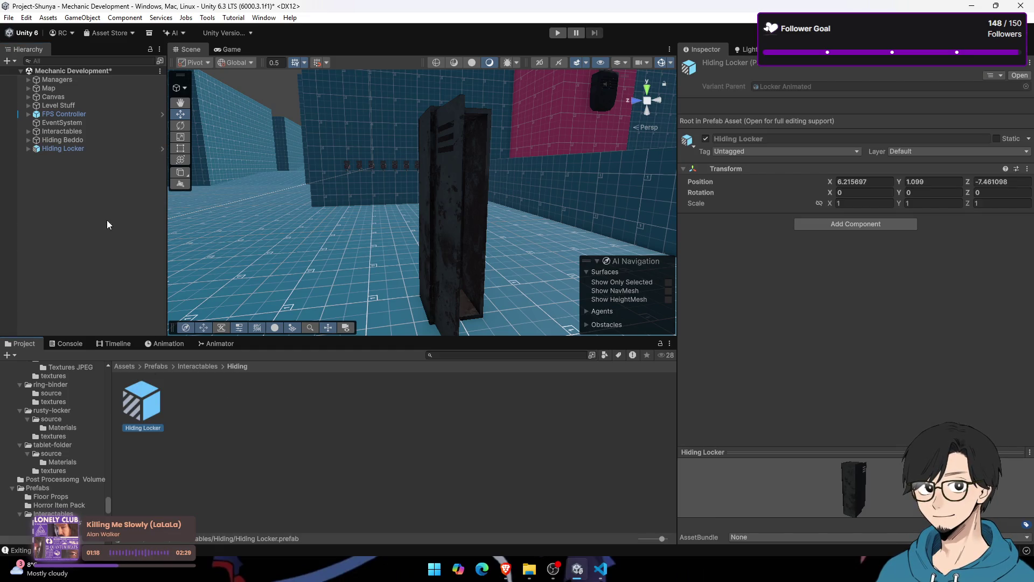
click(88, 149)
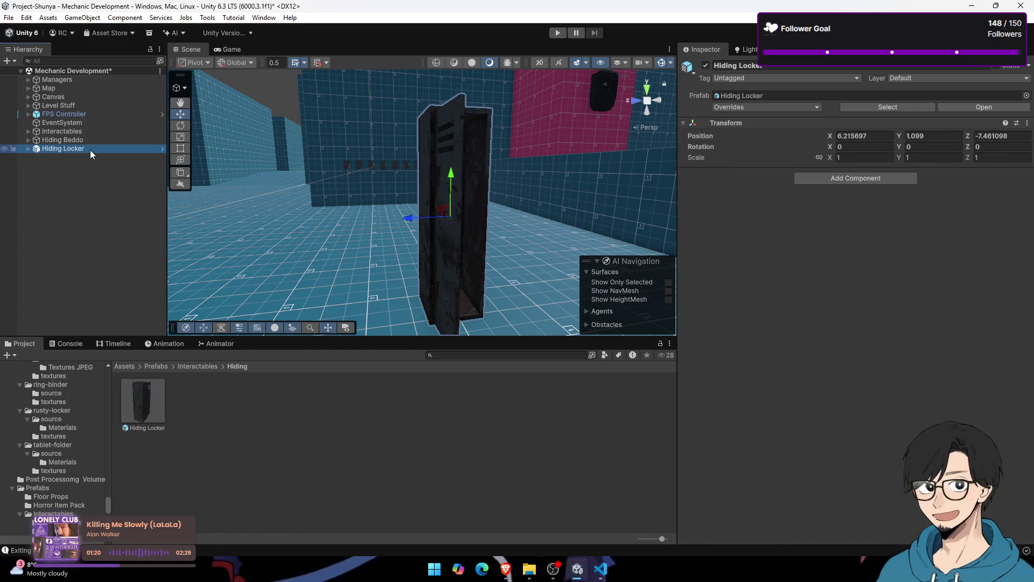
Step: Reselect the whole Hiding Locker and orbit the scene to view it from the front
click(815, 96)
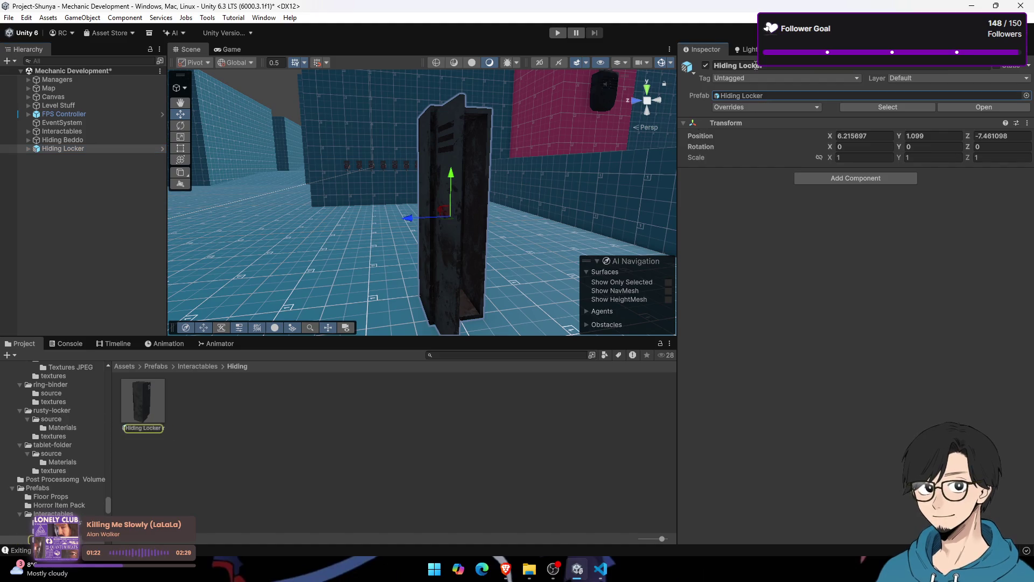
click(26, 149)
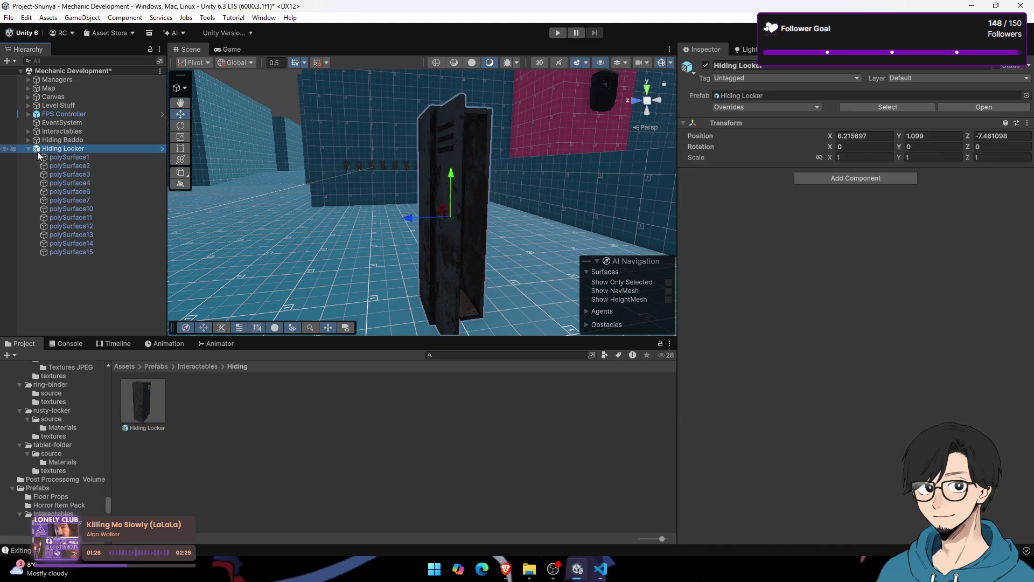
drag(517, 218, 485, 219)
click(100, 158)
click(102, 151)
click(123, 367)
drag(547, 175, 609, 176)
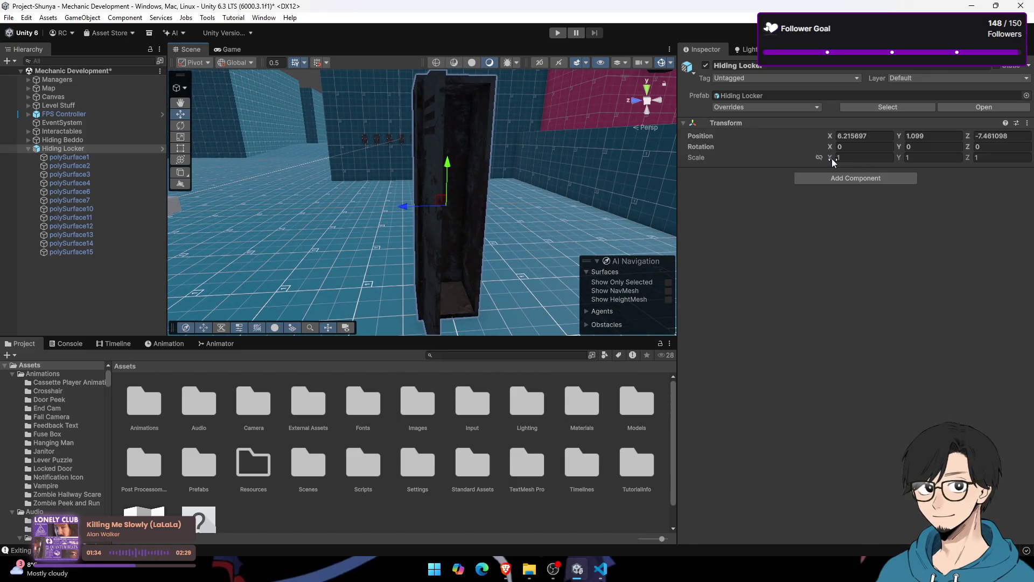
Step: Scale Hiding Locker to 1.18 on X and 1.54 on Z, then view the Game
click(893, 157)
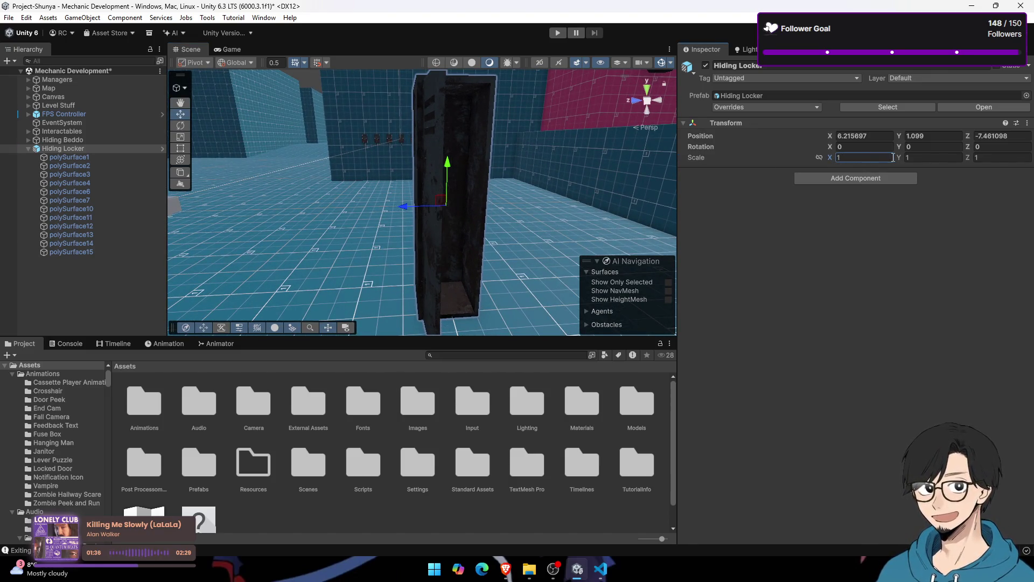
text(1.18)
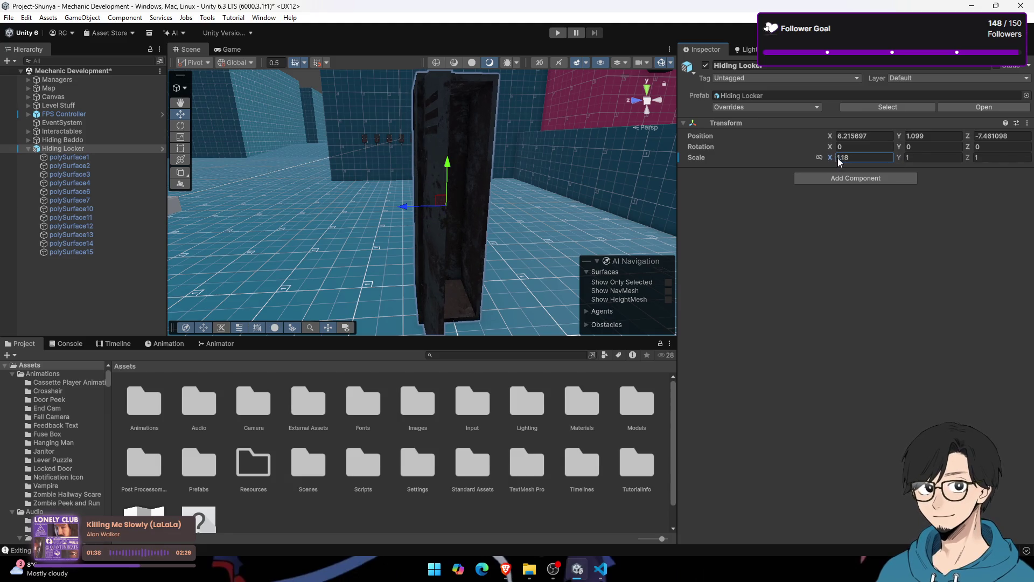
click(971, 158)
drag(971, 159, 981, 157)
mouse_move(509, 161)
mouse_down()
mouse_move(459, 155)
mouse_move(643, 122)
mouse_move(526, 138)
mouse_move(539, 140)
mouse_up()
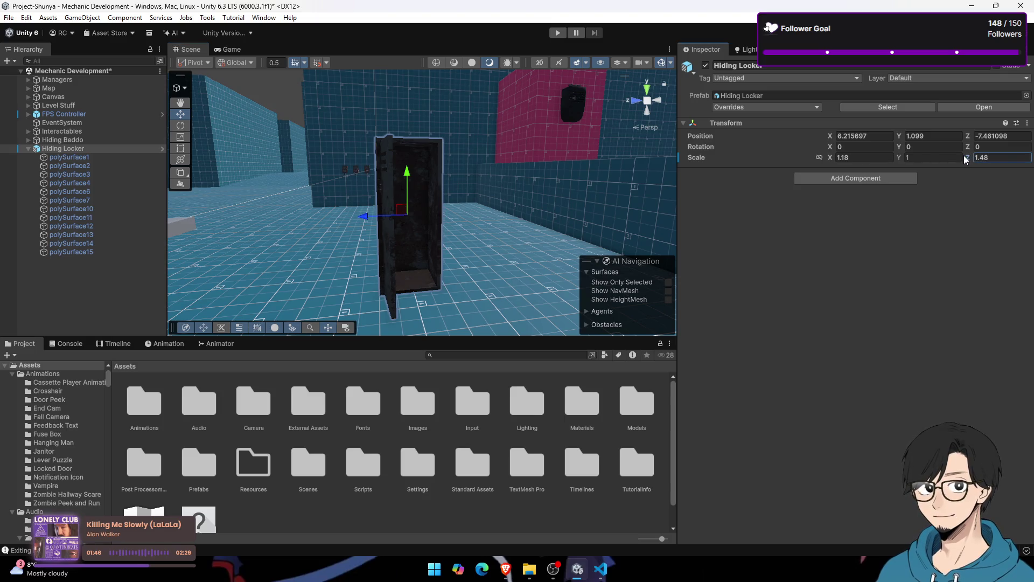
key(ctrl+2)
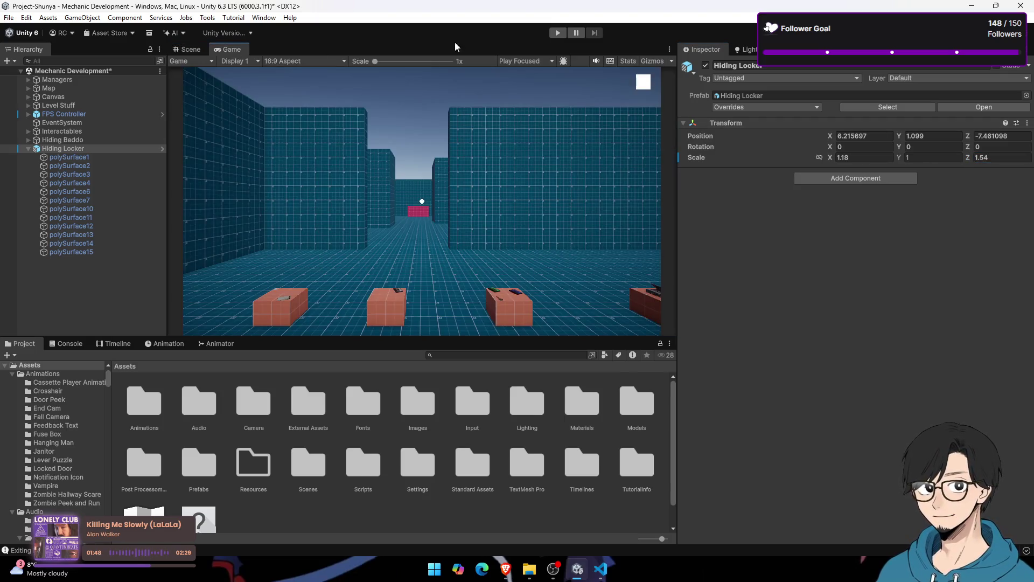
Step: Play-test hiding inside the Hiding Locker and stepping back out with E
click(558, 33)
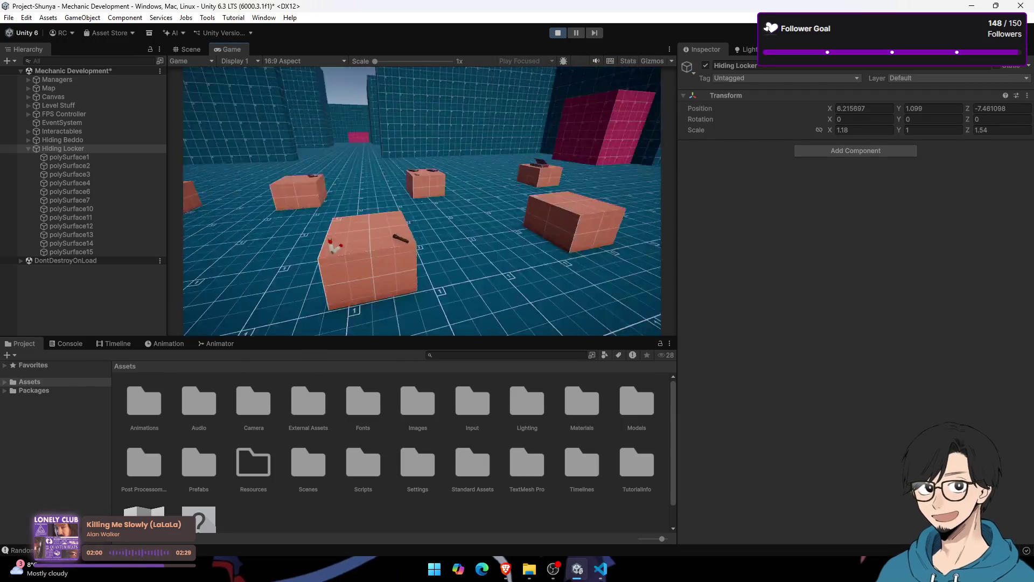
key(w)
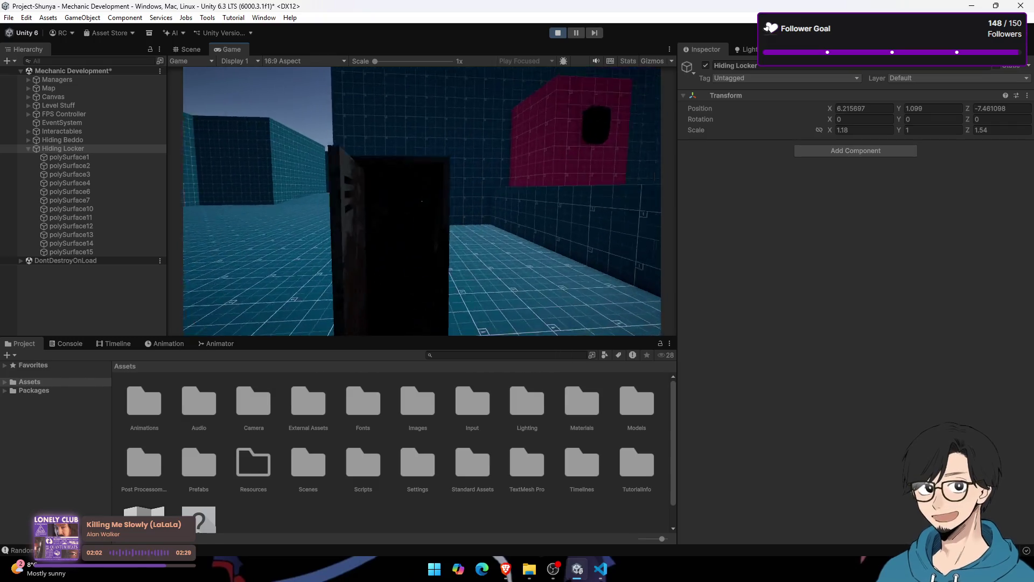
key(e)
key(e)
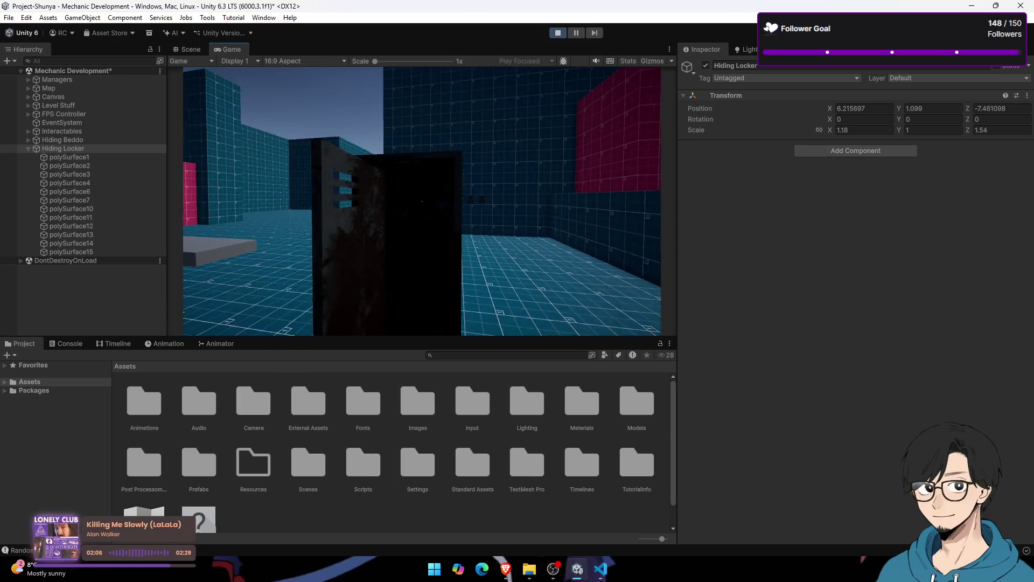
key(e)
key(e)
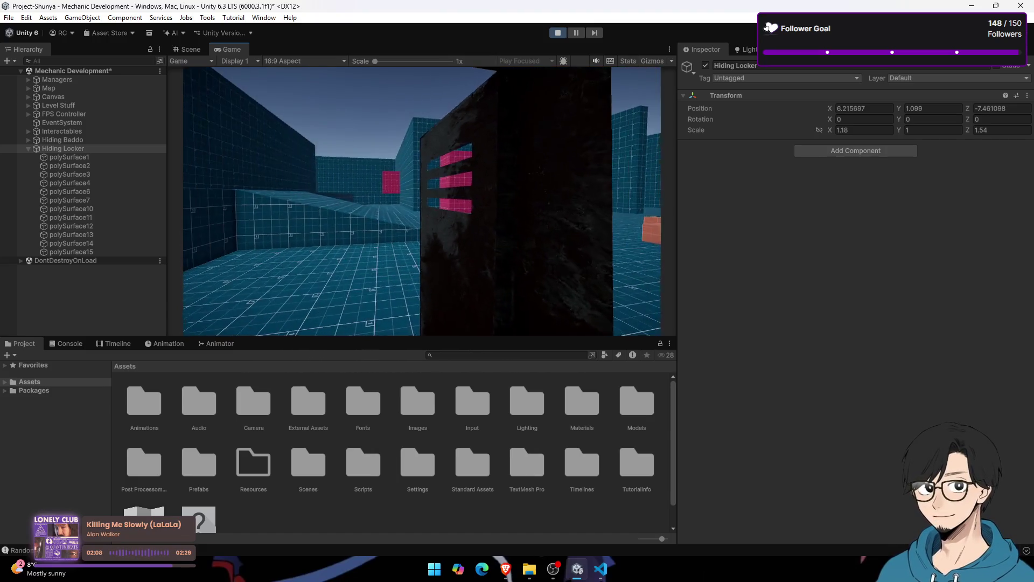
key(e)
key(e)
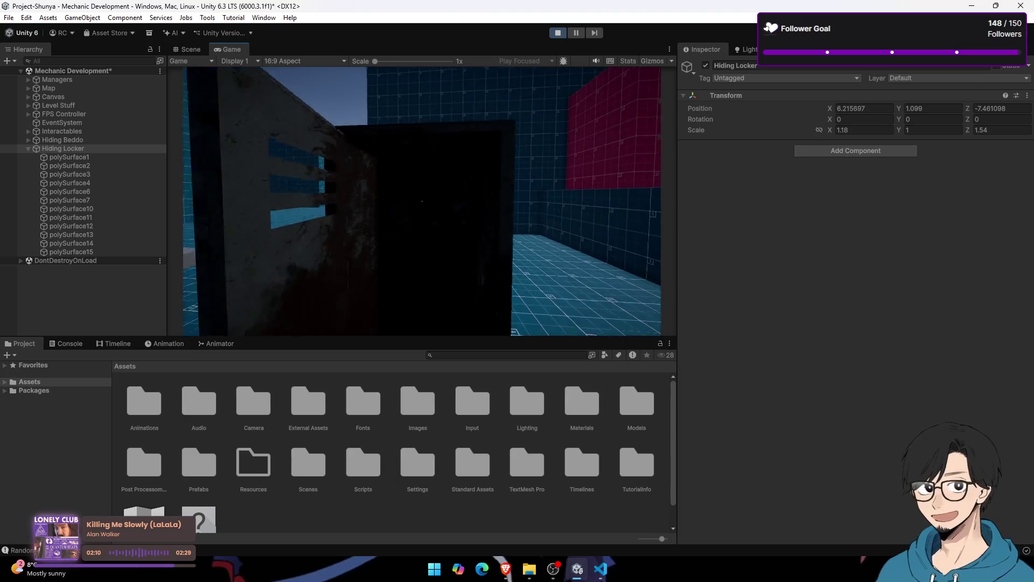
key(super)
Step: Set the locker's Y scale to 1.03 and raise it slightly in the Scene view
click(902, 131)
click(903, 131)
text(.03)
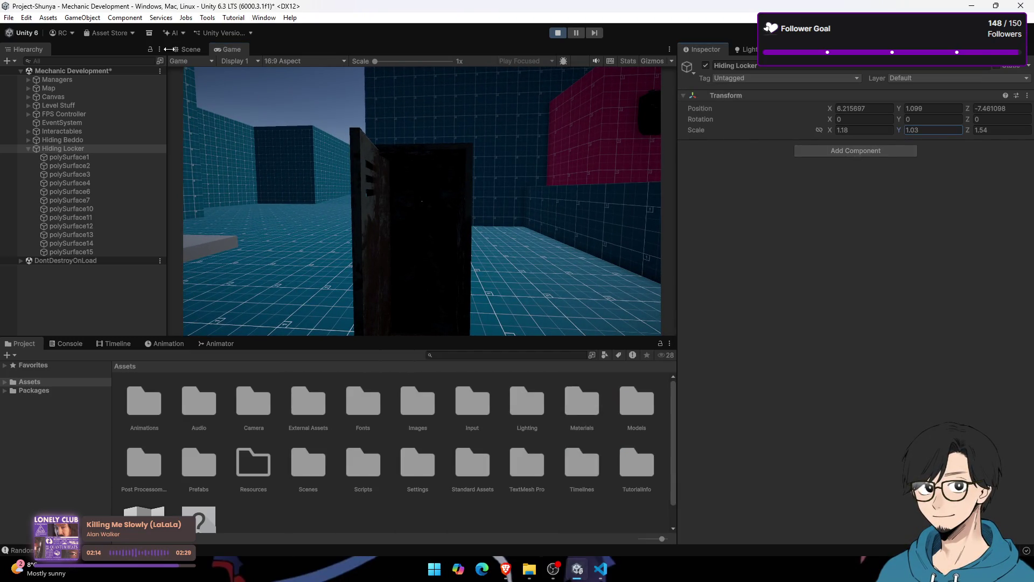
click(191, 49)
key(f)
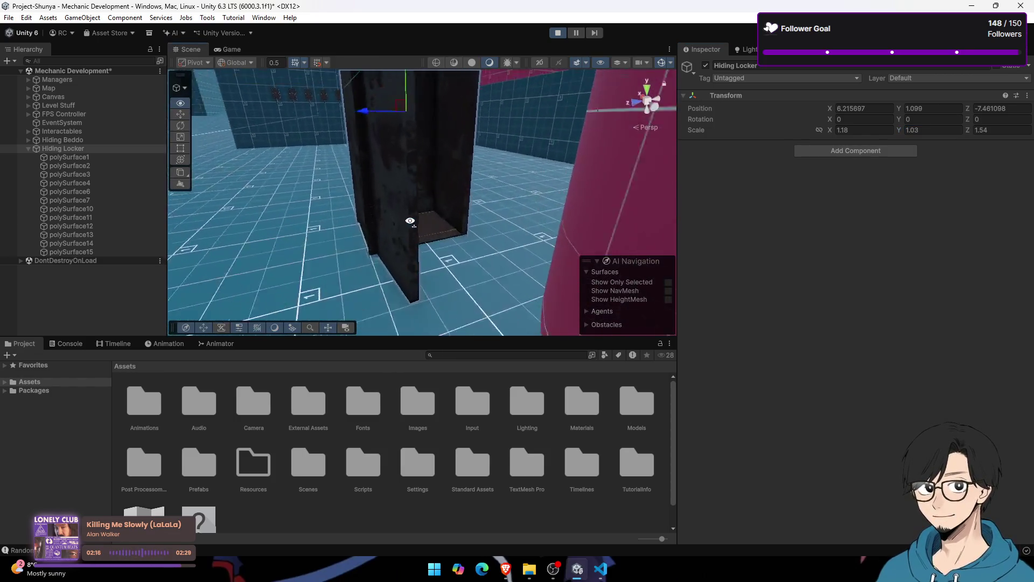
scroll(356, 93, down, 3)
drag(394, 93, 394, 86)
click(226, 49)
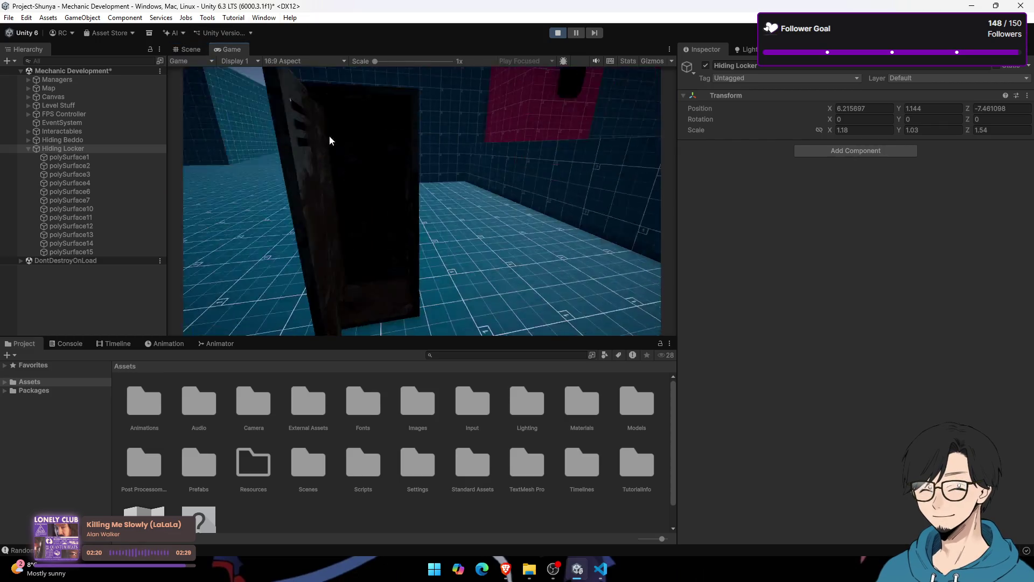
Step: Exit and re-enter the locker in the running game, then stop play mode
key(e)
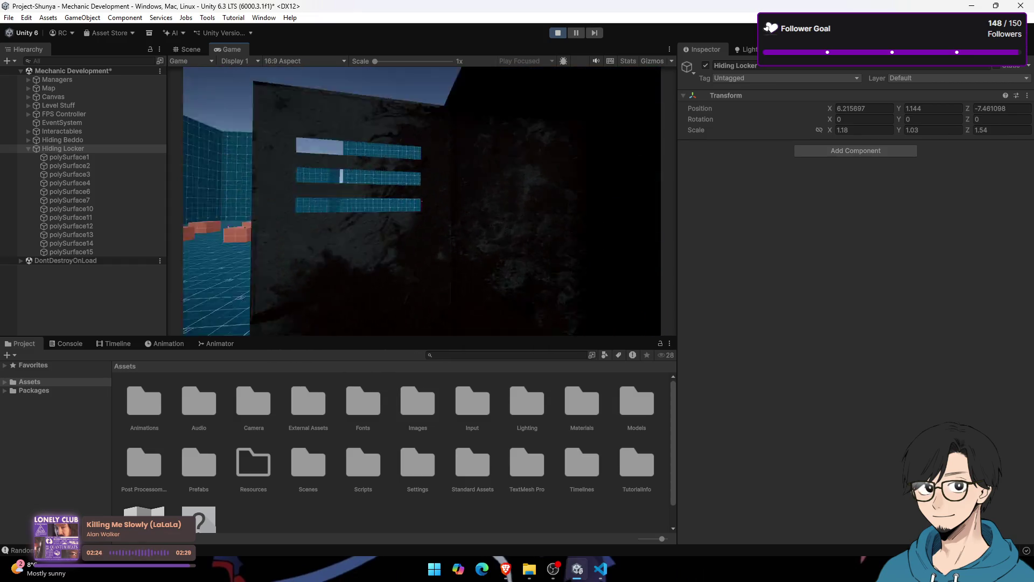
key(super)
click(423, 204)
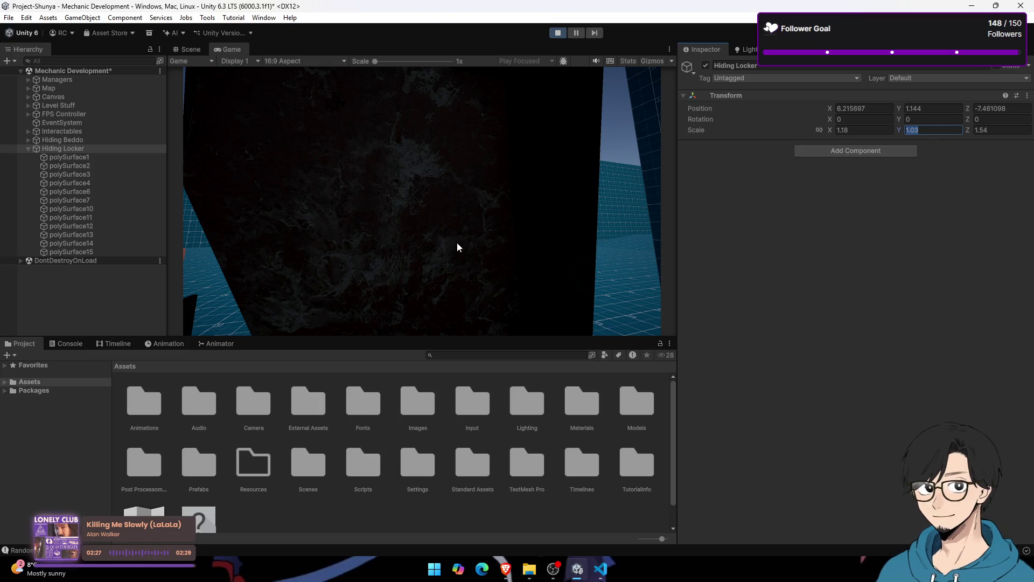
click(388, 243)
key(e)
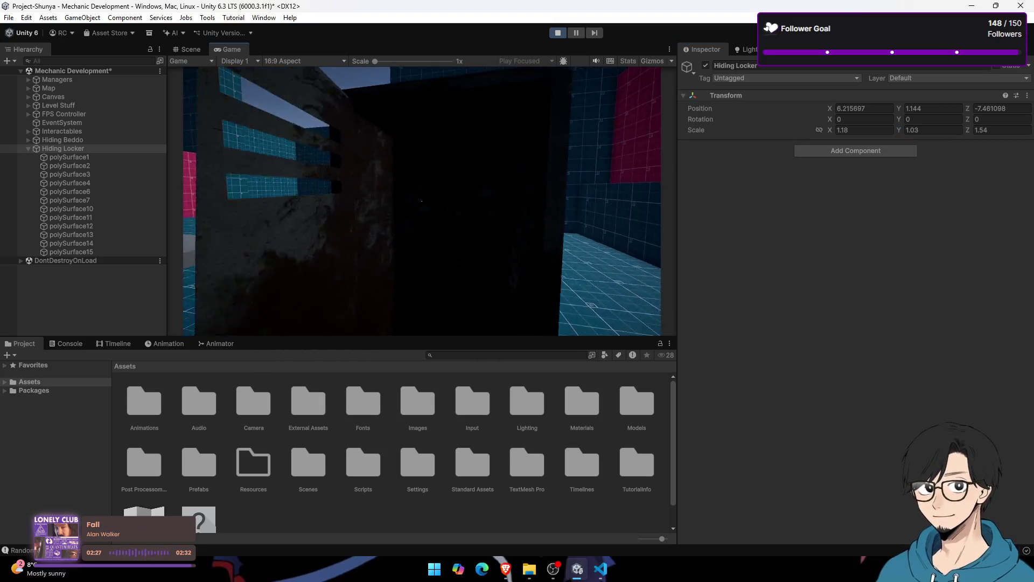
key(e)
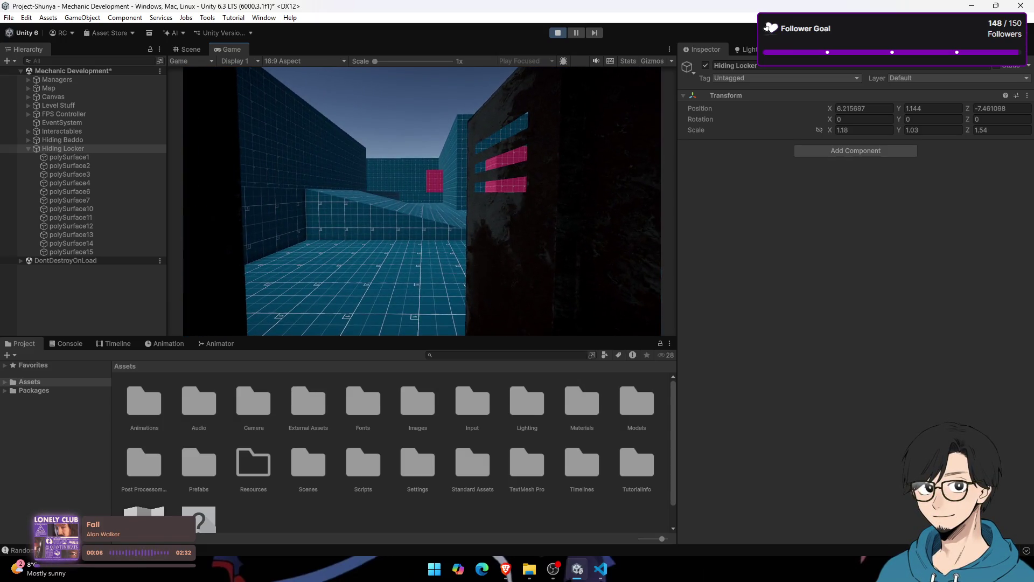
key(super)
key(super)
key(ctrl+p)
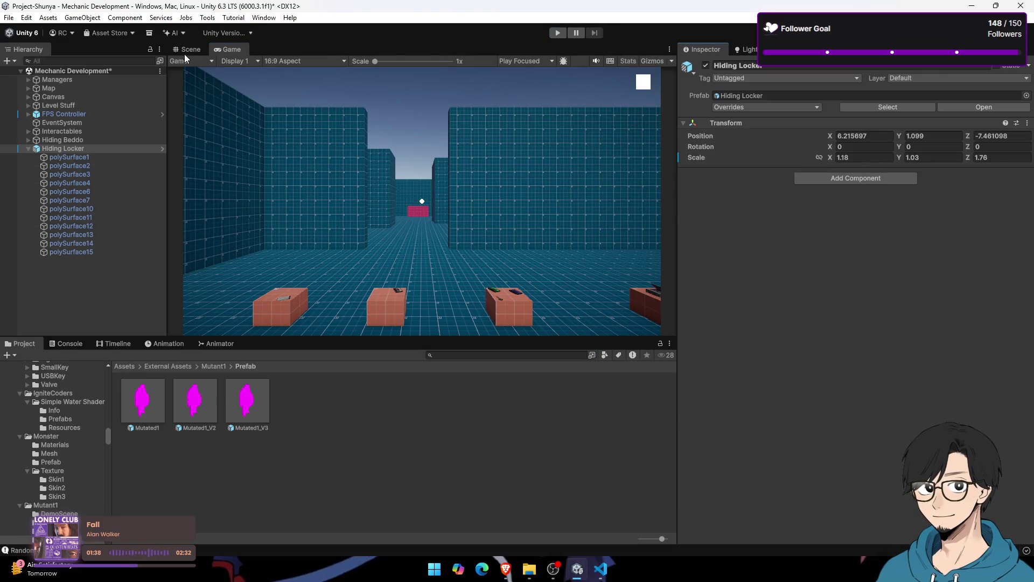
Step: Test-rotate the locker and its door polySurface1, undo, and set the door's Rotation Y to 0
click(186, 51)
mouse_move(571, 140)
mouse_down()
mouse_move(613, 129)
mouse_move(519, 158)
mouse_up()
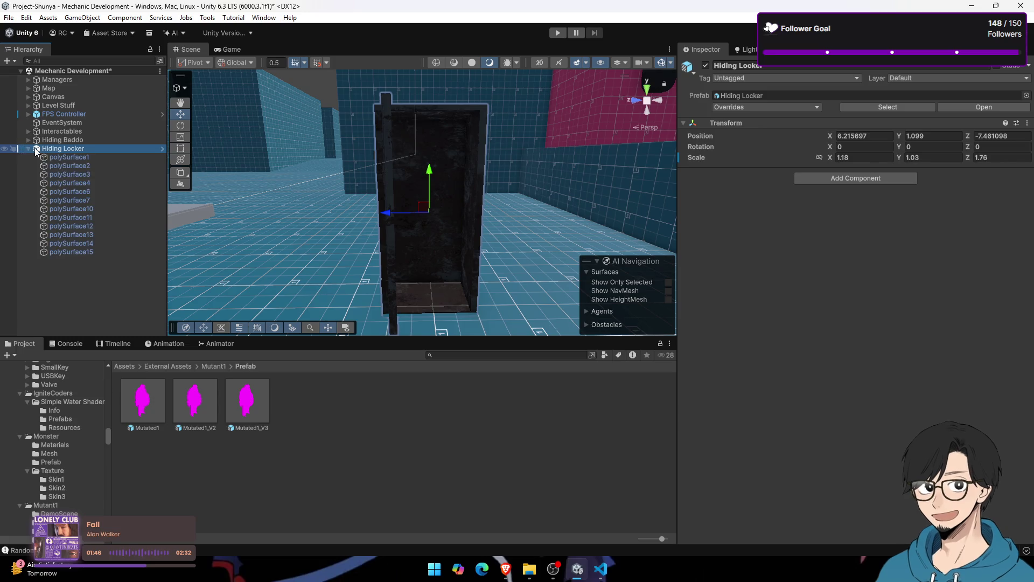
drag(426, 227, 212, 186)
key(ctrl+z)
click(81, 159)
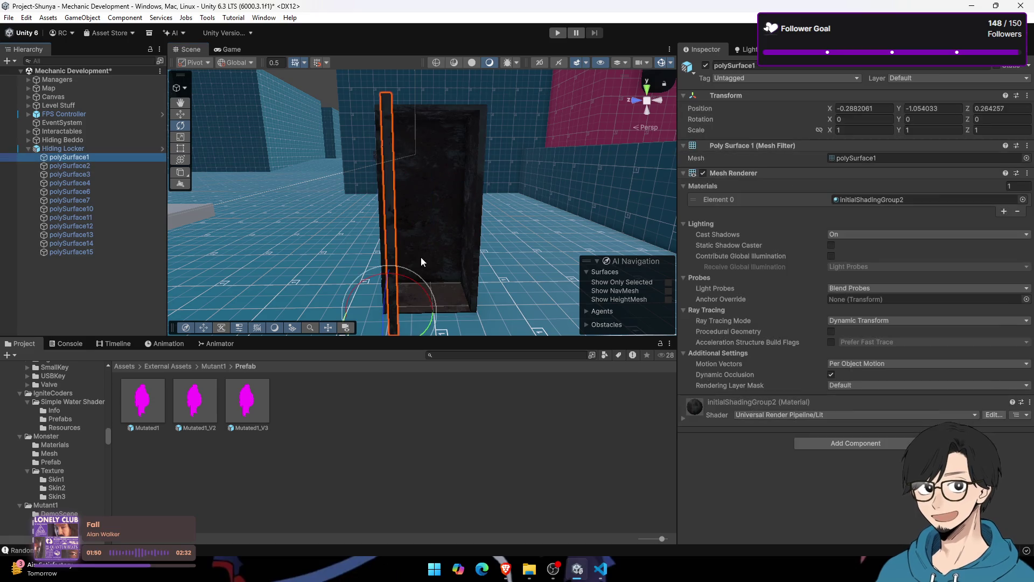
mouse_move(425, 334)
mouse_down()
mouse_move(447, 315)
mouse_move(398, 305)
mouse_move(468, 252)
mouse_move(353, 249)
mouse_move(526, 240)
mouse_move(501, 248)
mouse_move(430, 231)
mouse_move(397, 254)
mouse_move(409, 278)
mouse_move(361, 289)
mouse_move(385, 287)
mouse_move(376, 285)
mouse_up()
key(ctrl+z)
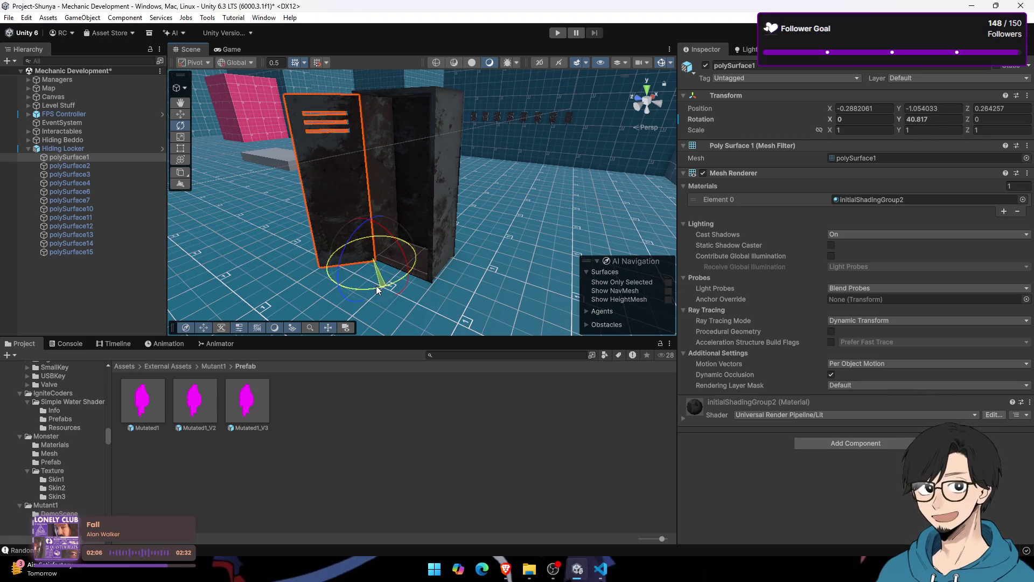
key(ctrl+z)
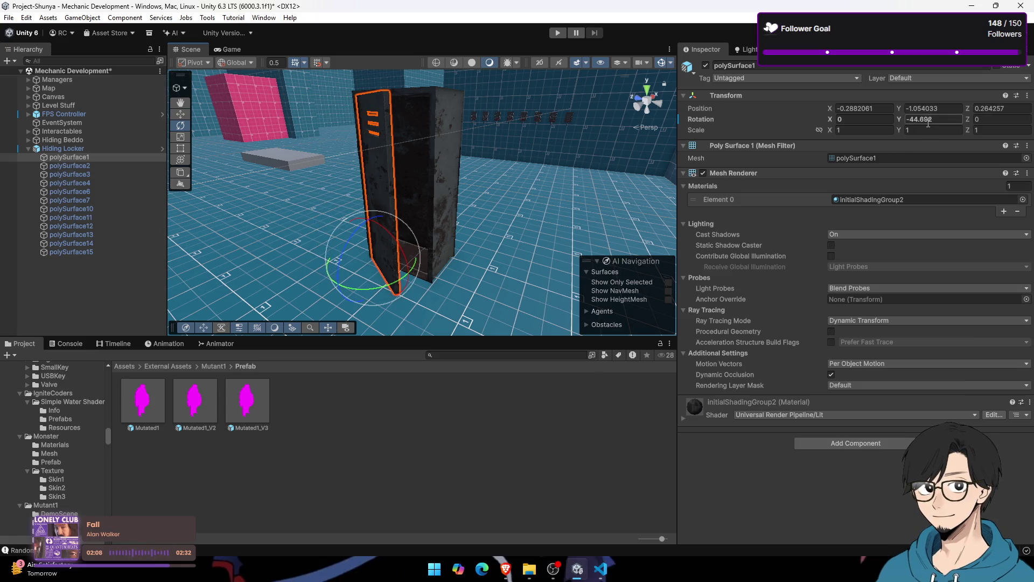
text(0)
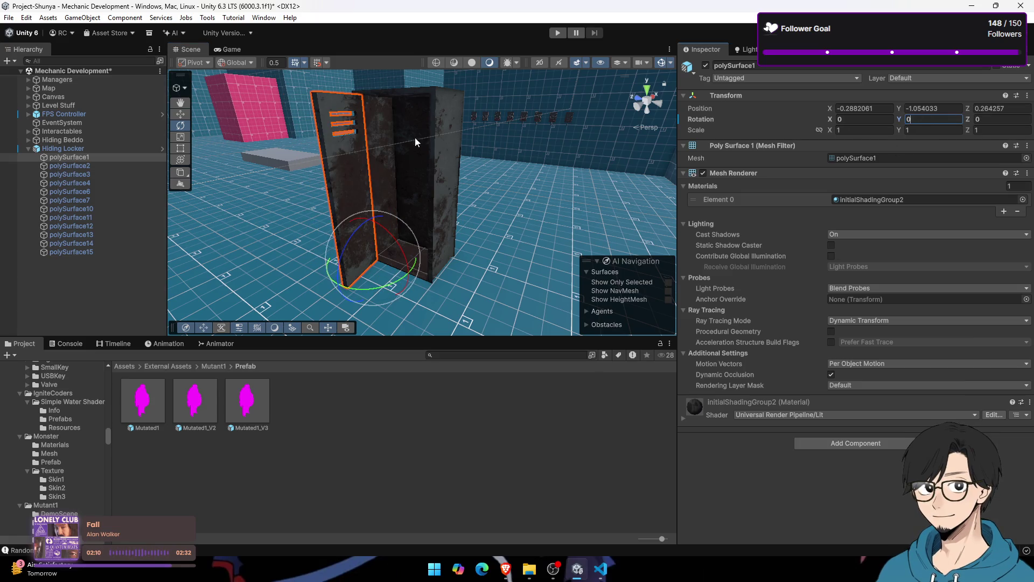
Step: Open Hiding Locker's Hierarchy context menu, then reselect the door mesh polySurface1
click(81, 149)
click(51, 149)
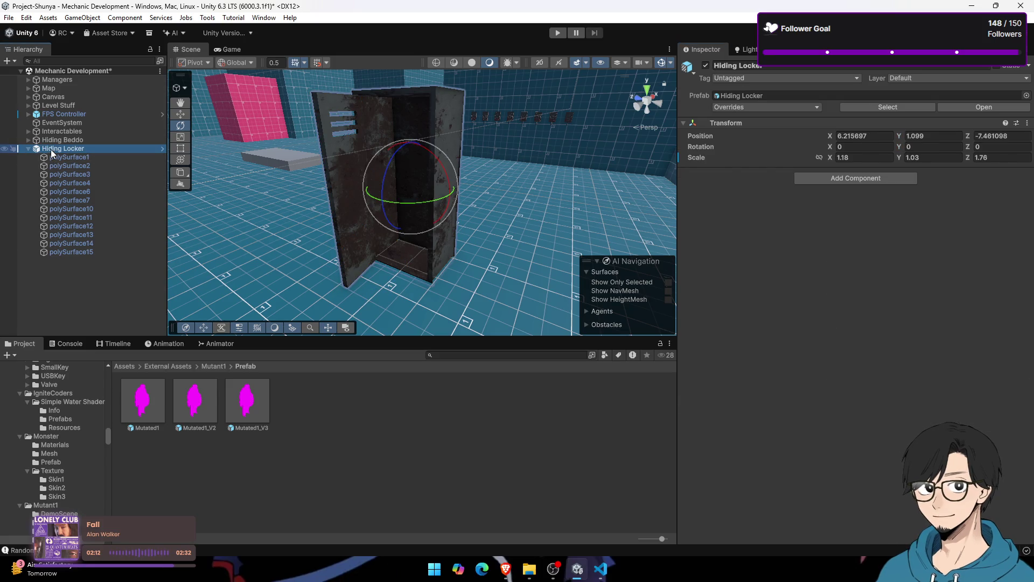
right_click(51, 151)
key(Escape)
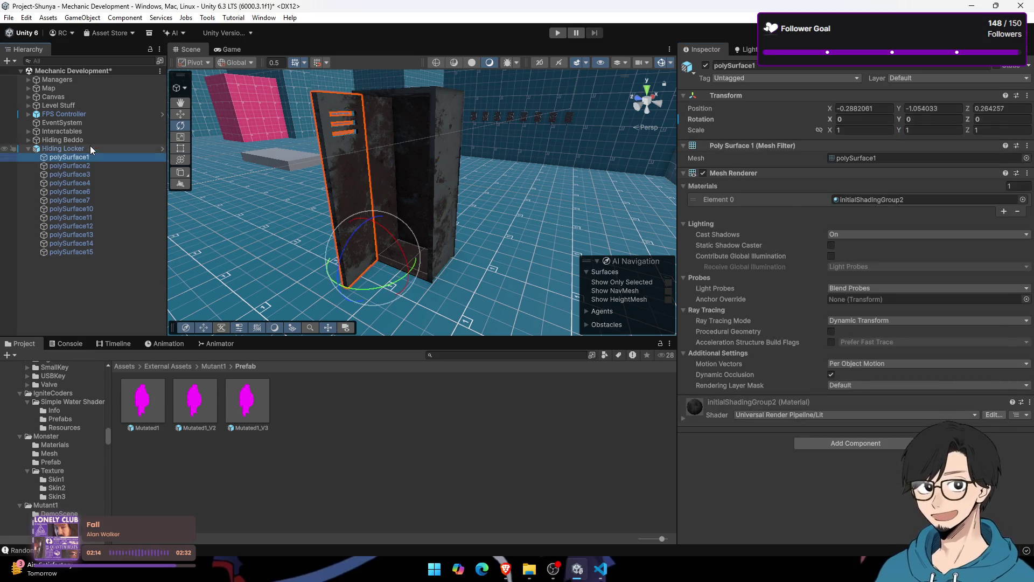
right_click(89, 145)
click(75, 157)
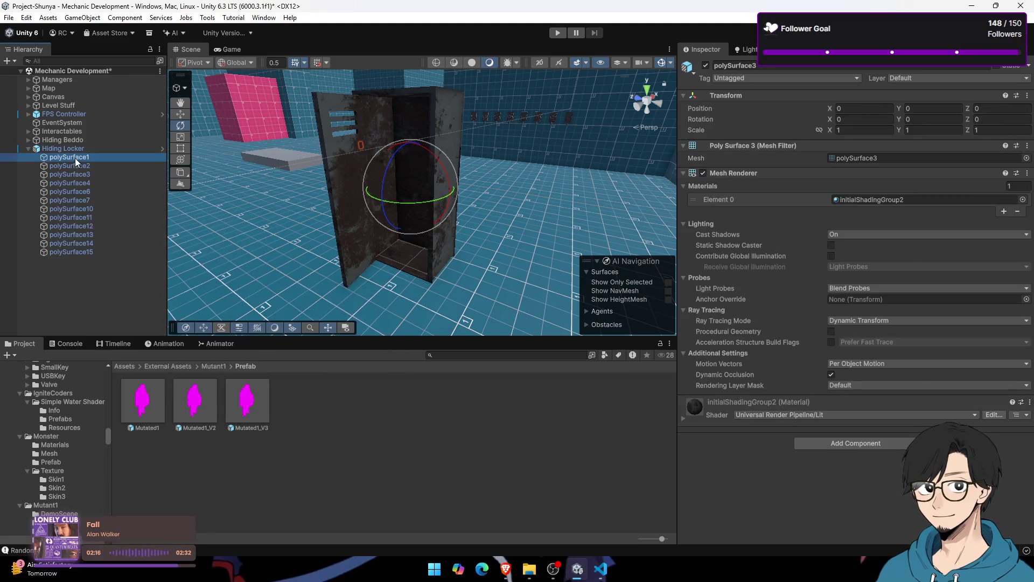
Step: Rename polySurface1 to Door and add an empty child named Locker Model under Hiding Locker
click(863, 64)
text(Door)
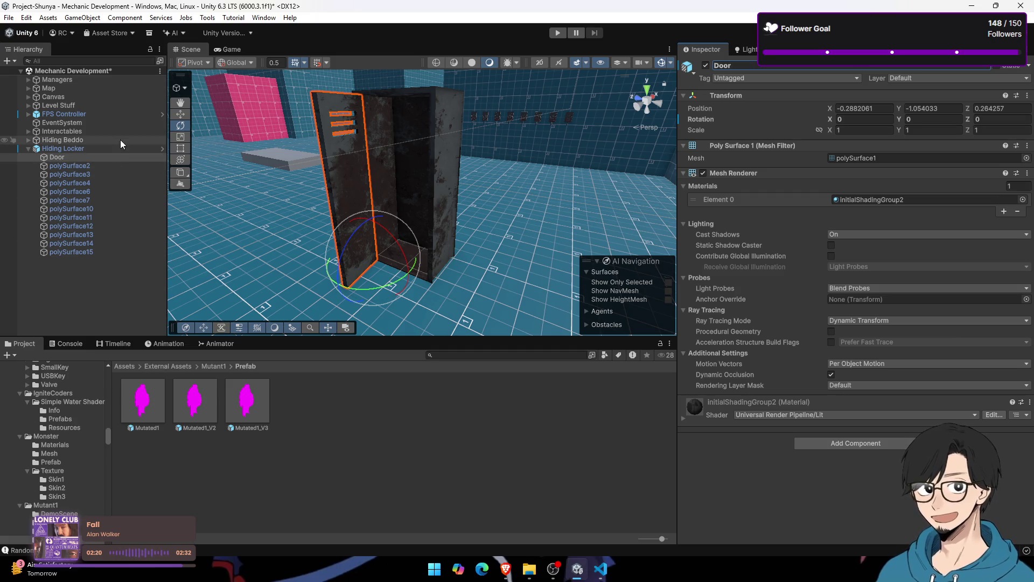
right_click(120, 148)
click(160, 306)
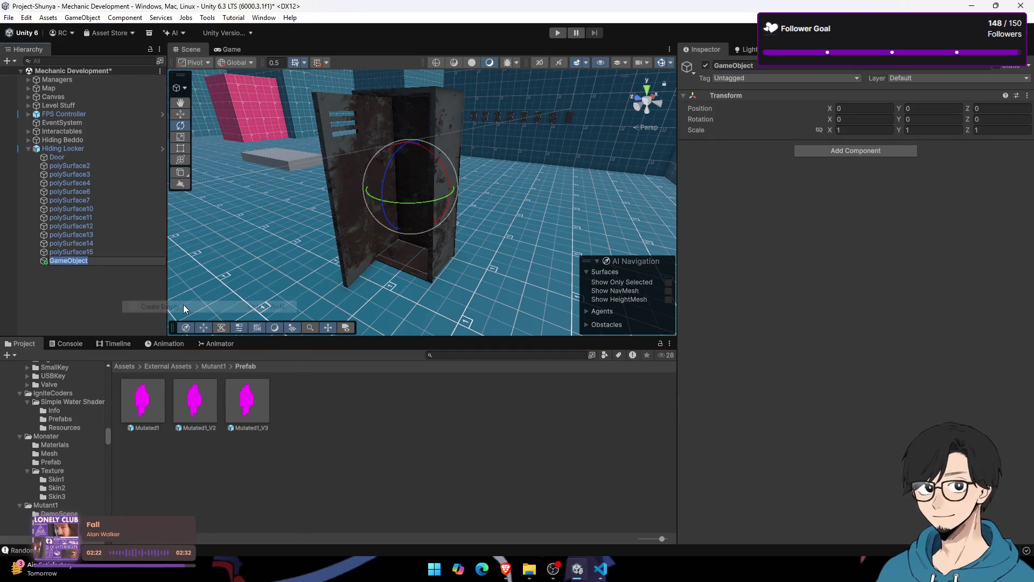
text(Locker )
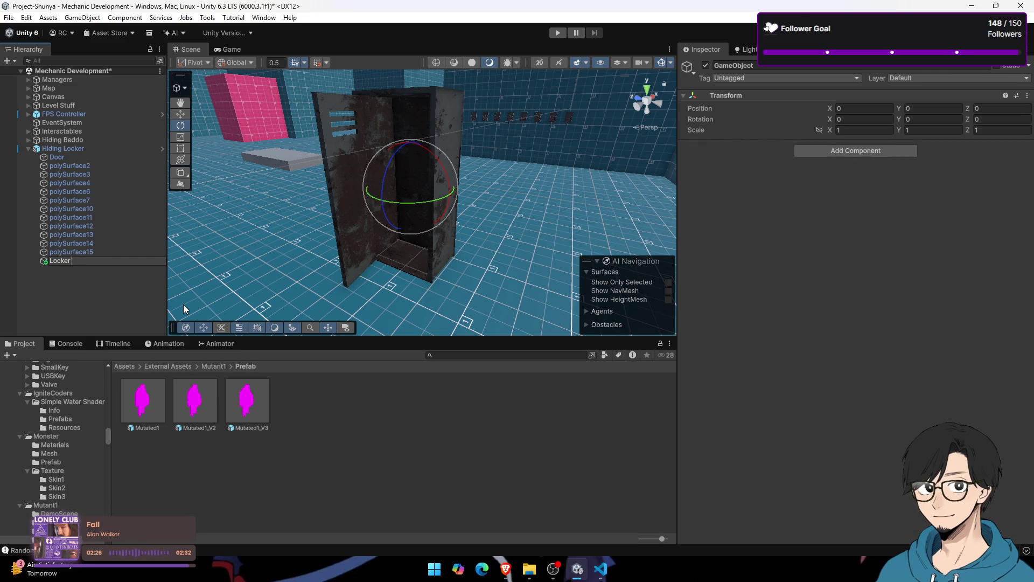
text(A)
key(BackSpace)
text(Assets)
key(Return)
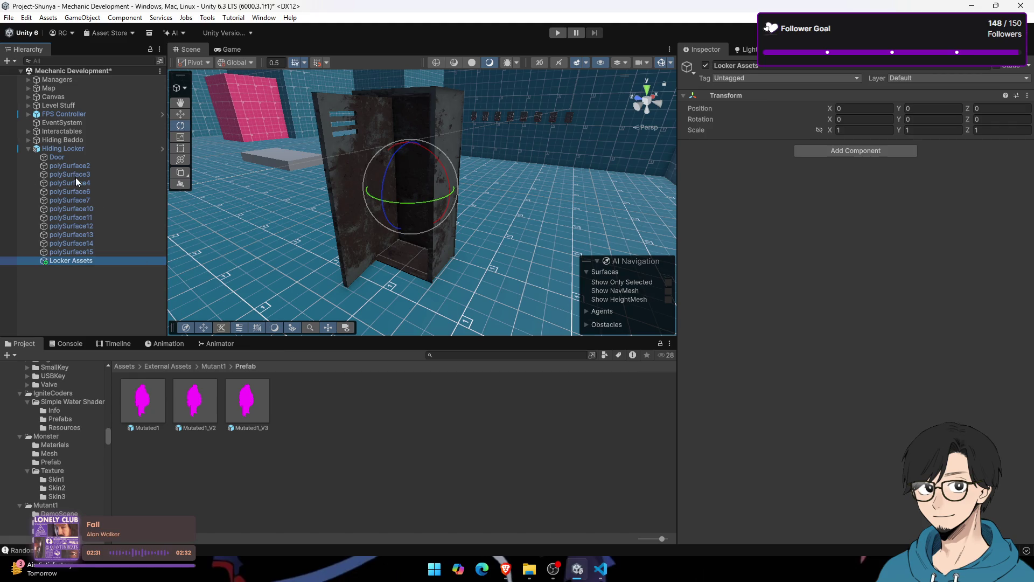
click(746, 49)
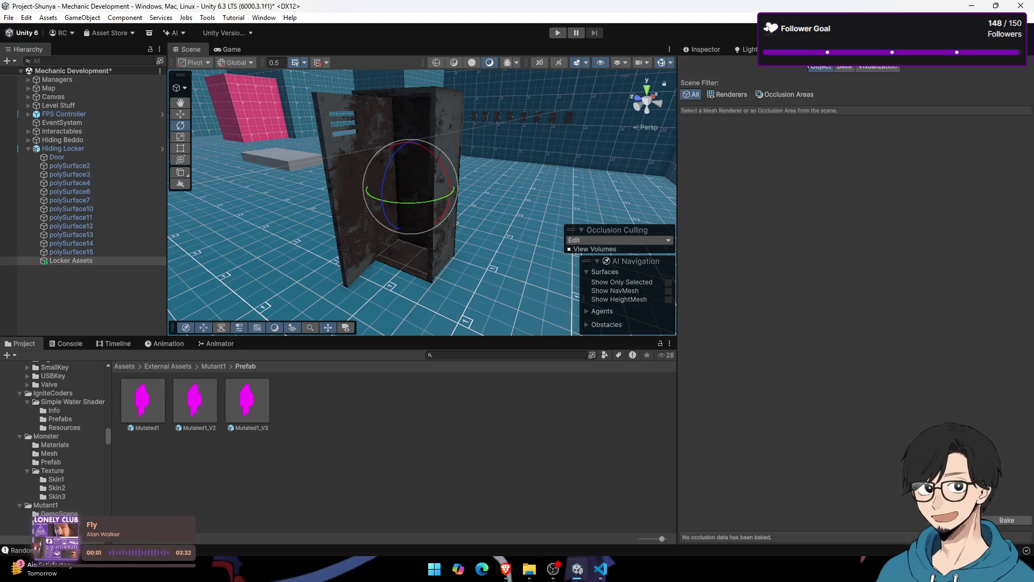
click(719, 48)
click(766, 66)
click(766, 65)
text(Locker Model)
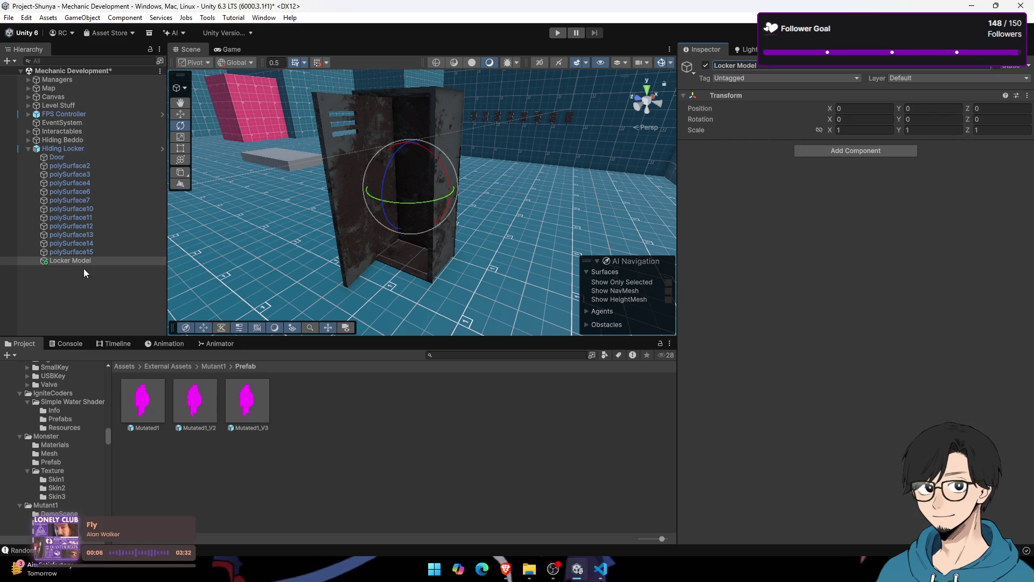
Step: Unpack the Hiding Locker prefab completely and move polySurface2–15 into Locker Model
click(76, 252)
drag(86, 249, 89, 257)
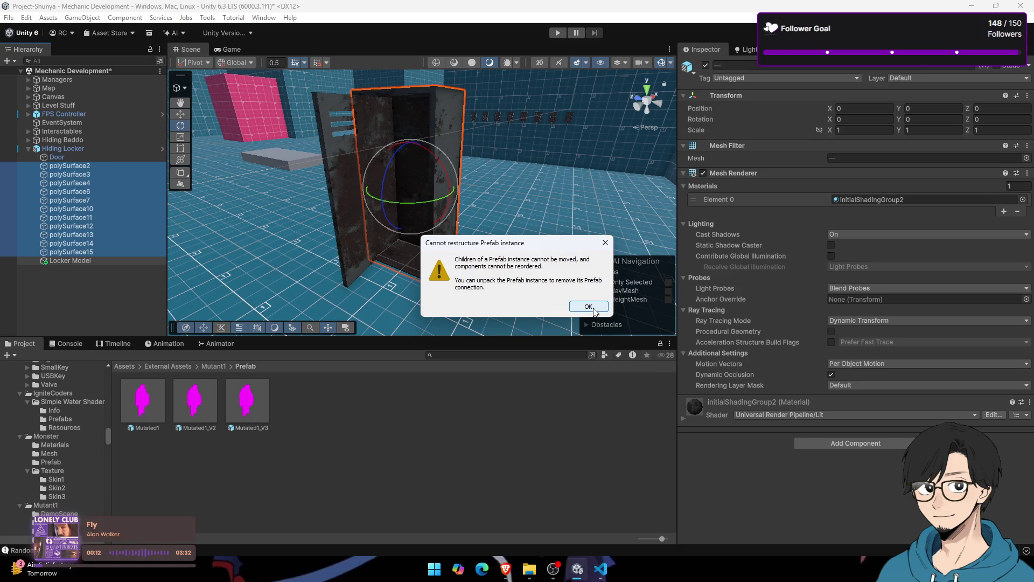
click(593, 311)
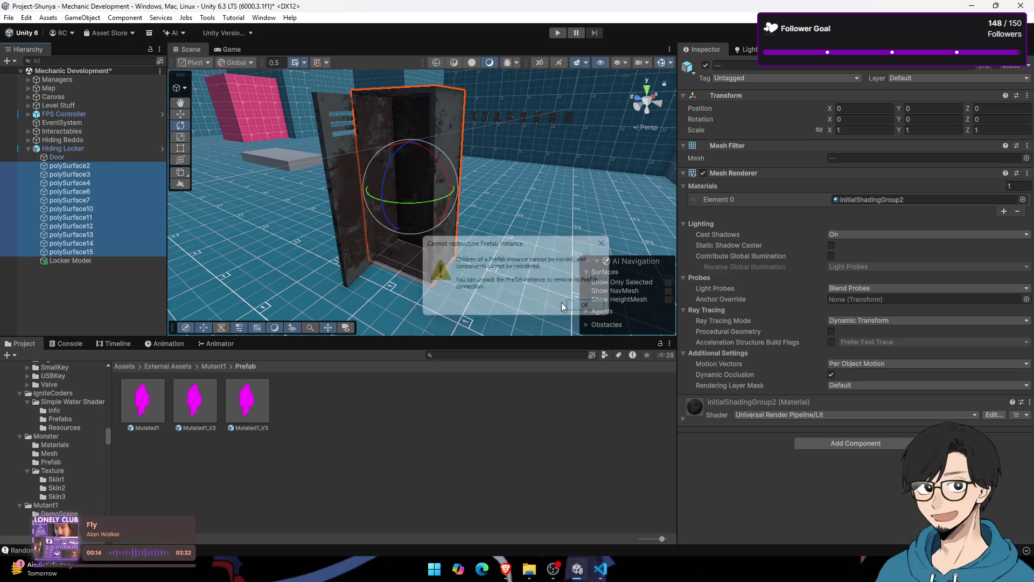
right_click(103, 149)
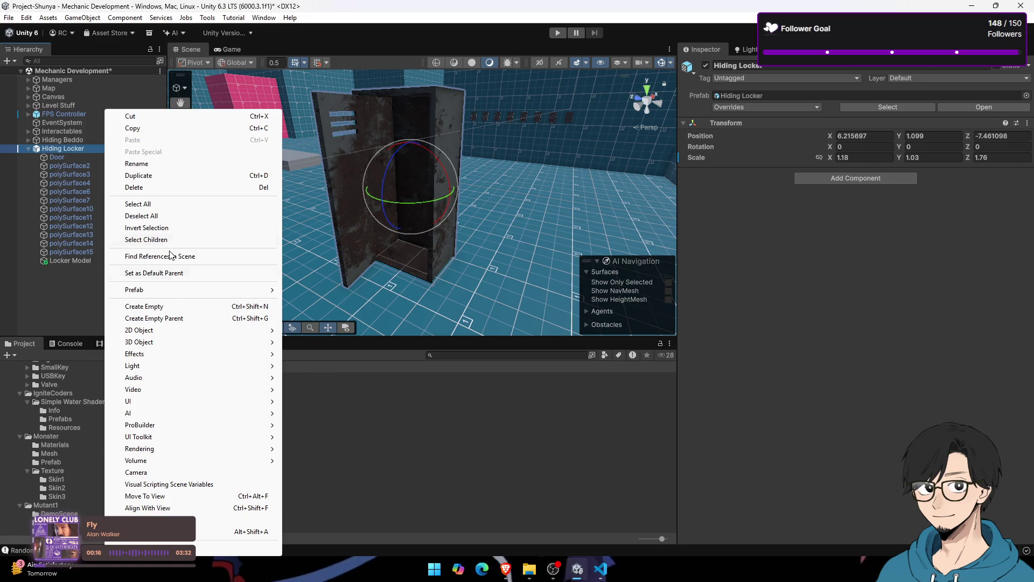
mouse_move(242, 290)
click(344, 387)
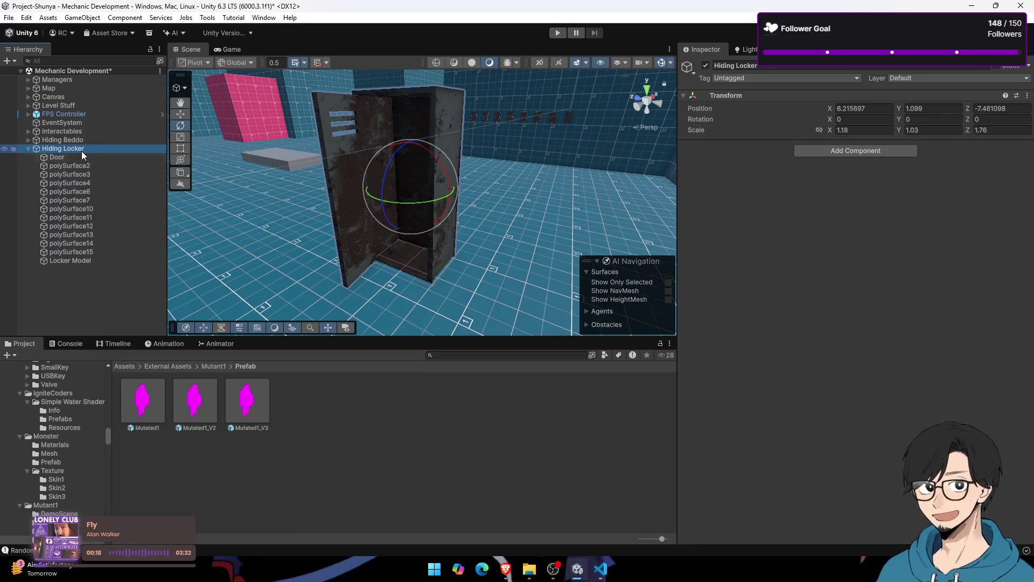
click(106, 262)
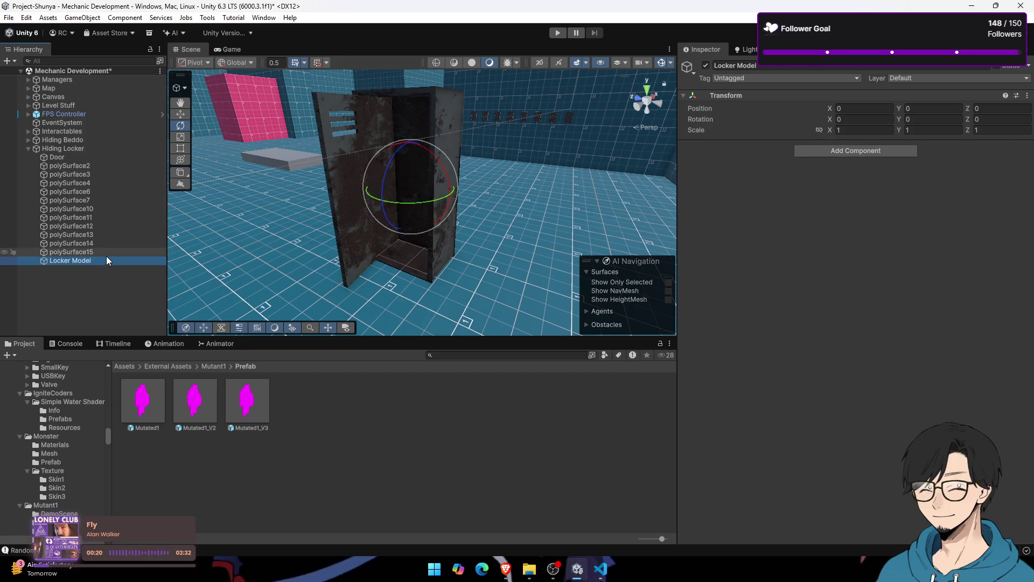
click(92, 166)
shift+click(88, 252)
drag(90, 267, 90, 260)
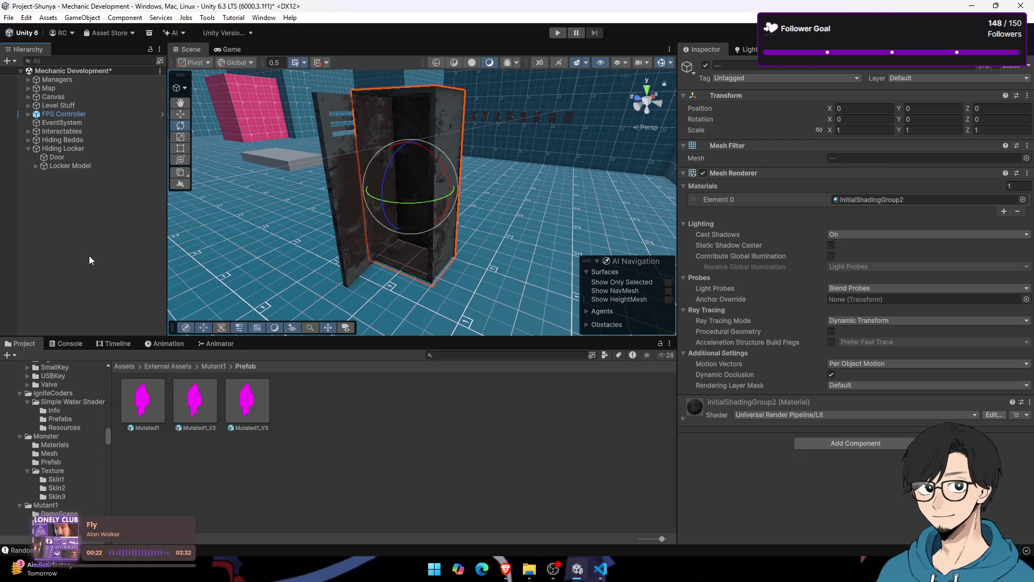
Step: Open Hiding Beddo's Properties in a separate floating window
click(72, 150)
click(77, 157)
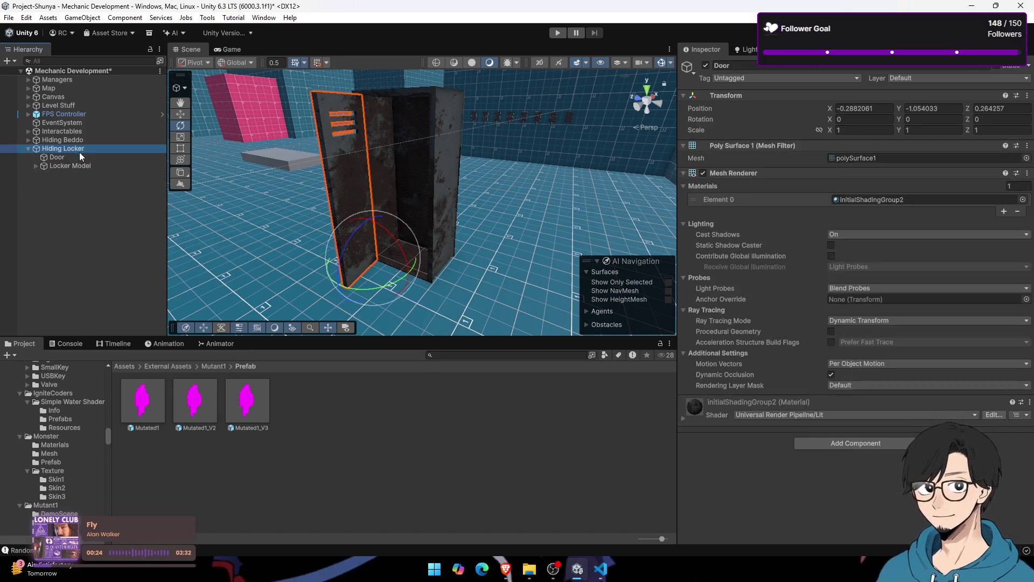
click(84, 140)
right_click(93, 143)
click(226, 548)
Step: Dock the floating Hiding Beddo inspector beside the Scene view and collapse Hiding Locker's children
drag(610, 108, 415, 96)
scroll(385, 267, down, 10)
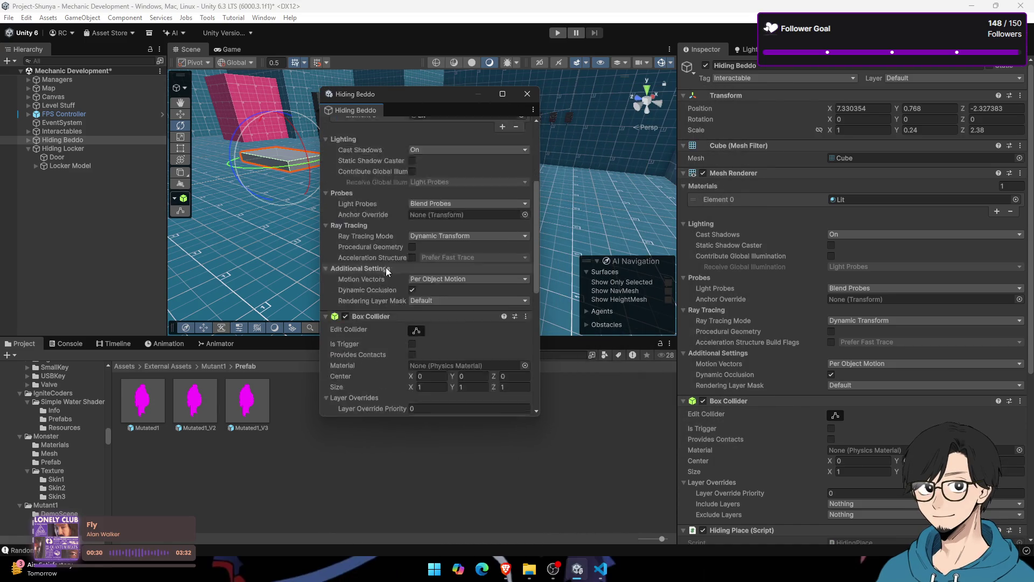
click(85, 148)
click(27, 149)
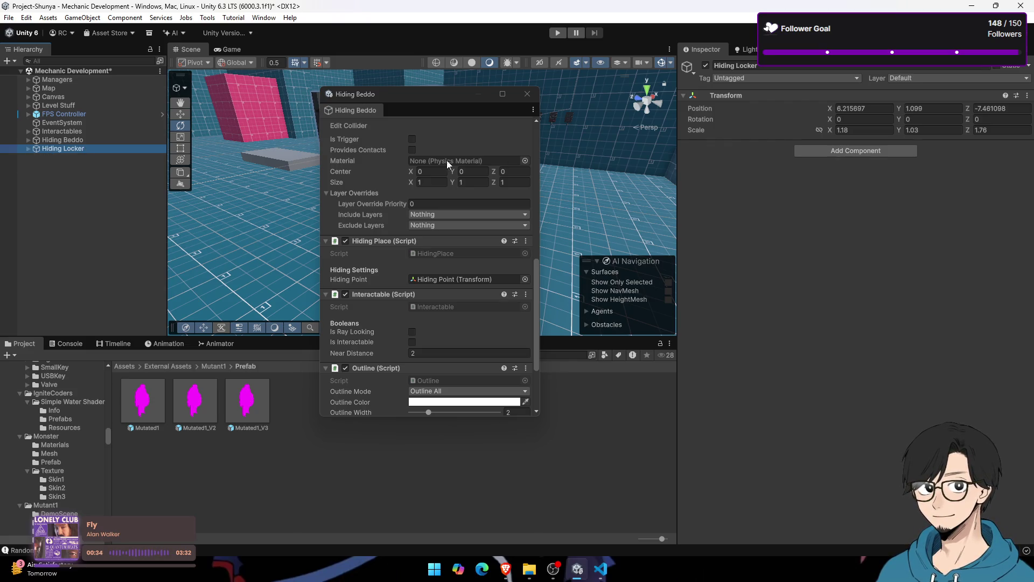
scroll(386, 316, up, 10)
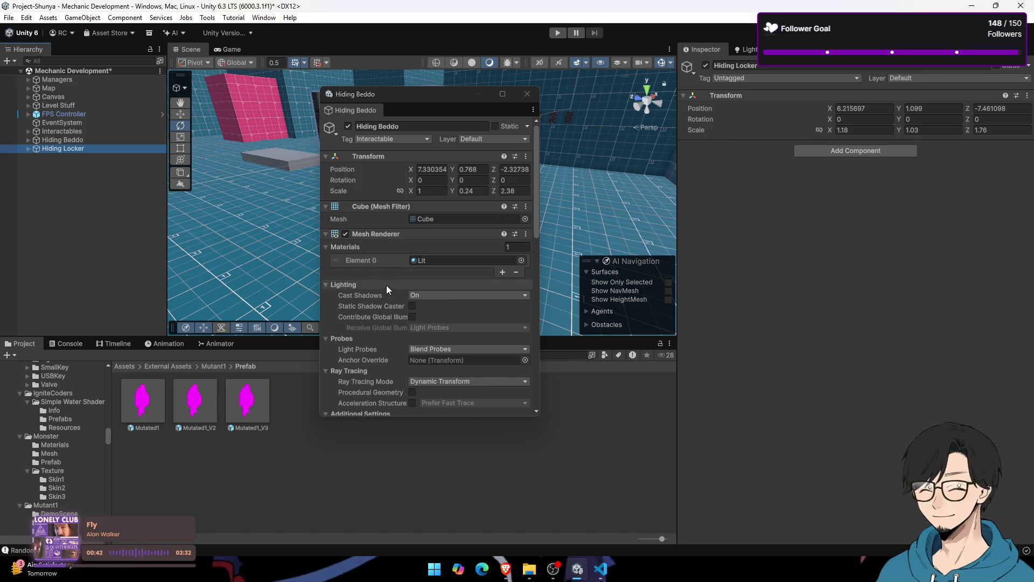
scroll(389, 289, down, 3)
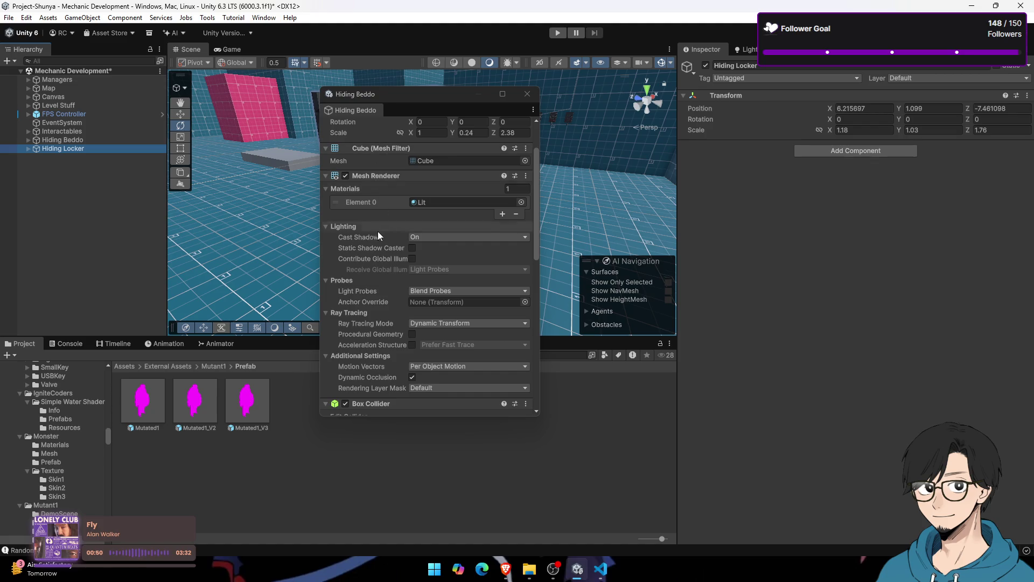
scroll(374, 291, down, 8)
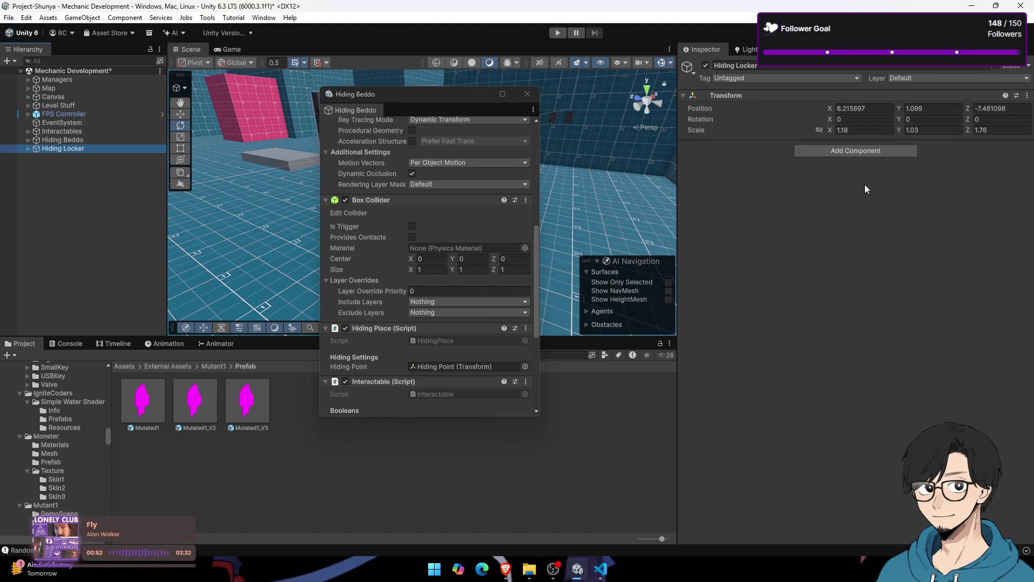
mouse_move(390, 92)
mouse_down()
mouse_move(128, 101)
mouse_move(125, 111)
mouse_move(607, 214)
mouse_move(521, 171)
mouse_move(343, 152)
mouse_move(92, 71)
mouse_up()
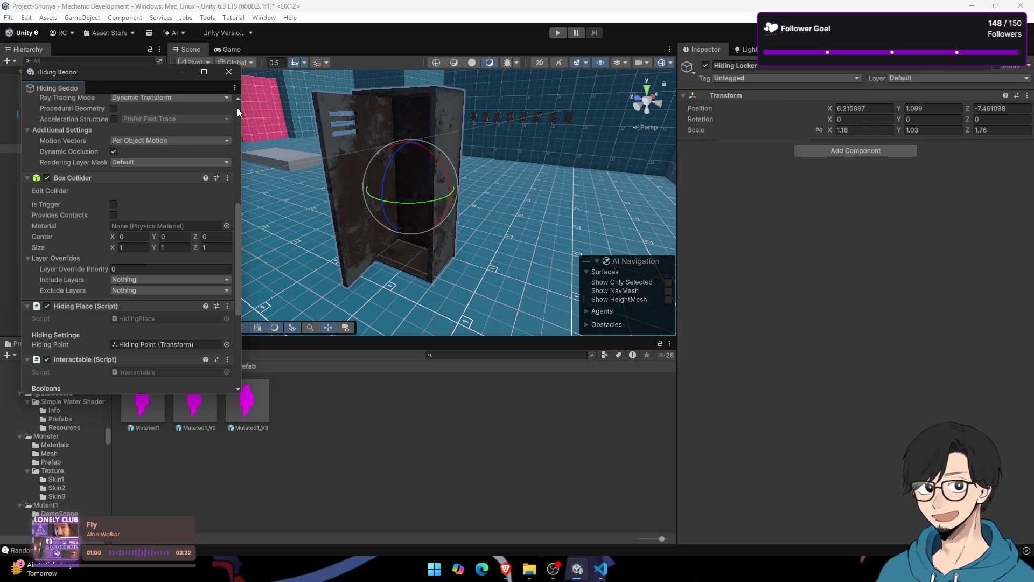
click(872, 148)
Step: Add a Box Collider to Hiding Locker and fit it to about 1.08 × 2.14 × 0.59
text(box)
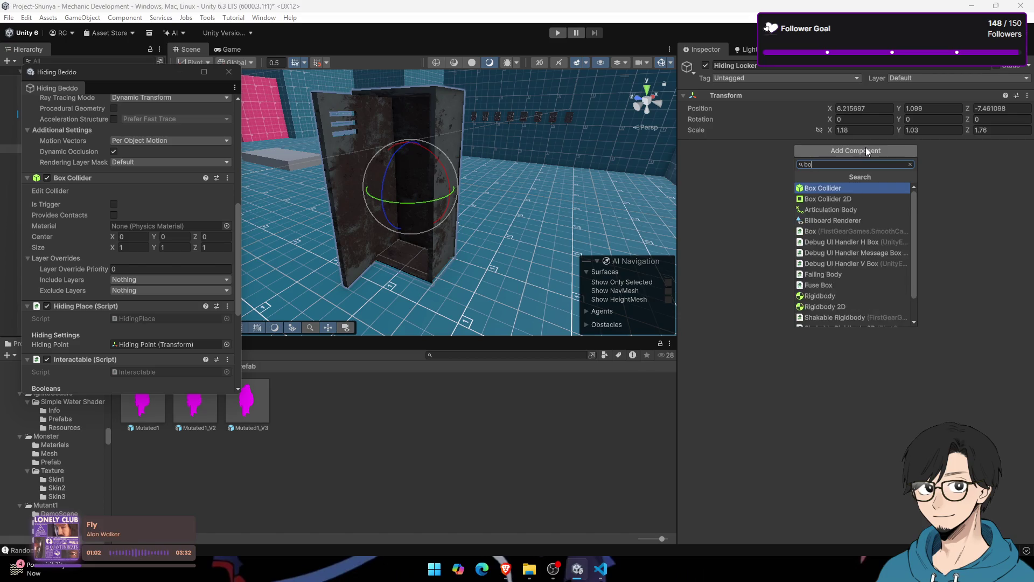
key(Return)
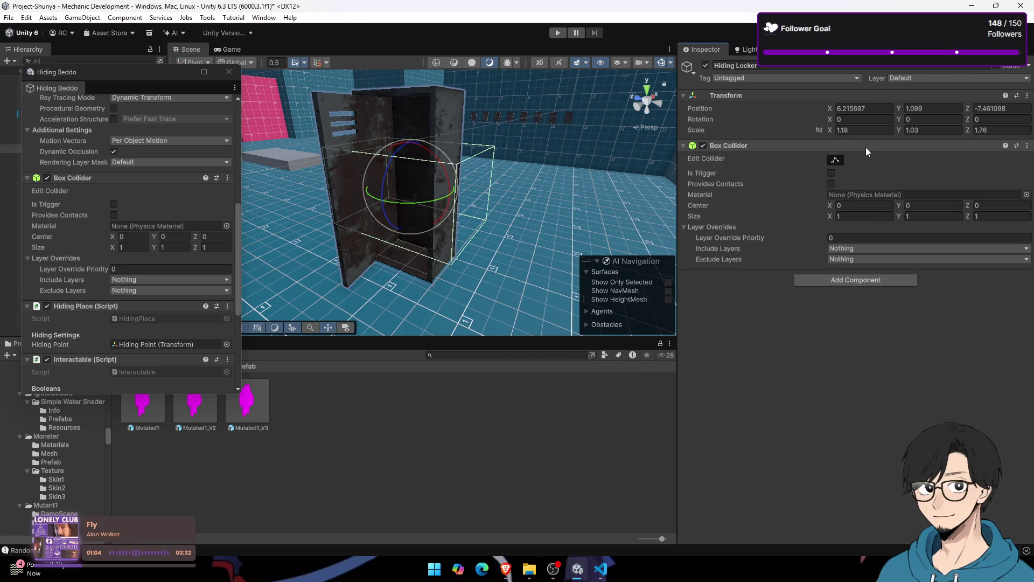
drag(480, 167, 544, 154)
click(833, 160)
drag(345, 200, 383, 195)
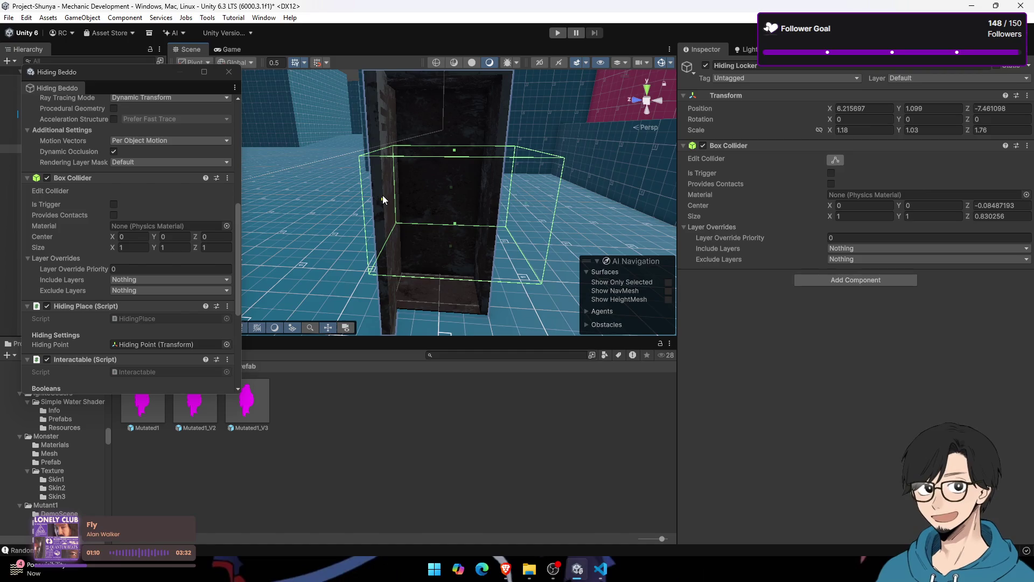
scroll(410, 194, up, 5)
mouse_move(447, 199)
mouse_down()
mouse_move(379, 221)
mouse_move(374, 206)
mouse_move(540, 225)
mouse_move(332, 182)
mouse_up()
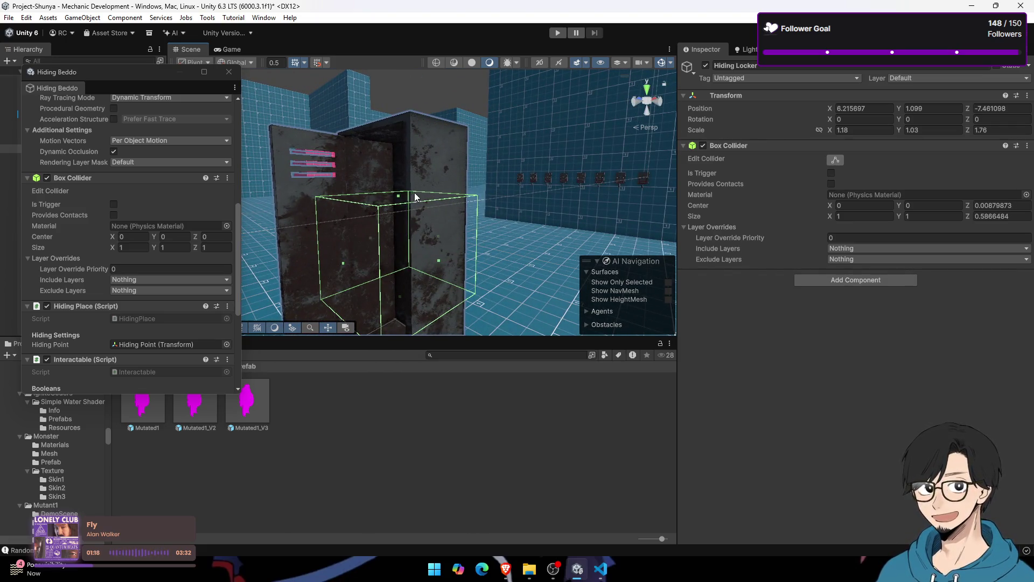
mouse_move(398, 195)
mouse_down()
mouse_move(401, 132)
mouse_move(409, 157)
mouse_move(461, 207)
mouse_move(447, 208)
mouse_move(454, 238)
mouse_move(404, 323)
mouse_move(449, 211)
mouse_move(569, 213)
mouse_move(561, 201)
mouse_move(435, 204)
mouse_move(452, 212)
mouse_move(365, 220)
mouse_move(377, 215)
mouse_move(345, 145)
mouse_move(420, 208)
mouse_move(447, 209)
mouse_move(364, 209)
mouse_move(483, 233)
mouse_move(392, 209)
mouse_move(422, 204)
mouse_up()
scroll(109, 192, down, 4)
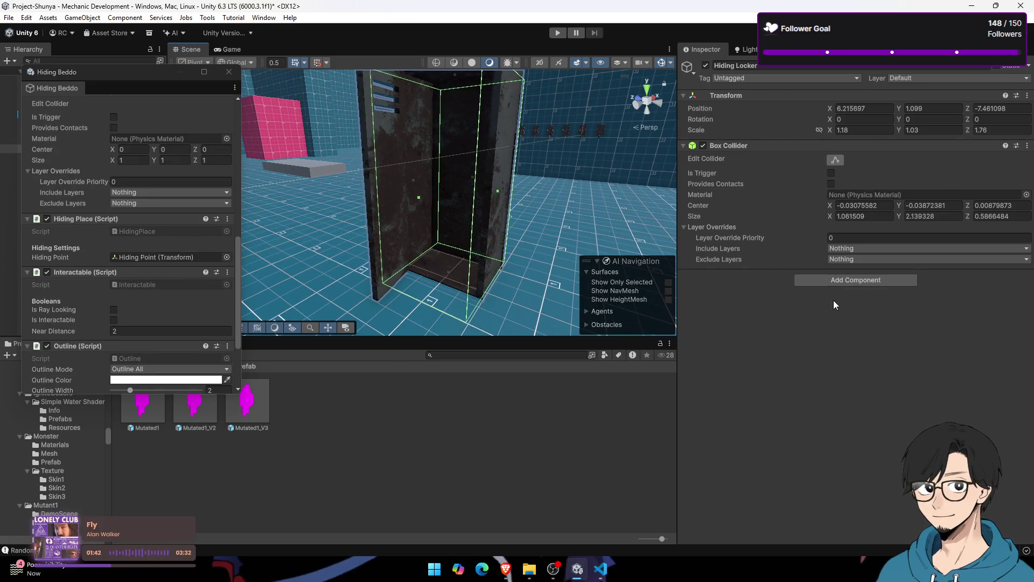
Step: Add the Hiding Place, Interactable and Outline scripts to Hiding Locker
click(837, 283)
text(hiding)
key(Return)
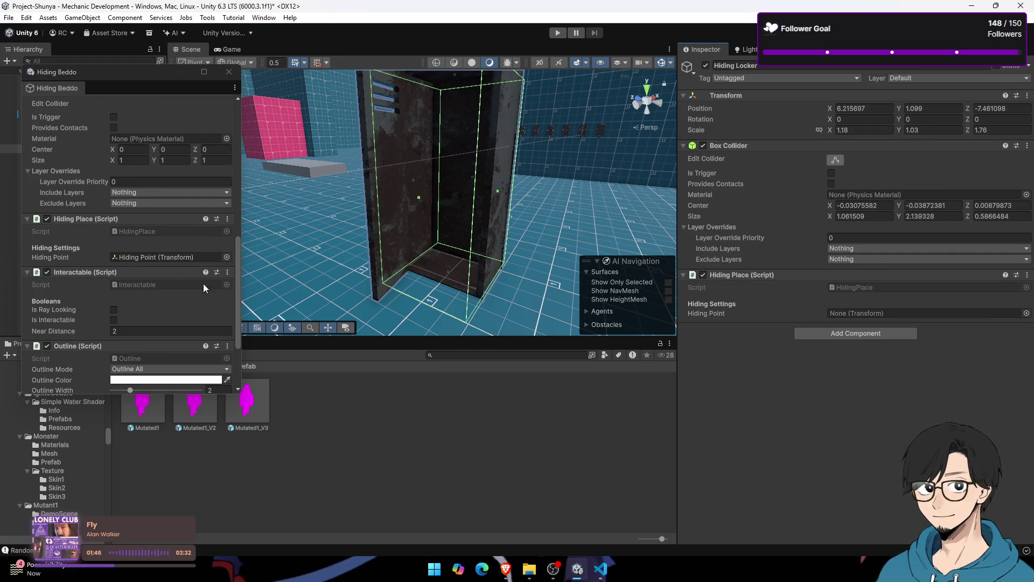
click(848, 333)
text(inter)
key(Return)
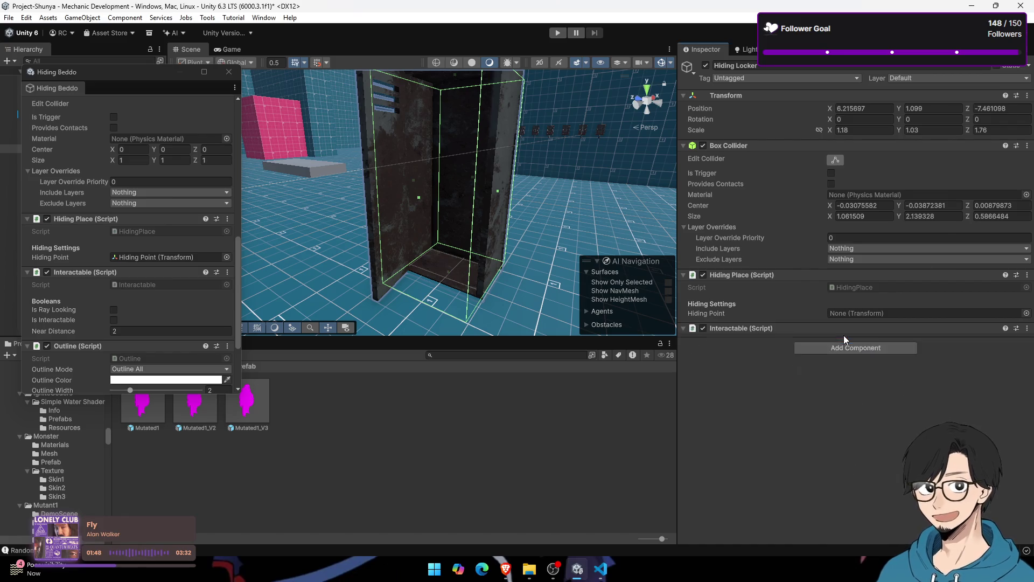
click(509, 477)
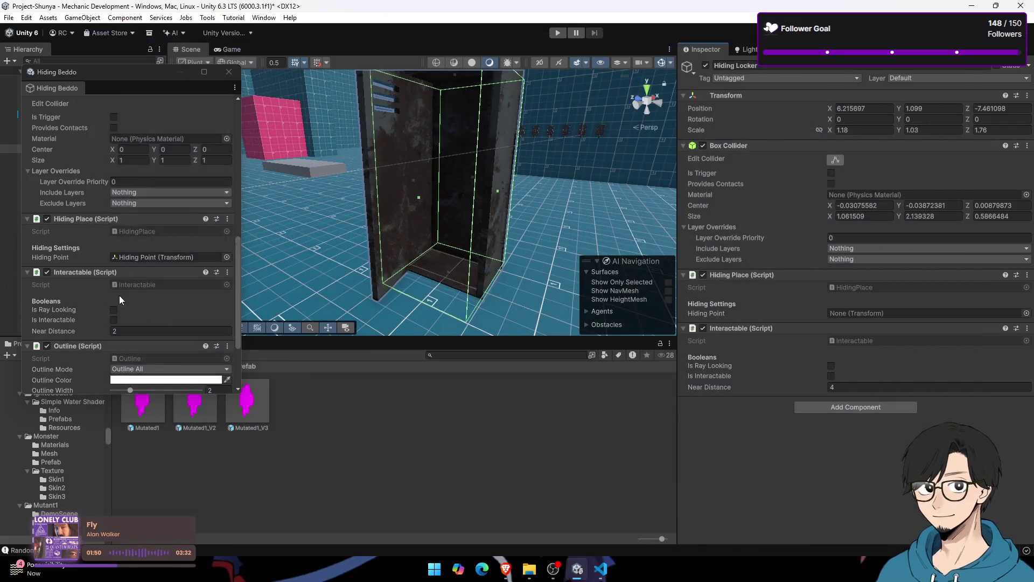
scroll(119, 300, down, 3)
click(813, 403)
text(outline)
key(Return)
Step: Tag Hiding Locker as Interactable and expand it in the Hierarchy
click(731, 80)
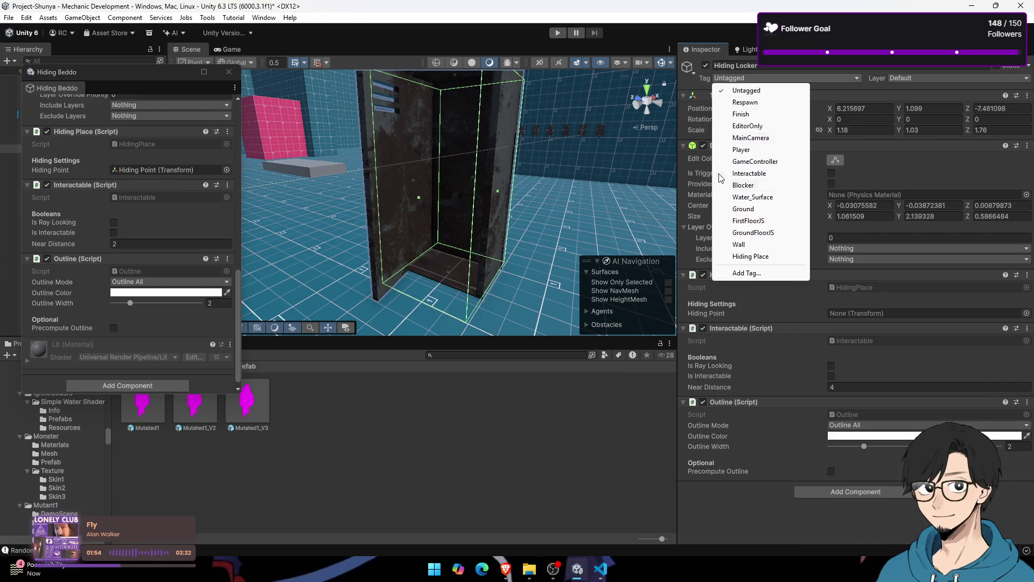
click(751, 175)
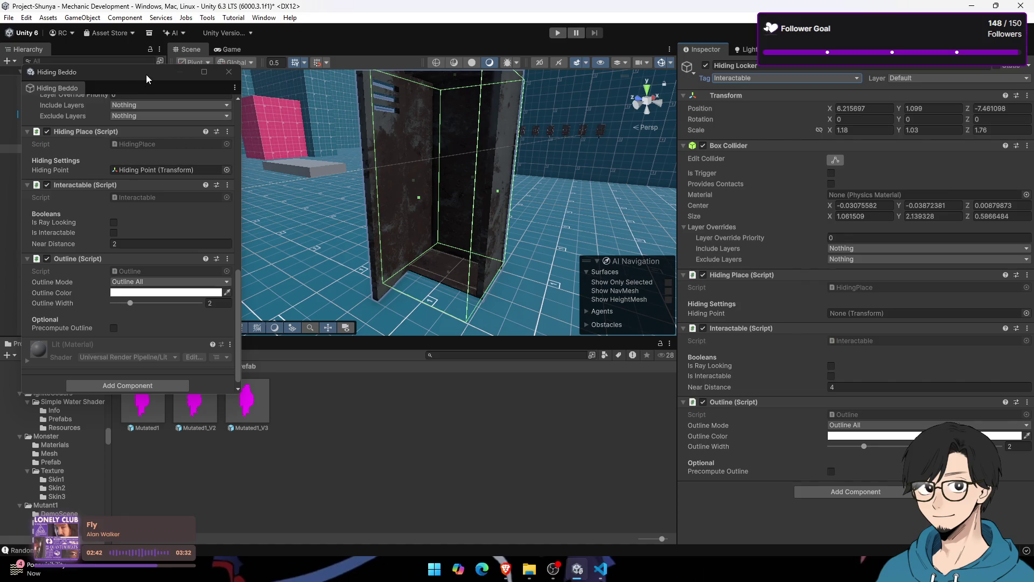
mouse_move(132, 74)
mouse_down()
mouse_move(497, 169)
mouse_move(303, 174)
mouse_move(579, 167)
mouse_move(537, 178)
mouse_up()
scroll(521, 396, up, 15)
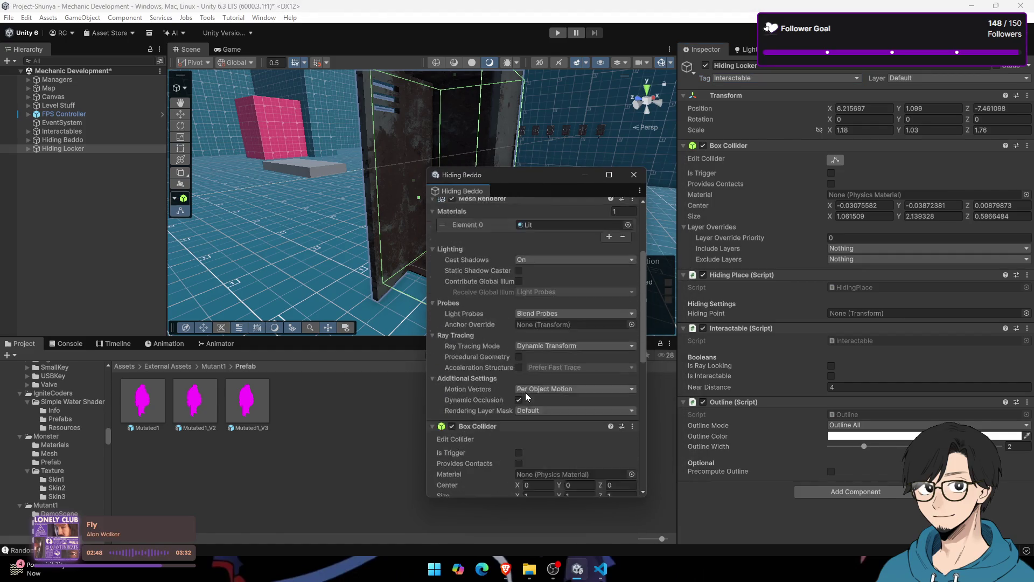
scroll(525, 392, down, 10)
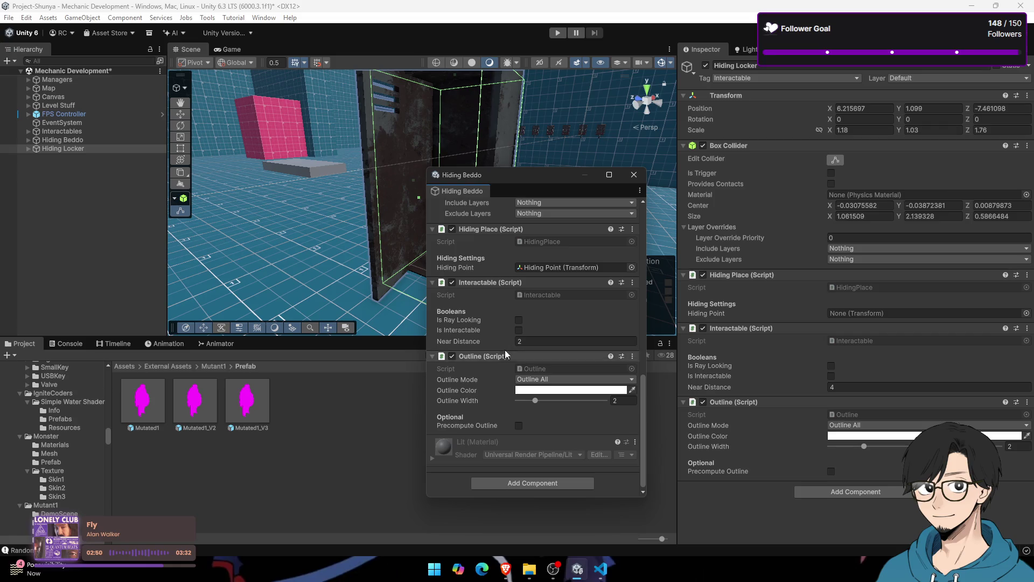
click(28, 148)
Step: Move the Hiding Point object from Hiding Beddo to become a child of Hiding Locker
click(28, 140)
click(32, 148)
click(28, 140)
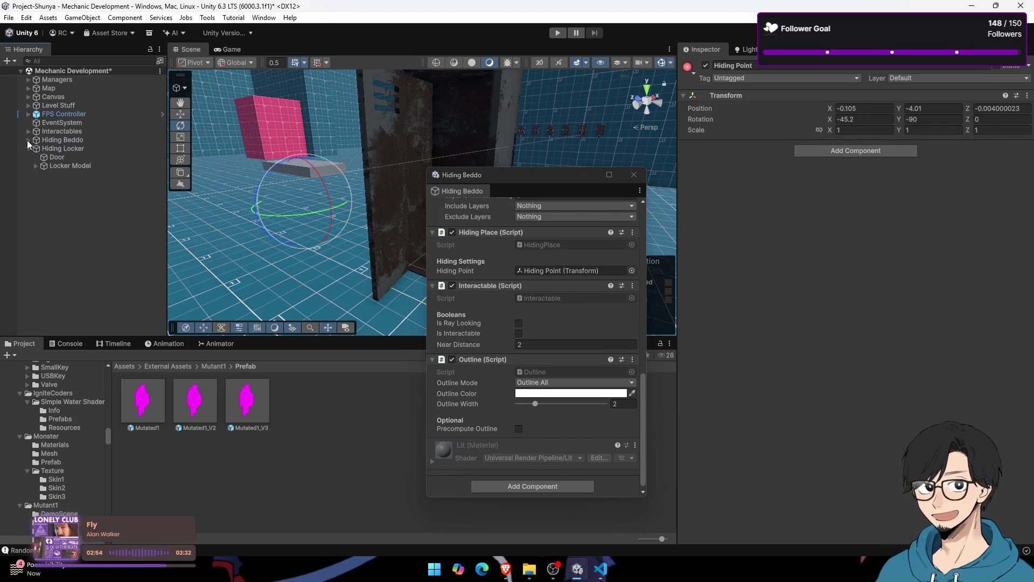
drag(526, 175, 757, 216)
click(44, 148)
click(28, 149)
click(28, 140)
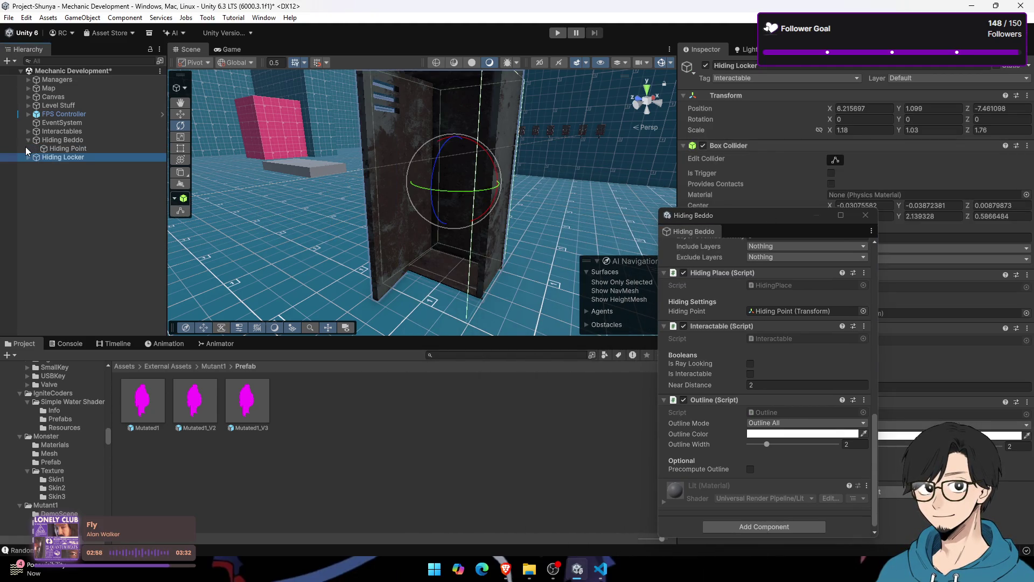
click(122, 148)
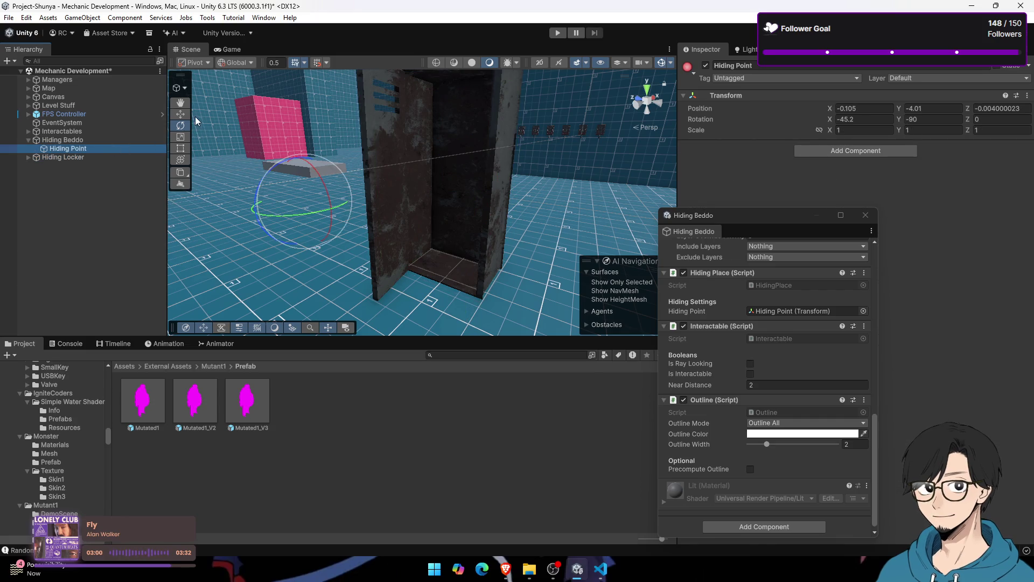
click(28, 140)
click(29, 149)
drag(34, 150, 43, 161)
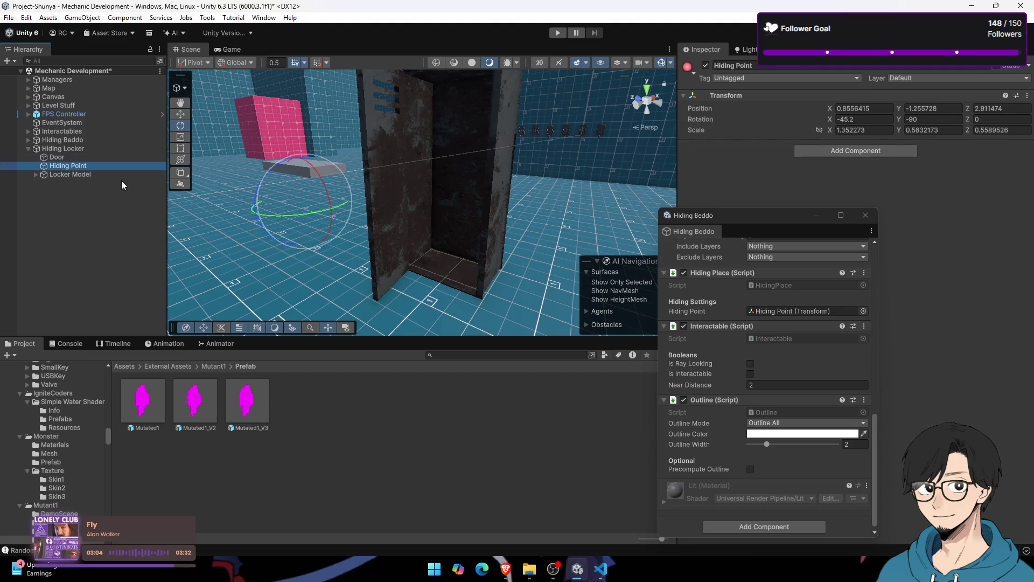
Step: Raise Hiding Point inside the locker to Y 0.639 and close the floating Hiding Beddo inspector
click(180, 113)
mouse_move(302, 178)
mouse_down()
mouse_move(380, 172)
mouse_move(329, 171)
mouse_move(357, 235)
mouse_move(424, 222)
mouse_move(288, 191)
mouse_move(469, 272)
mouse_move(468, 297)
mouse_move(431, 269)
mouse_move(456, 240)
mouse_move(461, 186)
mouse_move(410, 300)
mouse_move(408, 219)
mouse_move(448, 205)
mouse_move(465, 127)
mouse_up()
scroll(349, 177, down, 3)
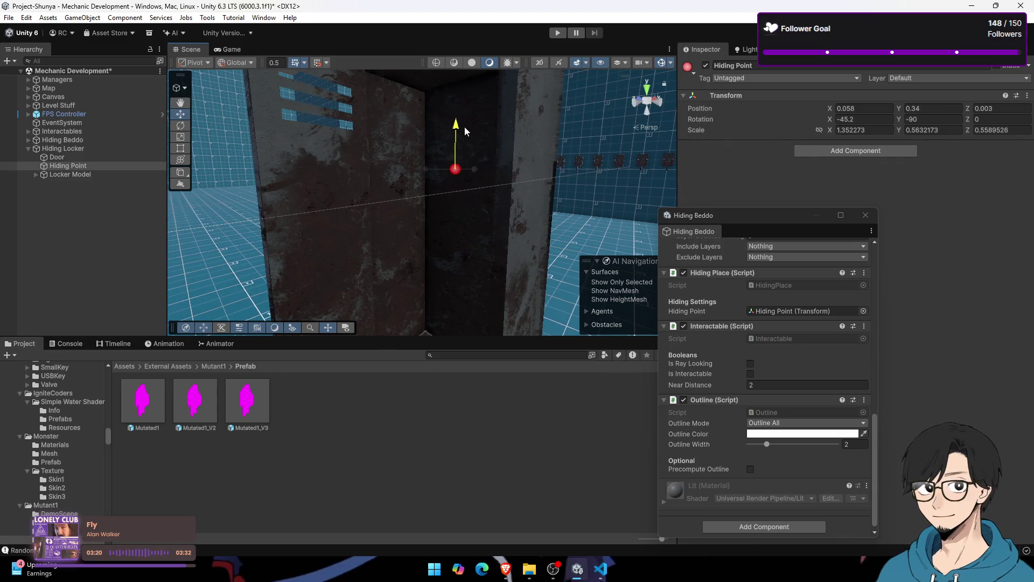
drag(467, 167, 462, 167)
drag(440, 127, 438, 101)
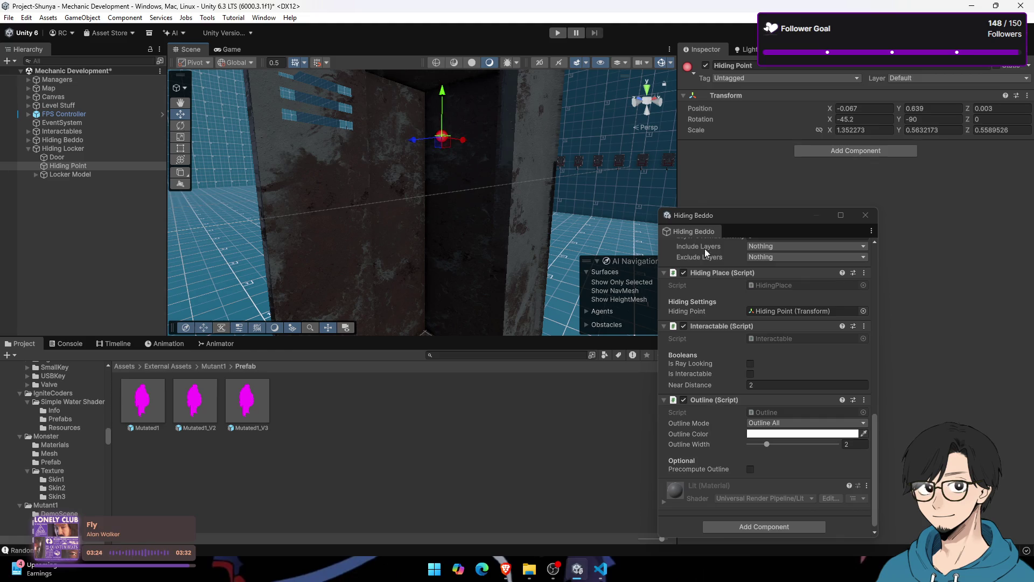
drag(732, 216, 501, 151)
click(638, 150)
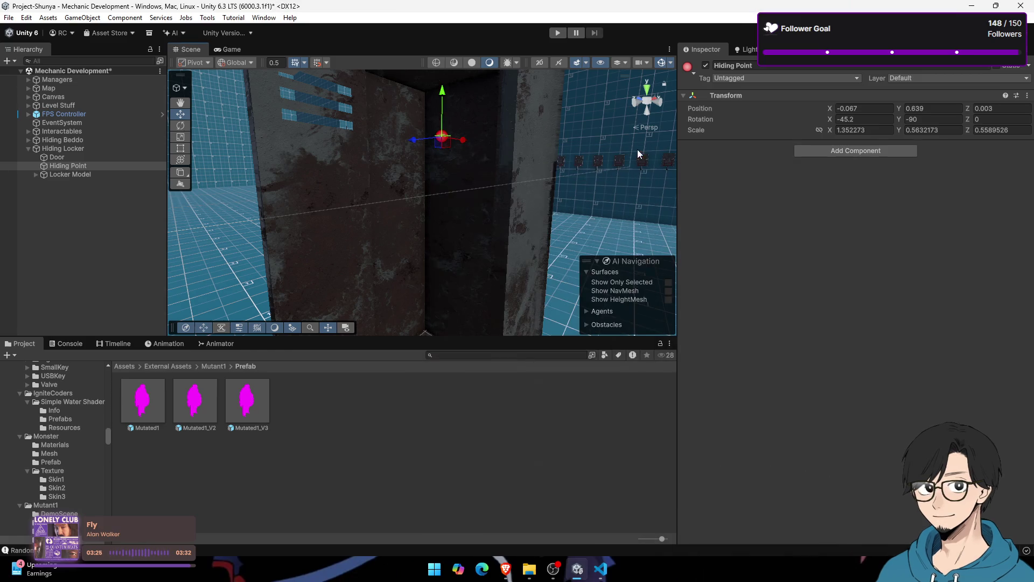
click(121, 152)
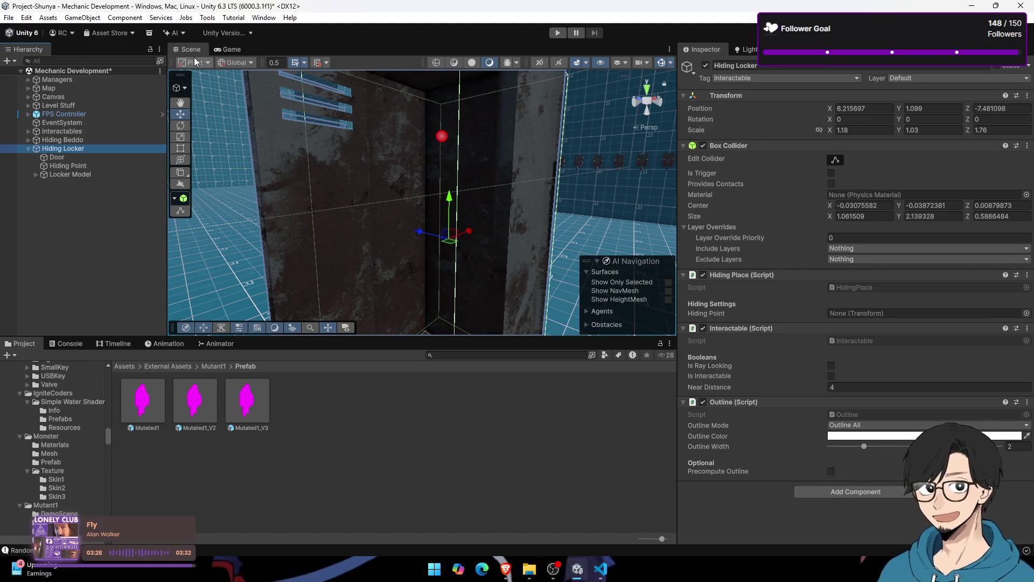
click(230, 49)
click(190, 49)
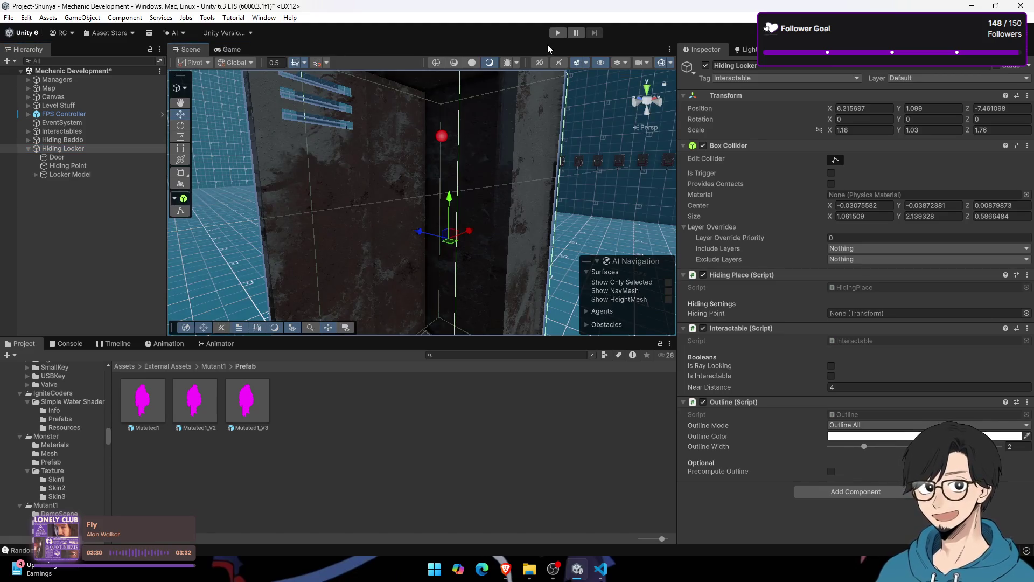
Step: Enter Play mode and walk the player up to the locker
click(557, 33)
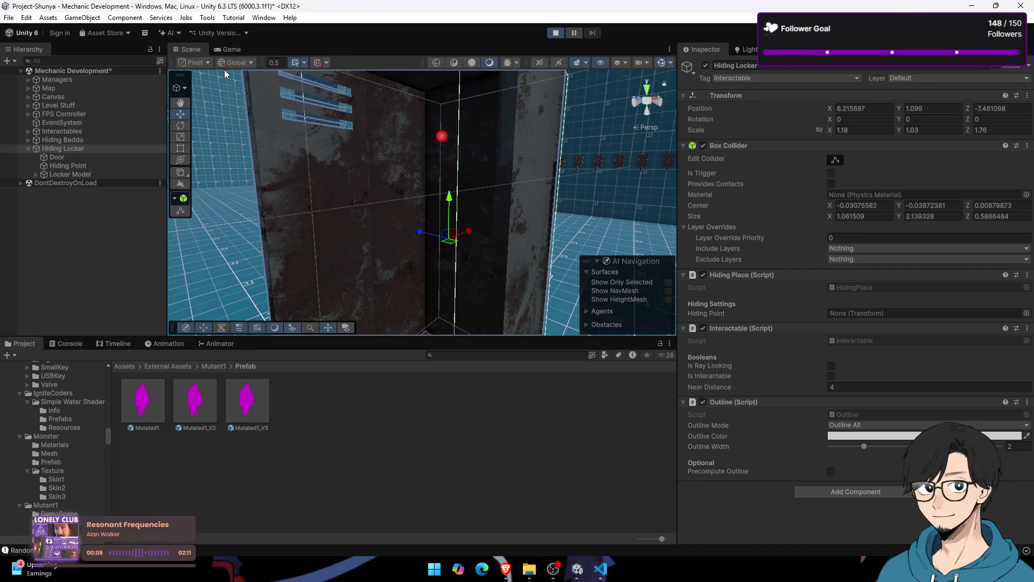
click(410, 179)
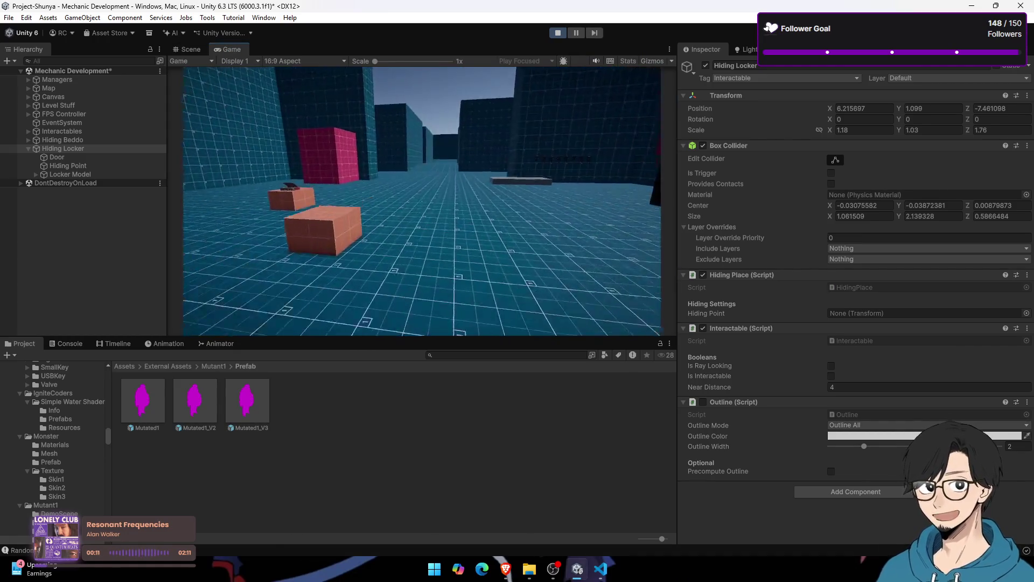
key(w)
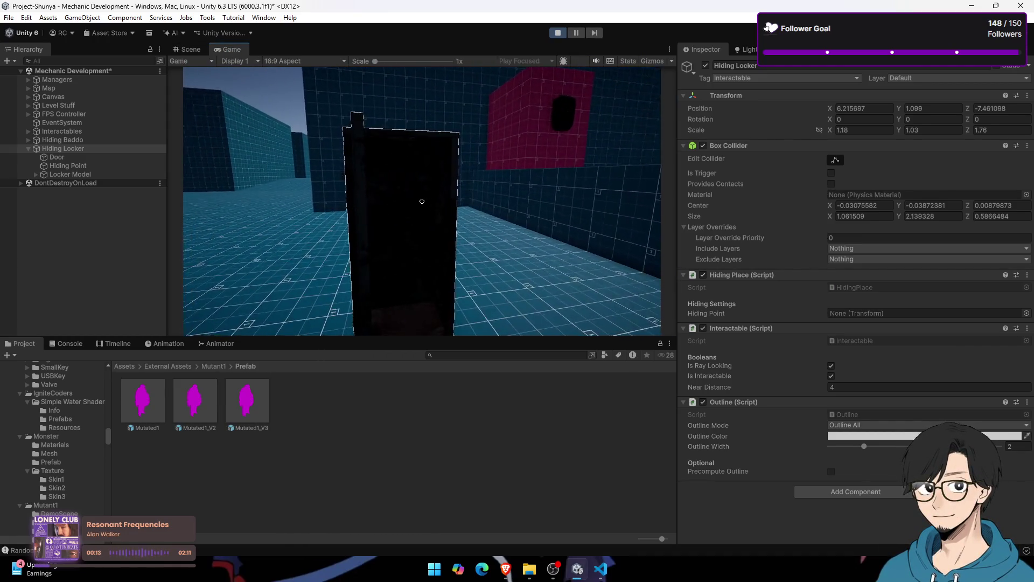
key(super)
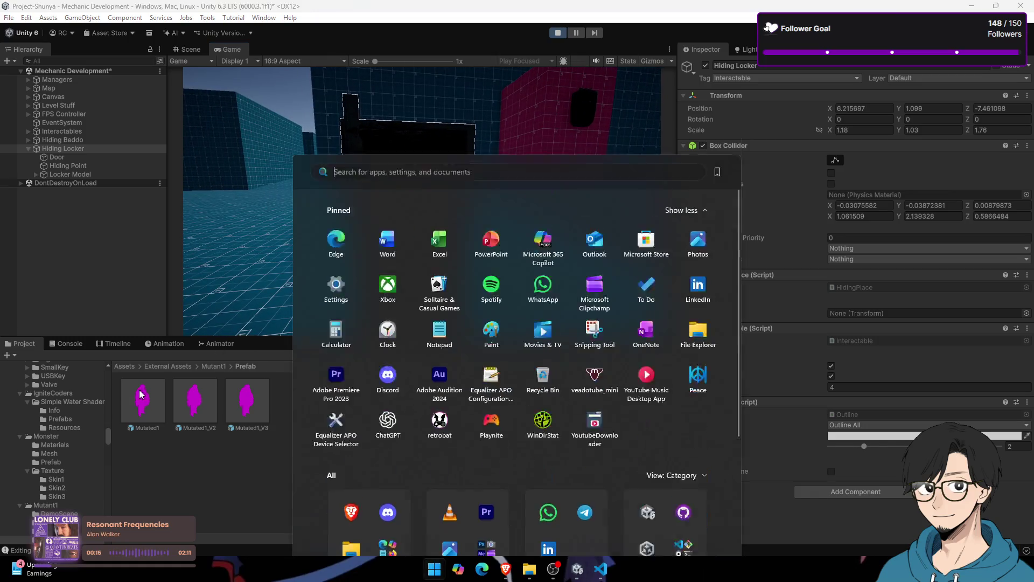
key(super)
Step: Read the UnassignedReferenceException about hidingPoint in the Console, then stop Play mode
click(66, 346)
click(66, 371)
click(77, 388)
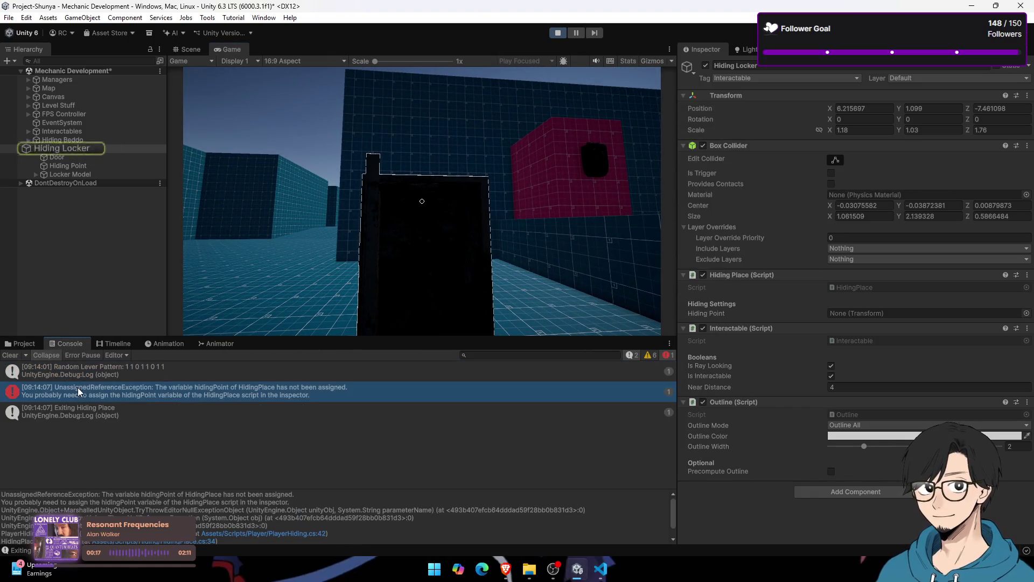
click(91, 154)
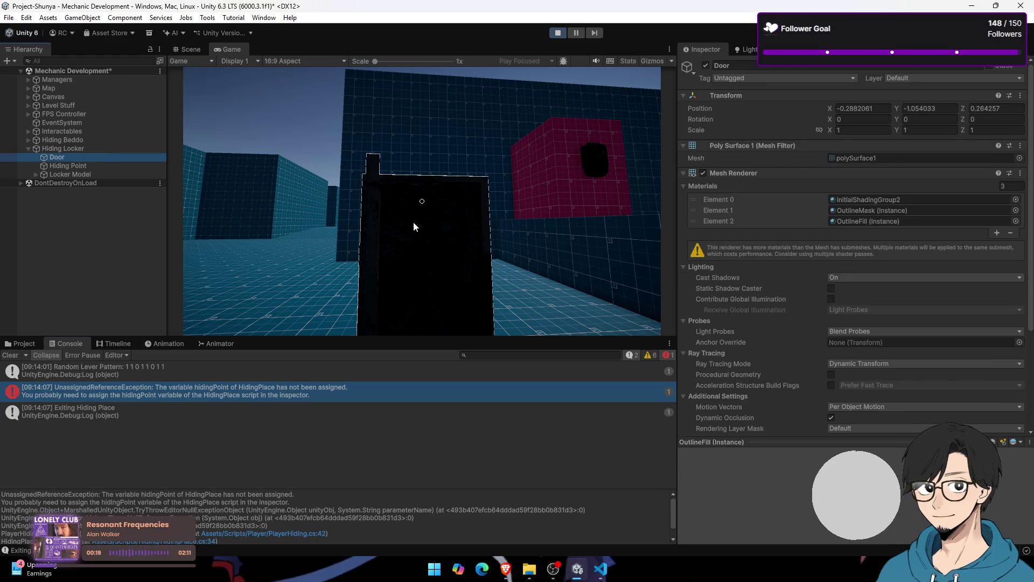
key(super)
key(super)
key(ctrl+p)
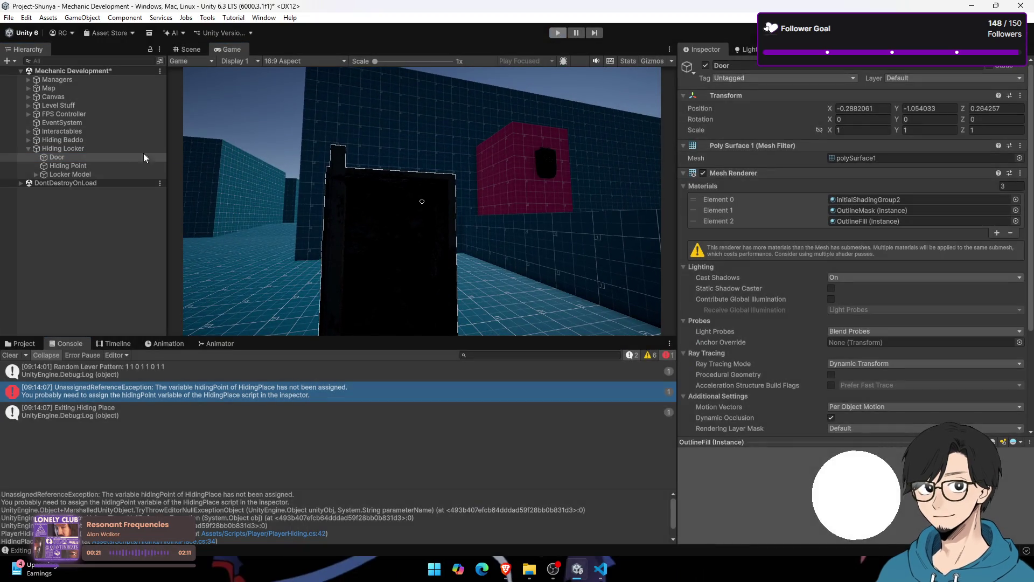
click(163, 150)
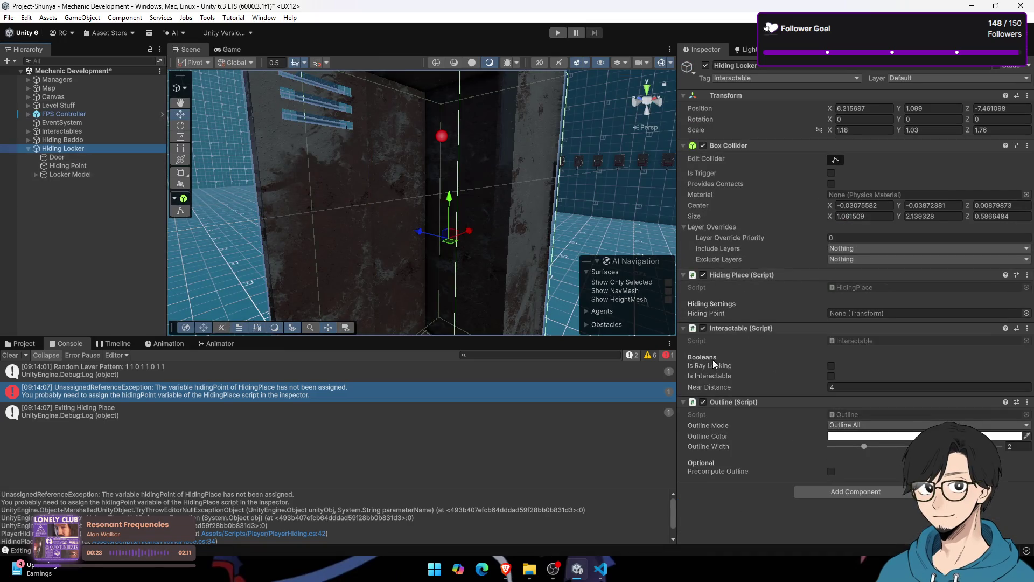
Step: Assign Hiding Point to the locker's Hiding Place field and start a new play test
drag(67, 165, 857, 312)
click(559, 38)
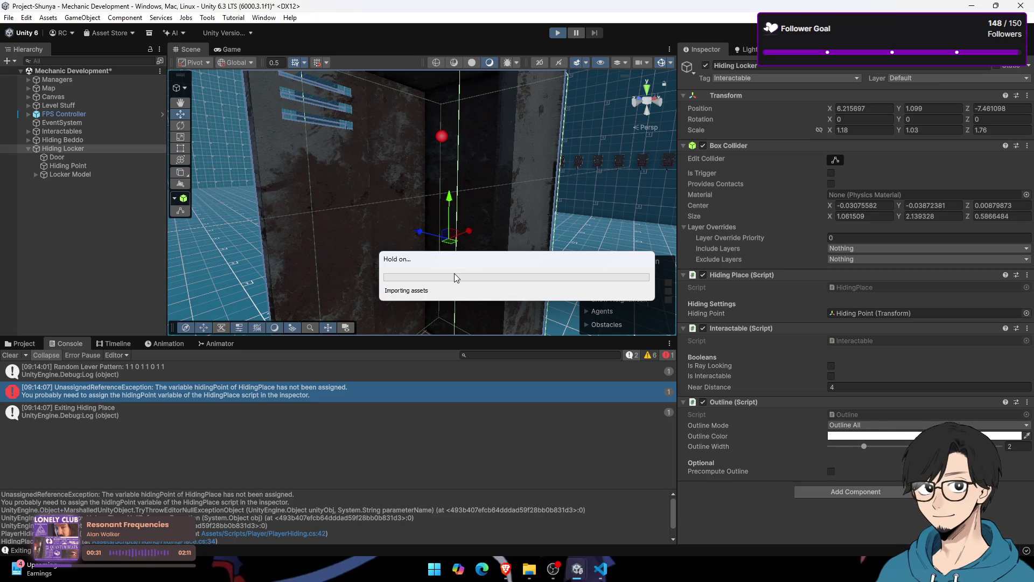
mouse_move(554, 574)
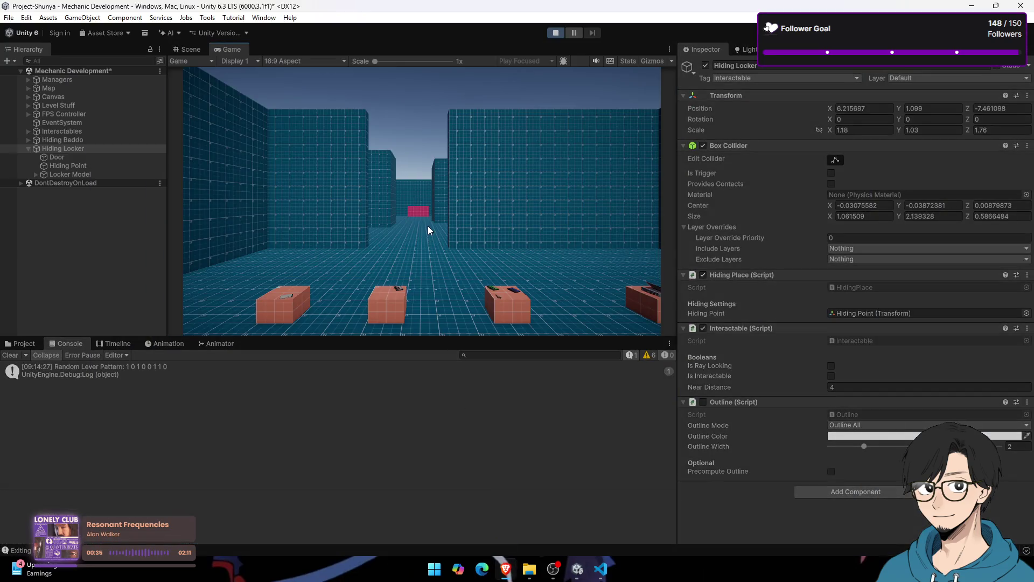
key(w)
click(427, 222)
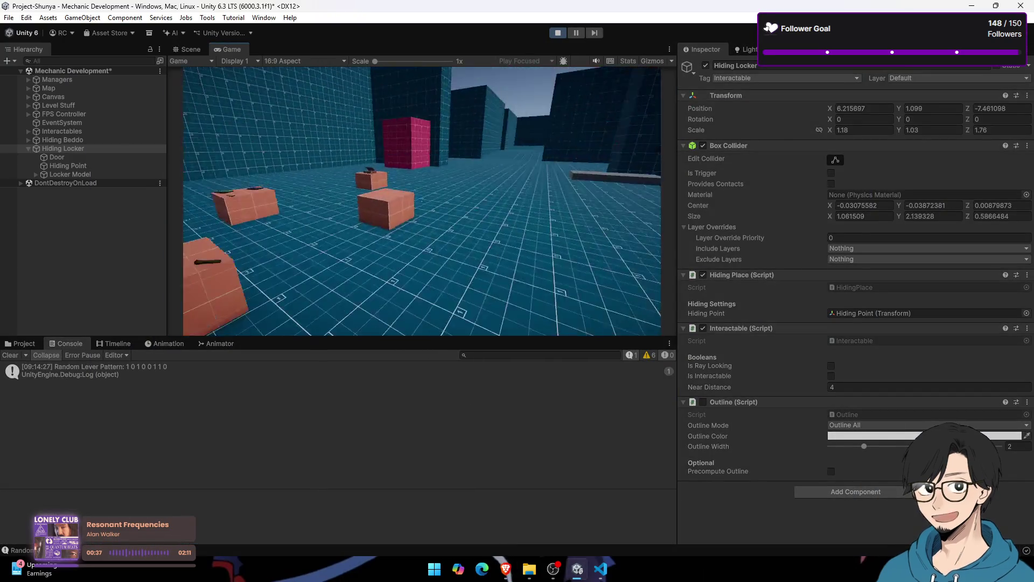
Step: Walk to the locker, hide inside with E, and exit repeatedly to test it
key(w)
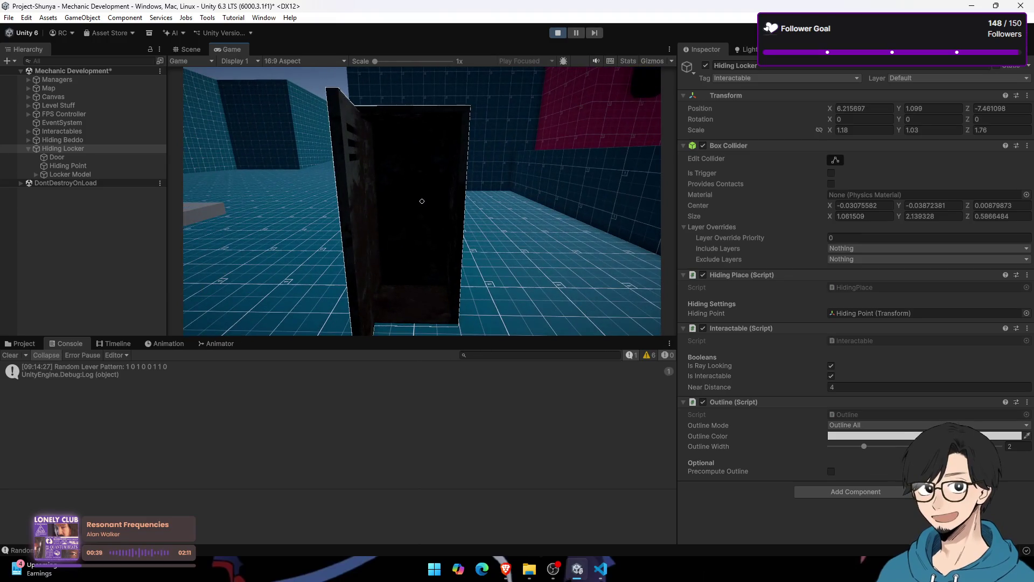
key(e)
key(w)
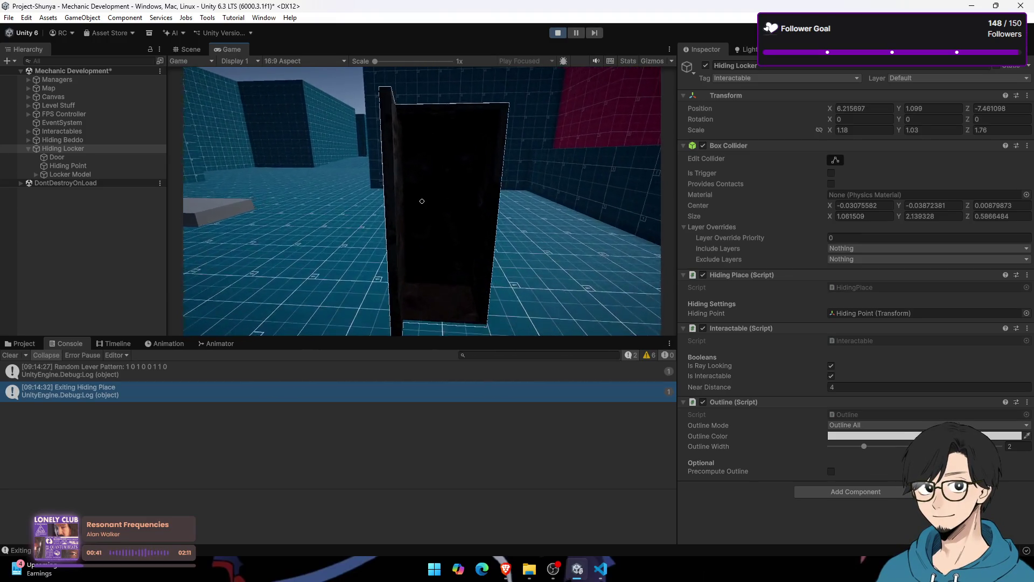
key(e)
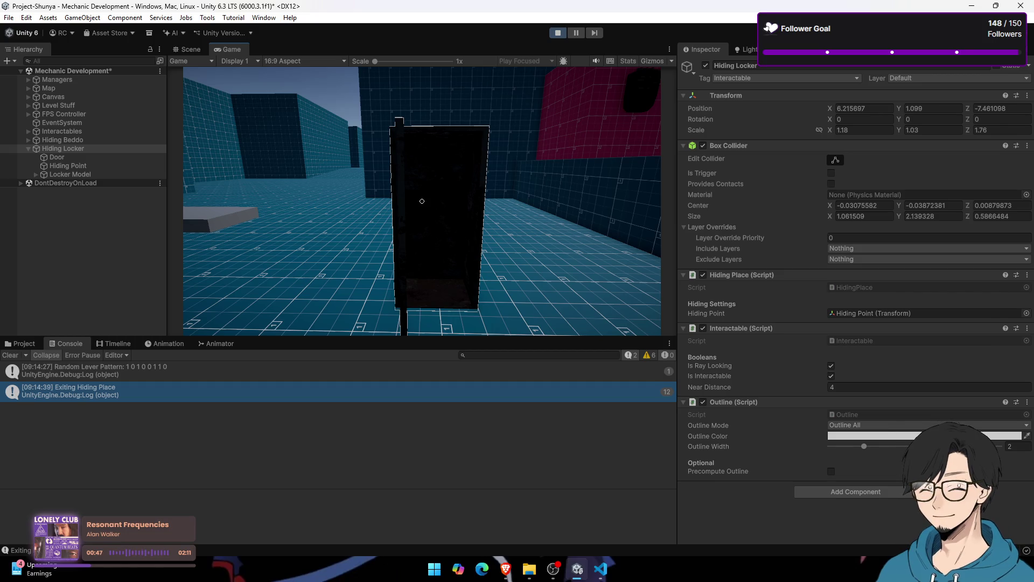
key(super)
key(super)
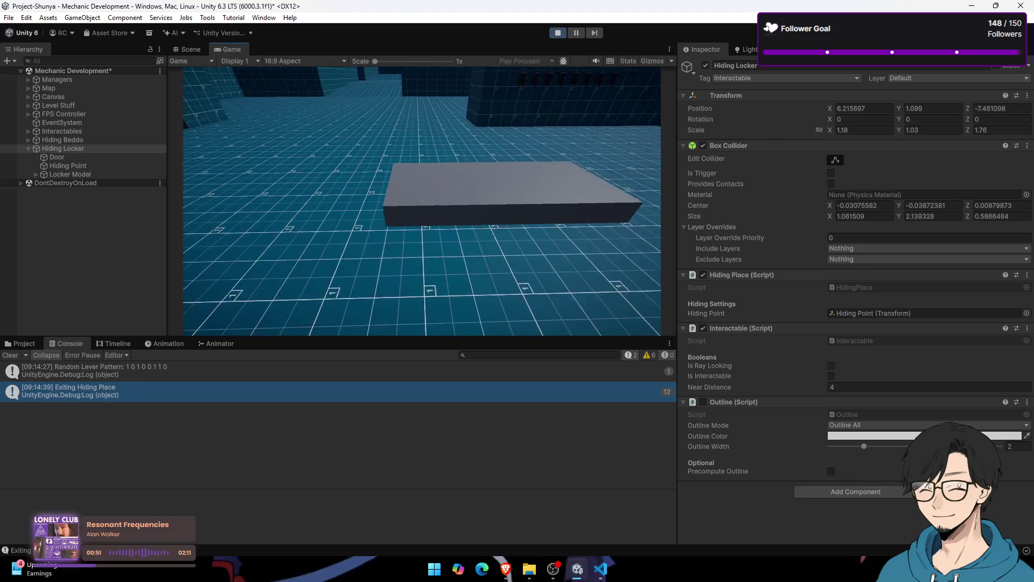
key(e)
key(e)
key(e)
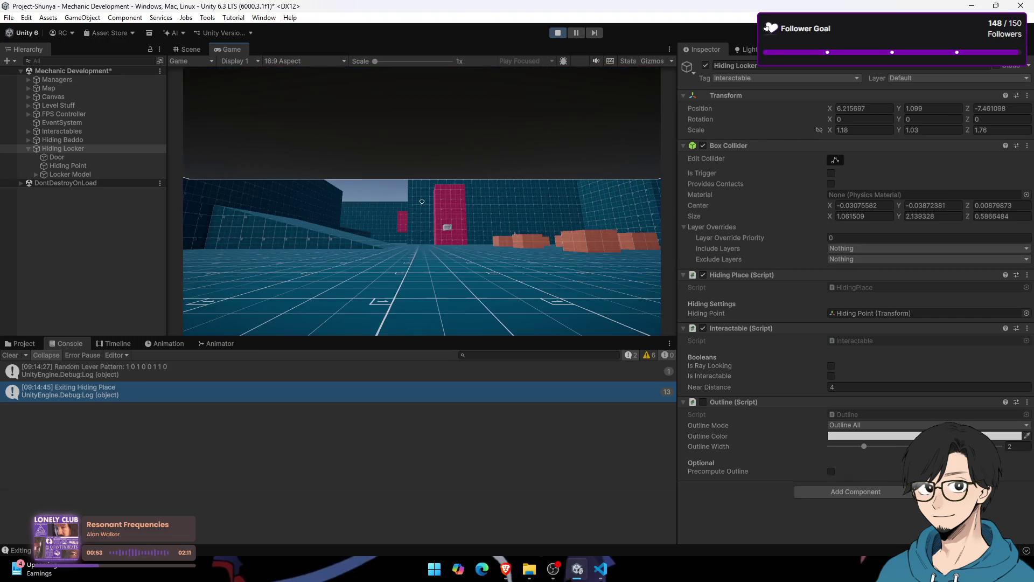
key(e)
key(e)
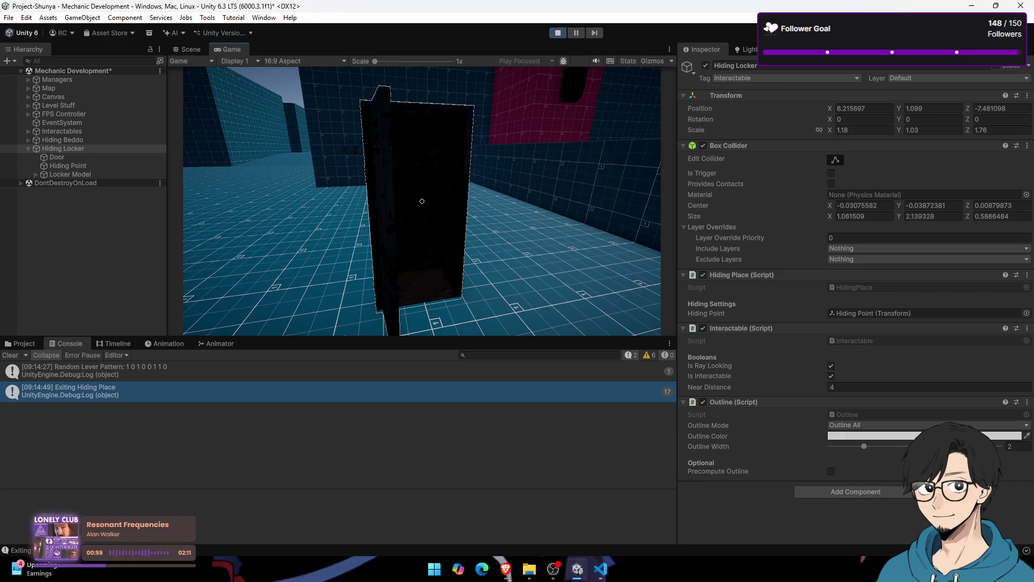
key(e)
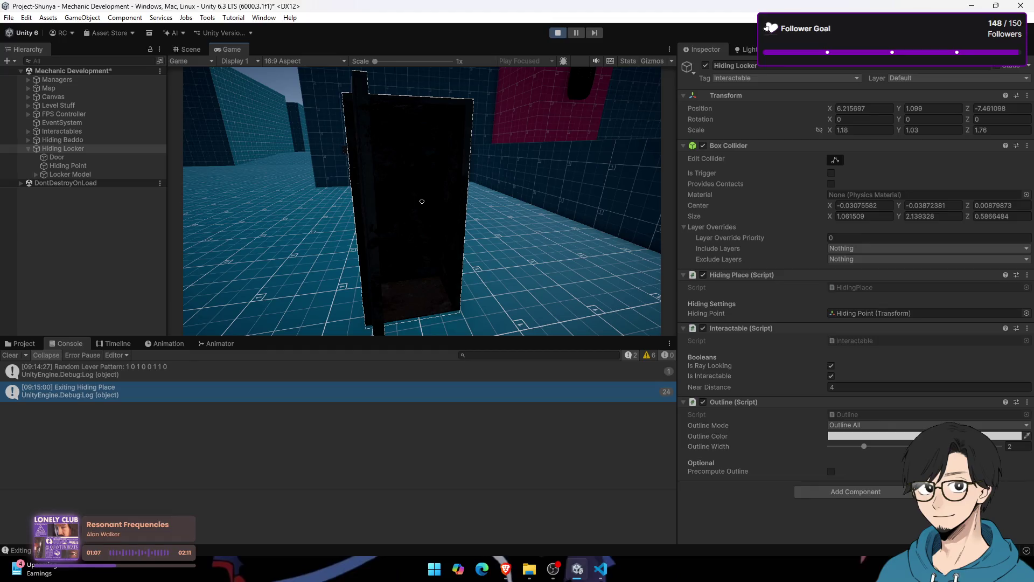
key(e)
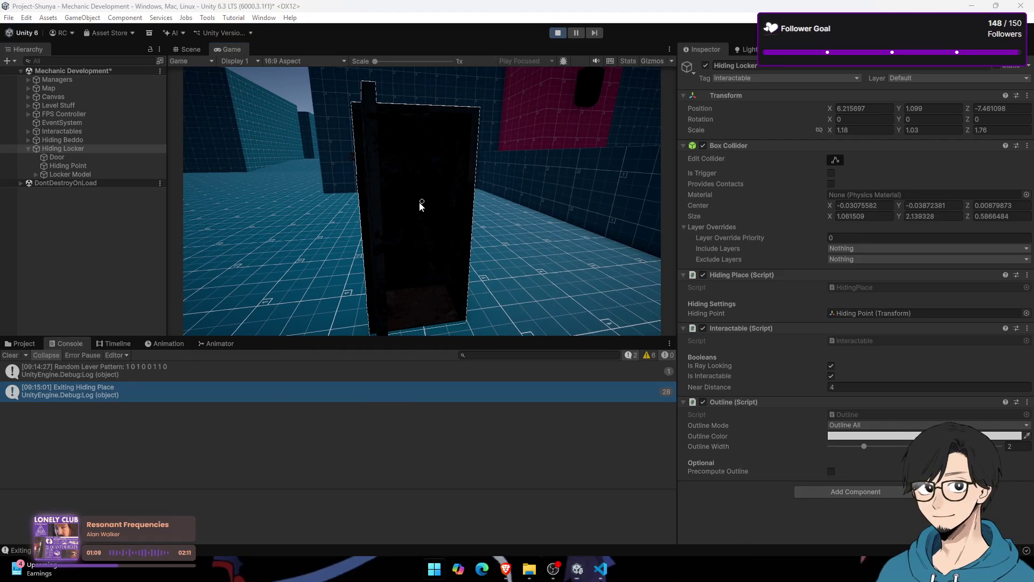
Step: Compare the Hiding Beddo and Hiding Locker settings in the Inspector
click(88, 141)
click(90, 151)
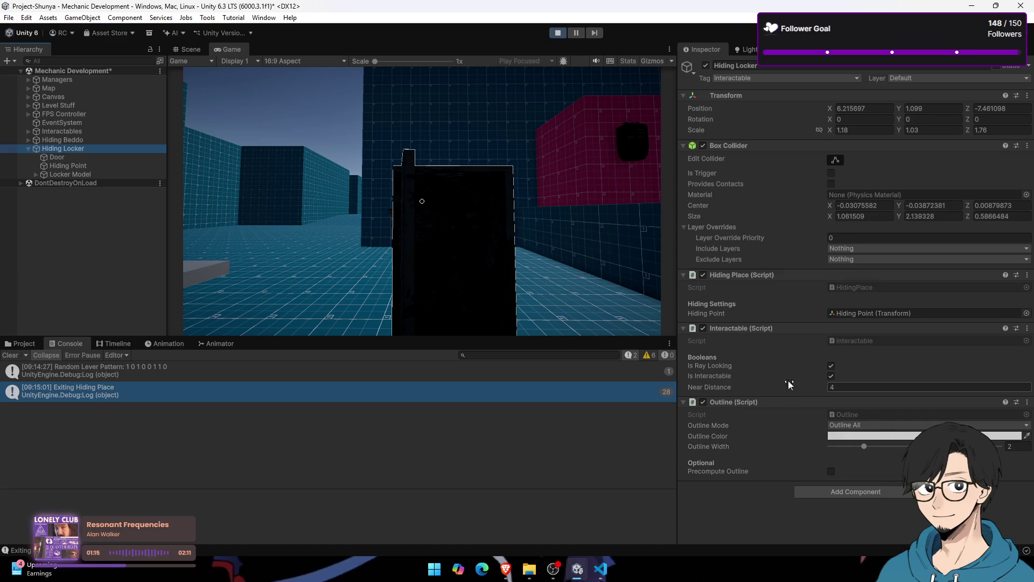
click(1030, 53)
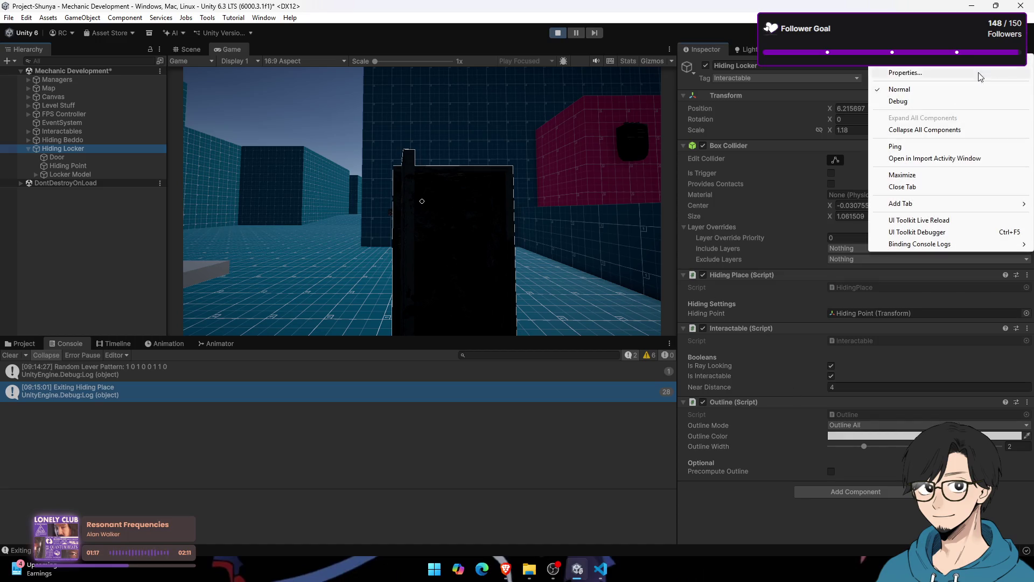
Step: Switch the Inspector to Debug mode
click(909, 103)
scroll(763, 341, down, 5)
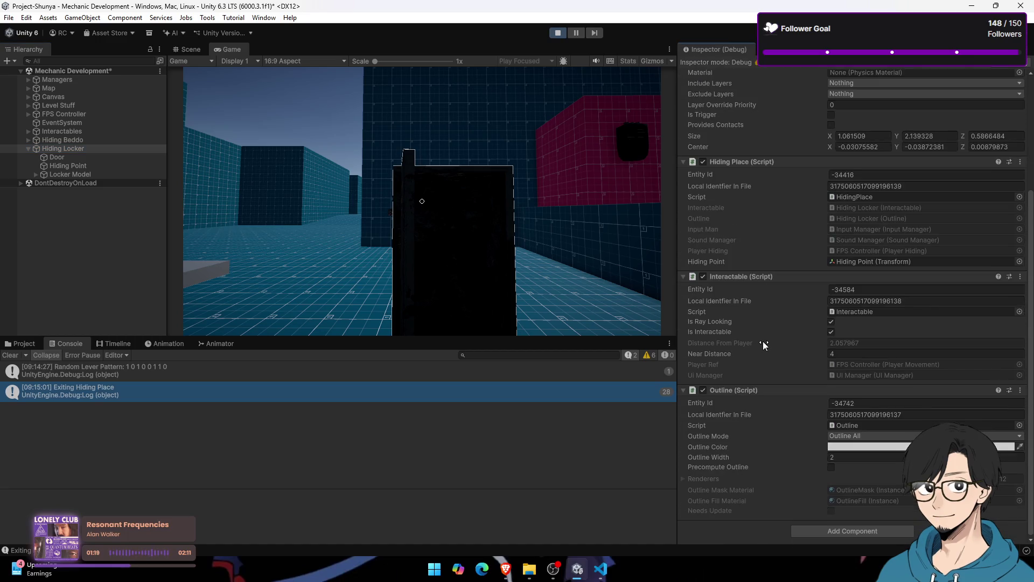
scroll(754, 281, up, 5)
scroll(755, 280, down, 5)
Step: In the running game, walk up to the locker and test hiding and exiting with E
click(431, 215)
key(w)
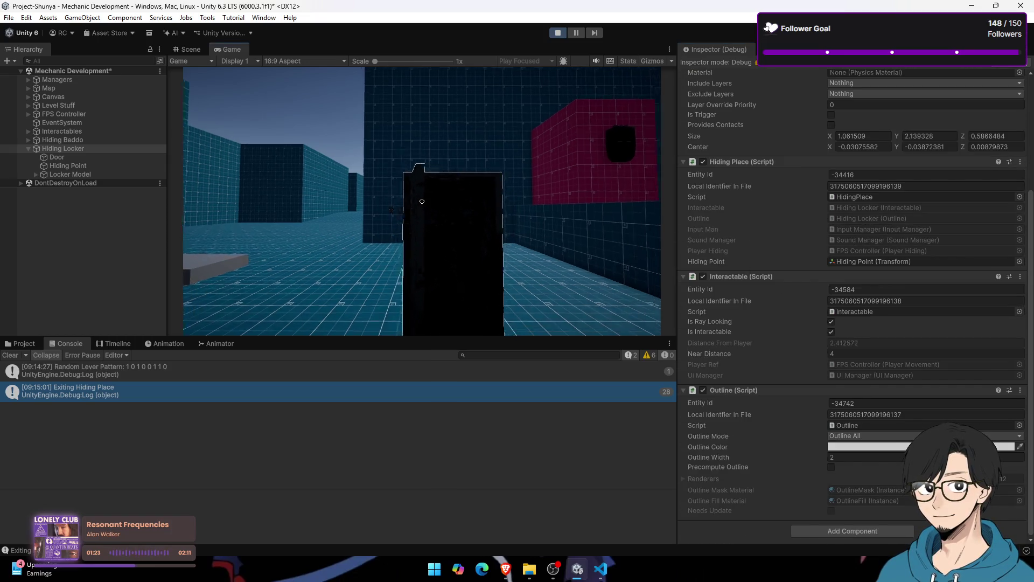
key(e)
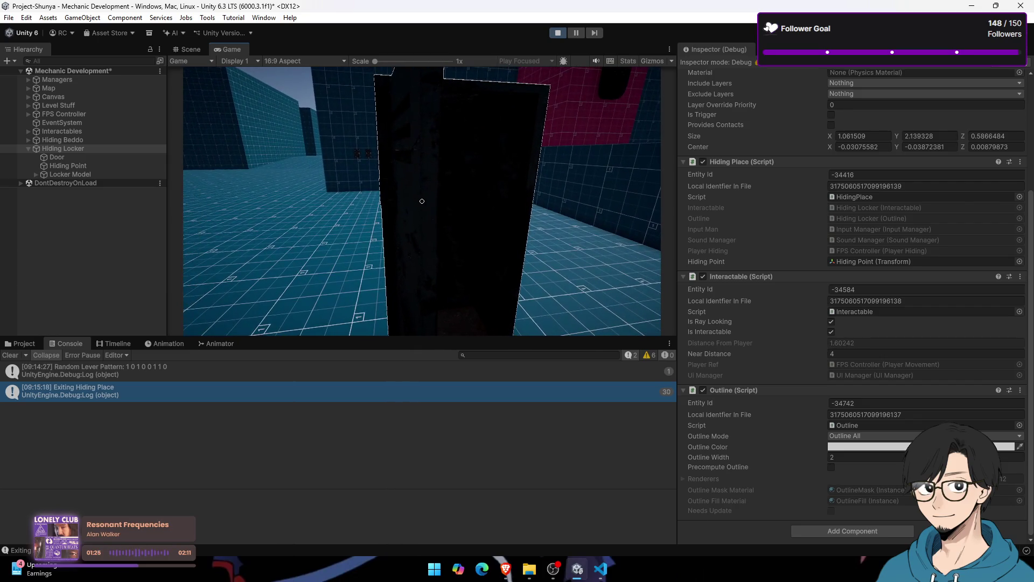
key(e)
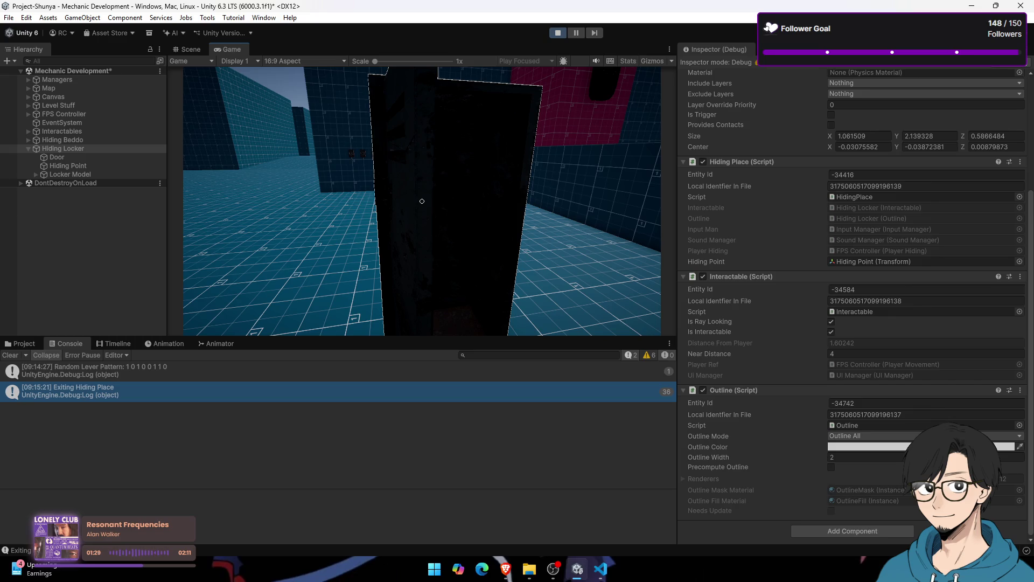
key(e)
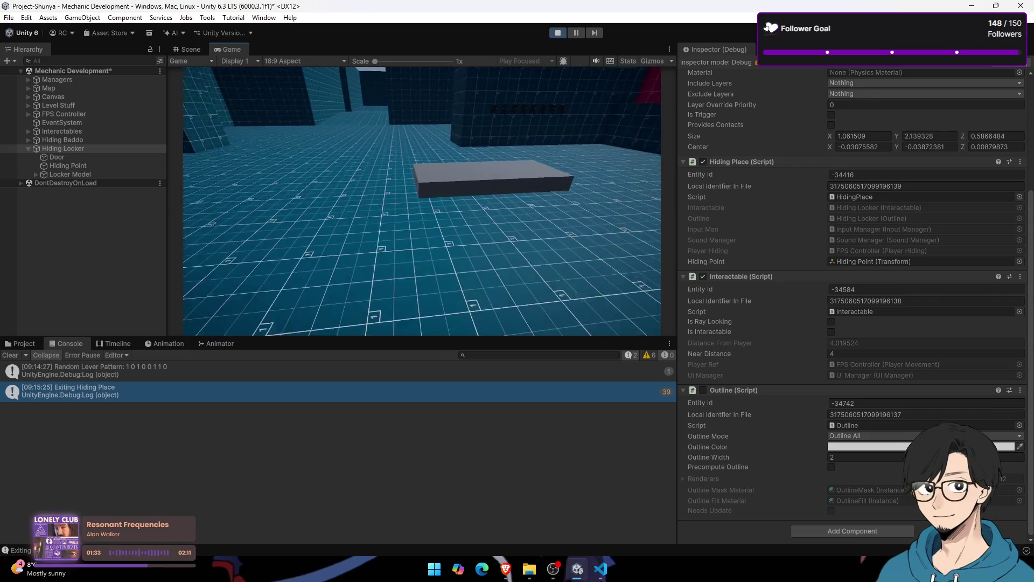
key(e)
key(e)
key(e)
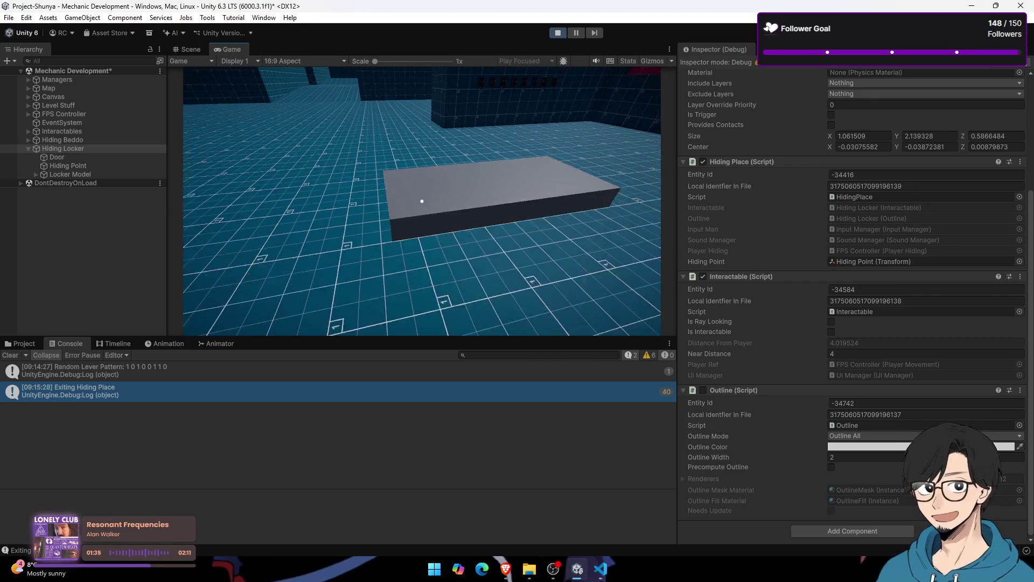
key(w)
key(e)
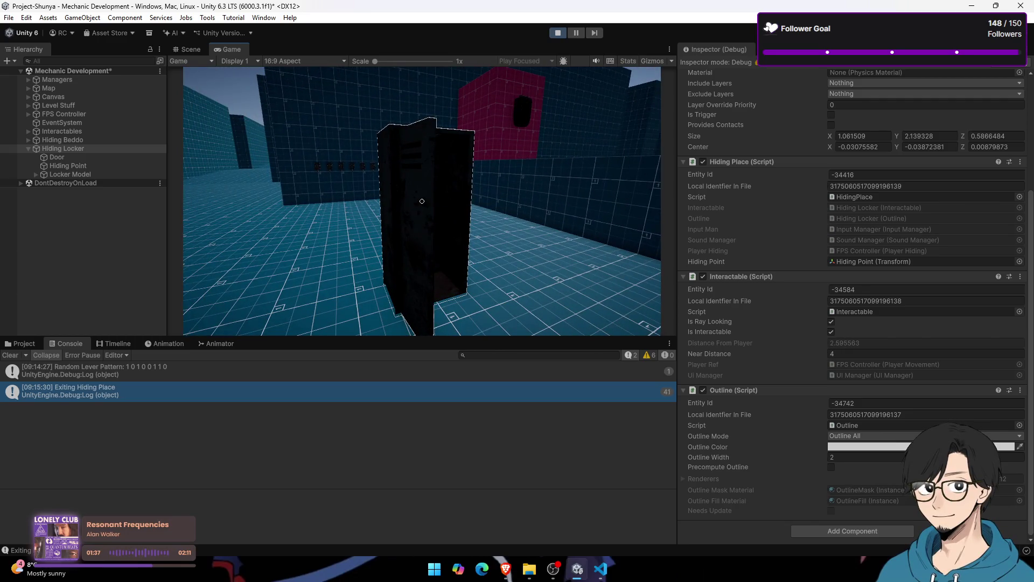
key(e)
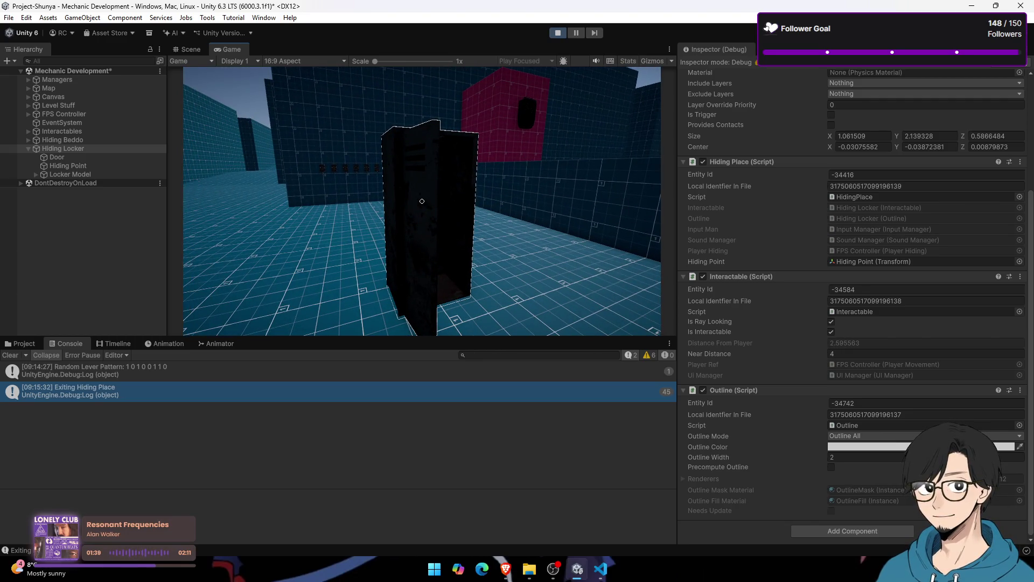
key(super)
Step: Select Hiding Locker, then Hiding Beddo, to inspect its components in Debug mode
click(94, 153)
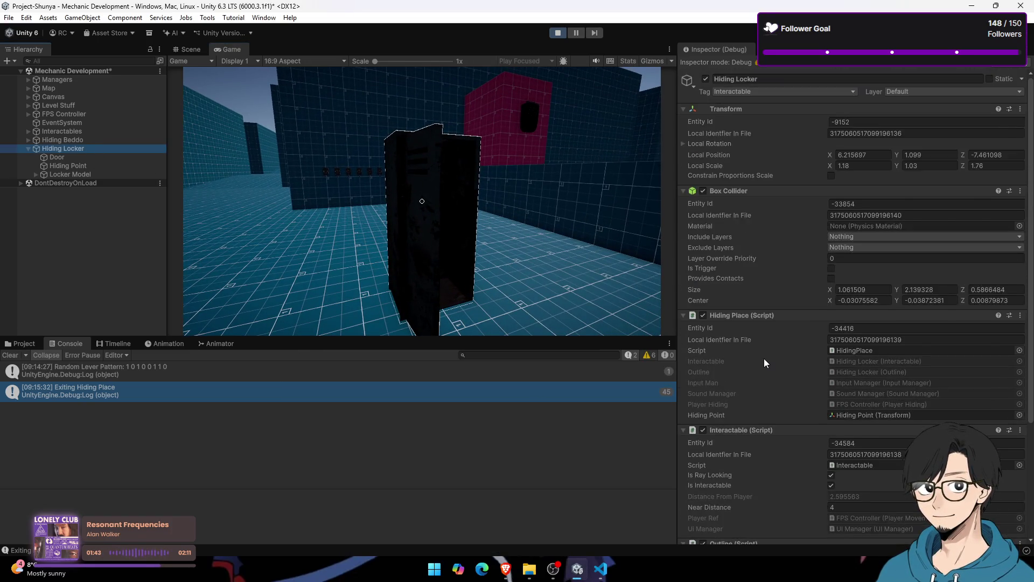
click(73, 141)
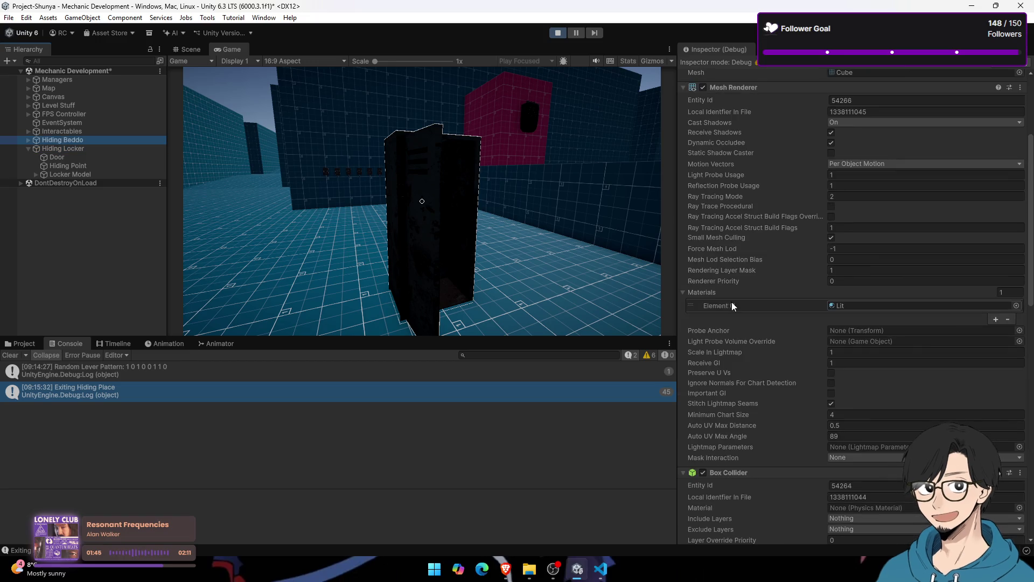
scroll(929, 186, up, 5)
click(599, 569)
click(599, 570)
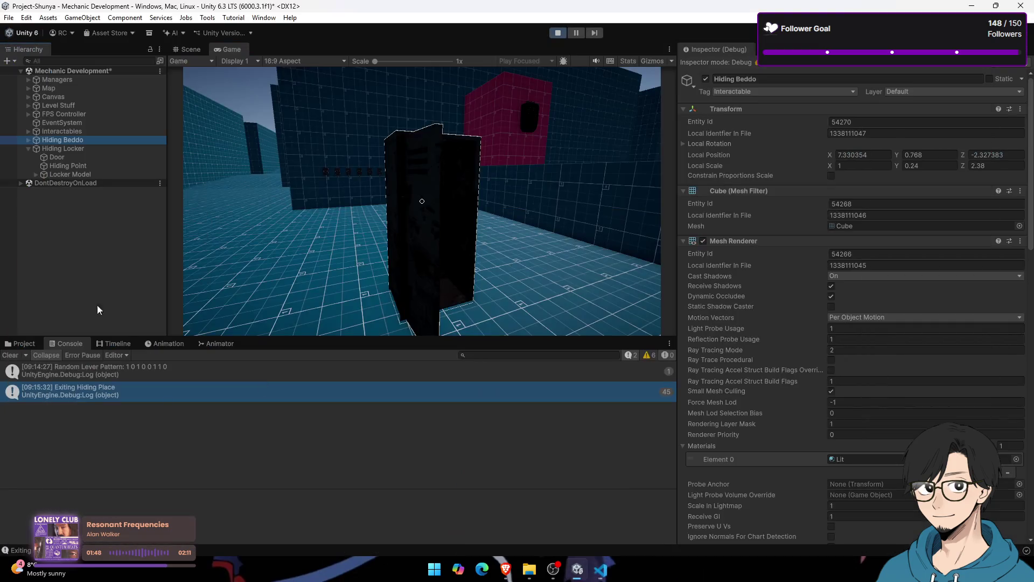
Step: Select FPS Controller and review the Player Hiding stored original position and rotation
click(102, 115)
scroll(863, 357, down, 15)
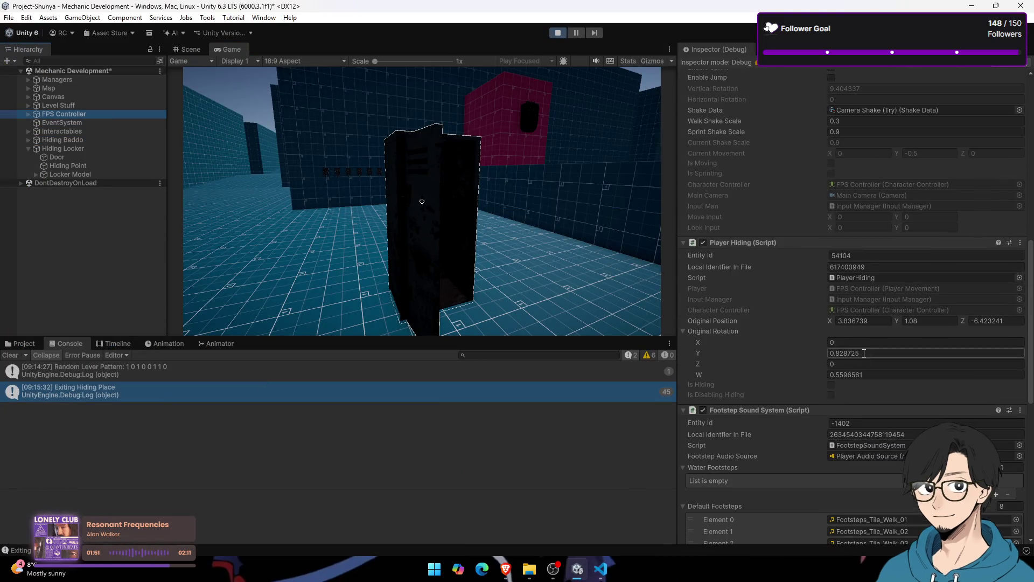
scroll(867, 347, up, 5)
scroll(869, 344, down, 8)
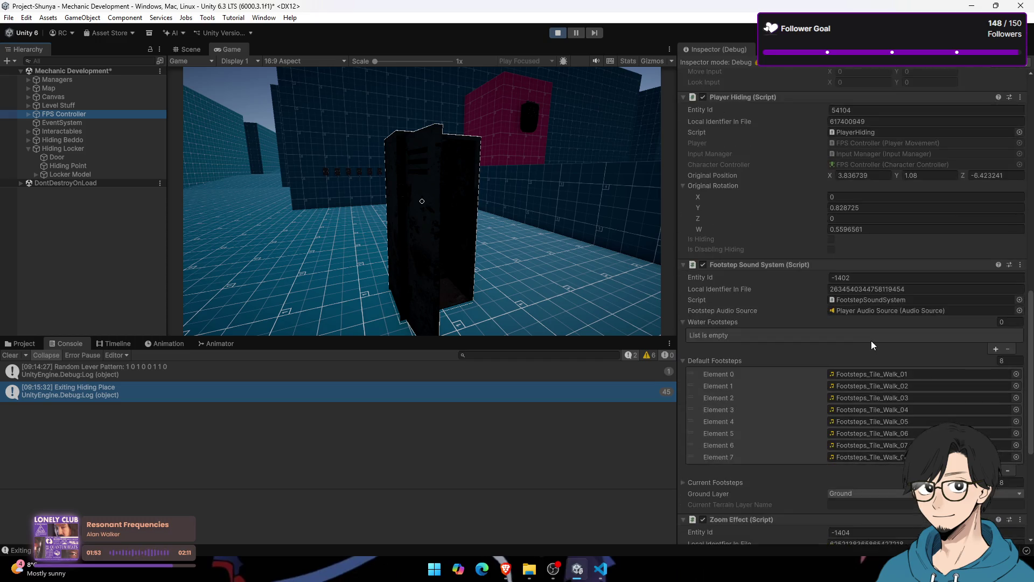
scroll(871, 340, down, 5)
scroll(873, 340, up, 8)
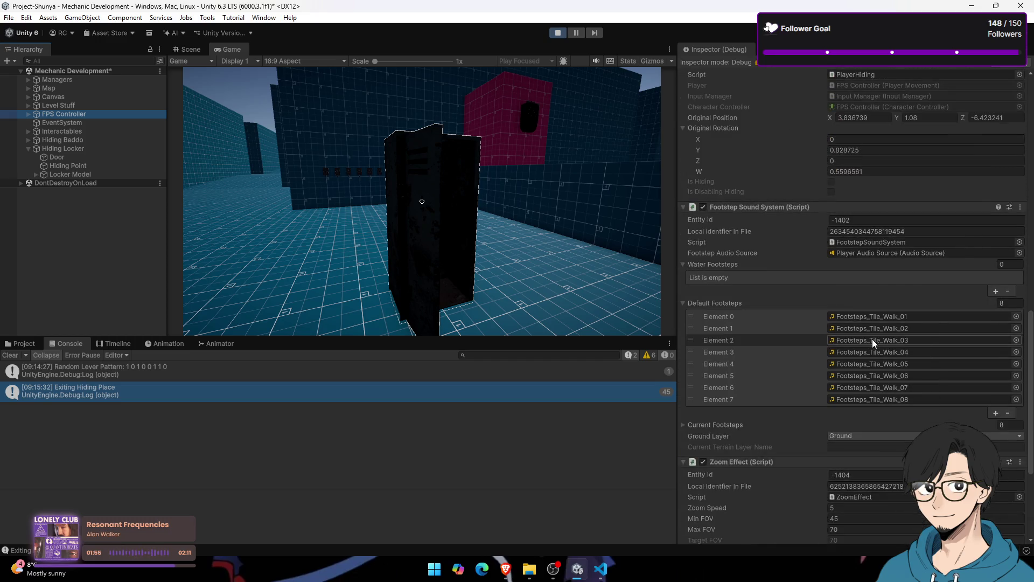
Step: Hide in the locker again, exit, and strafe around to retest
click(445, 277)
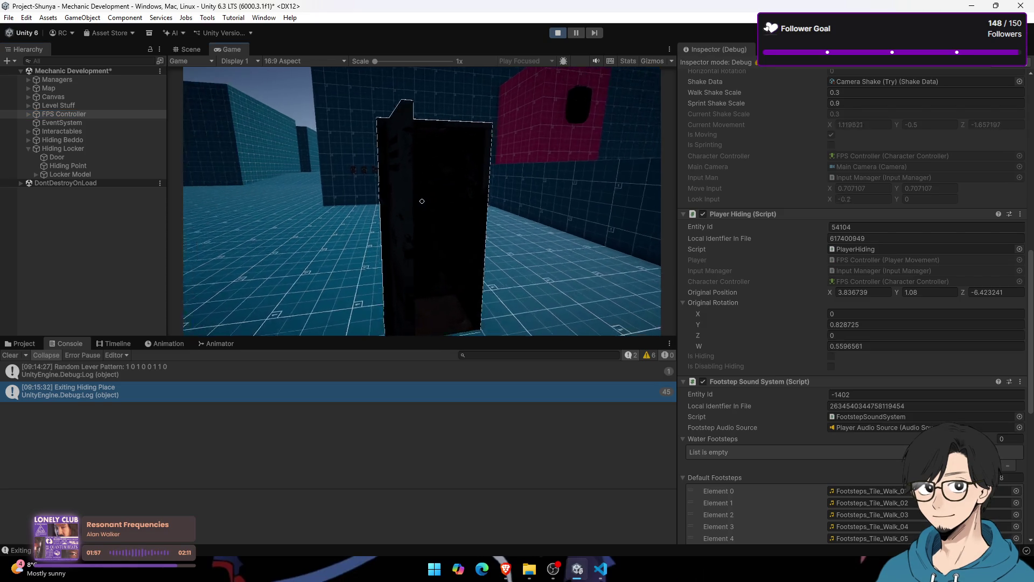
key(e)
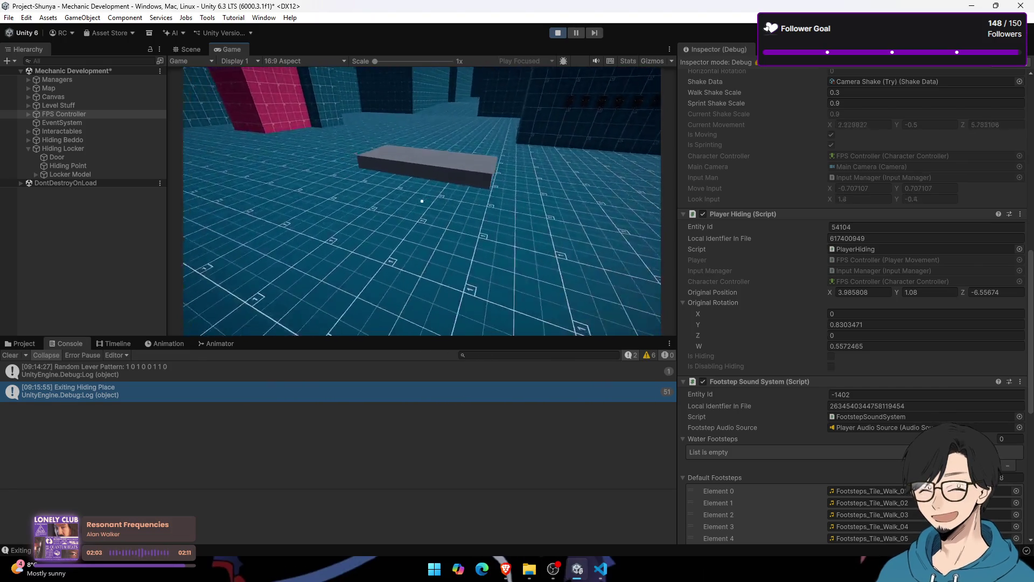
key(e)
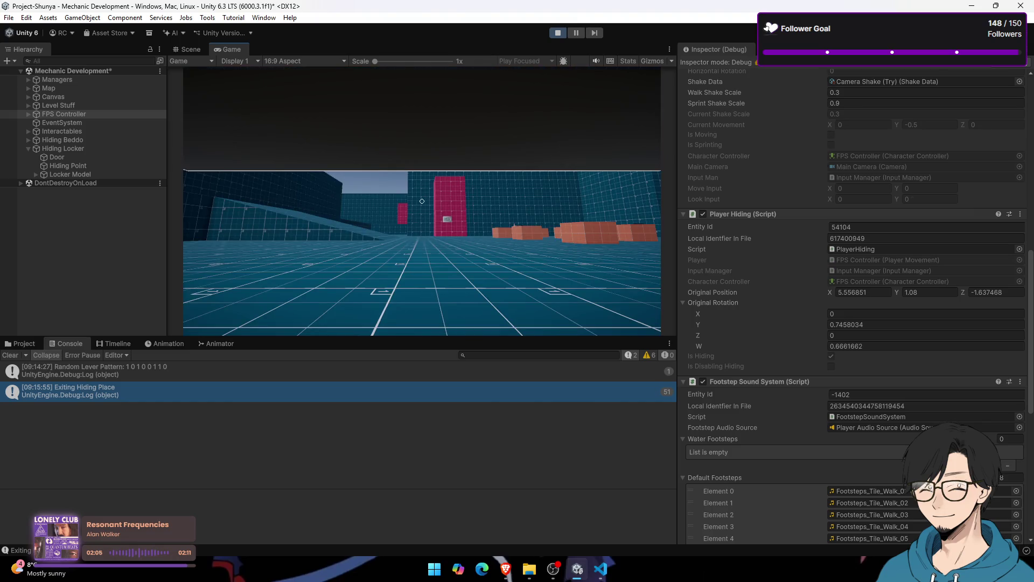
key(e)
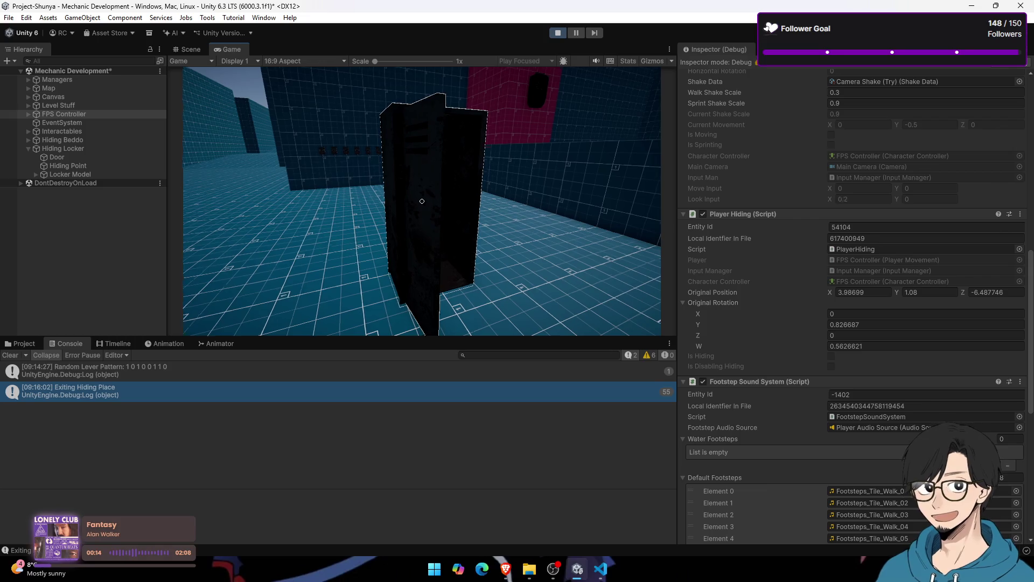
key(d)
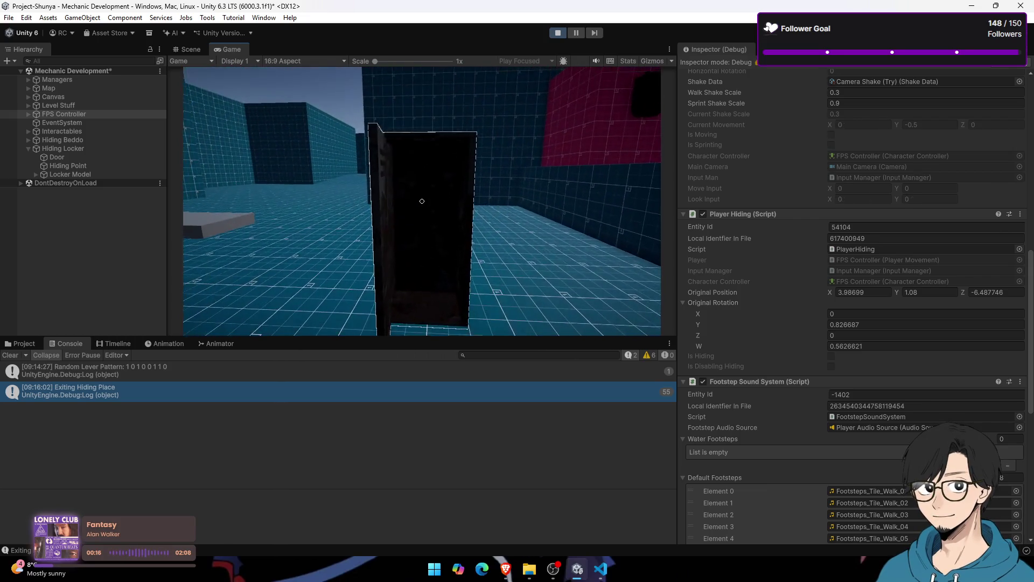
key(super)
click(602, 575)
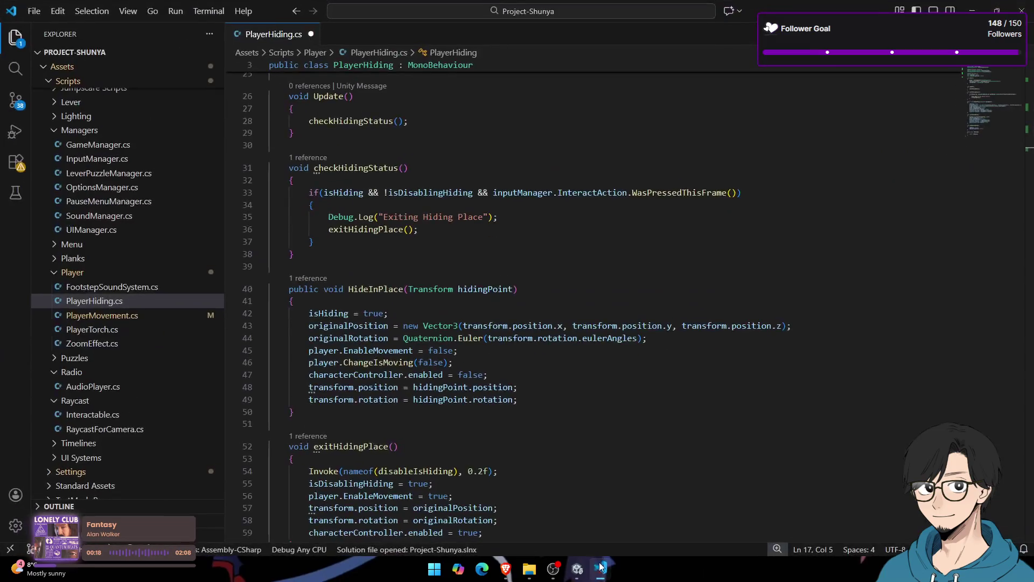
scroll(350, 243, up, 7)
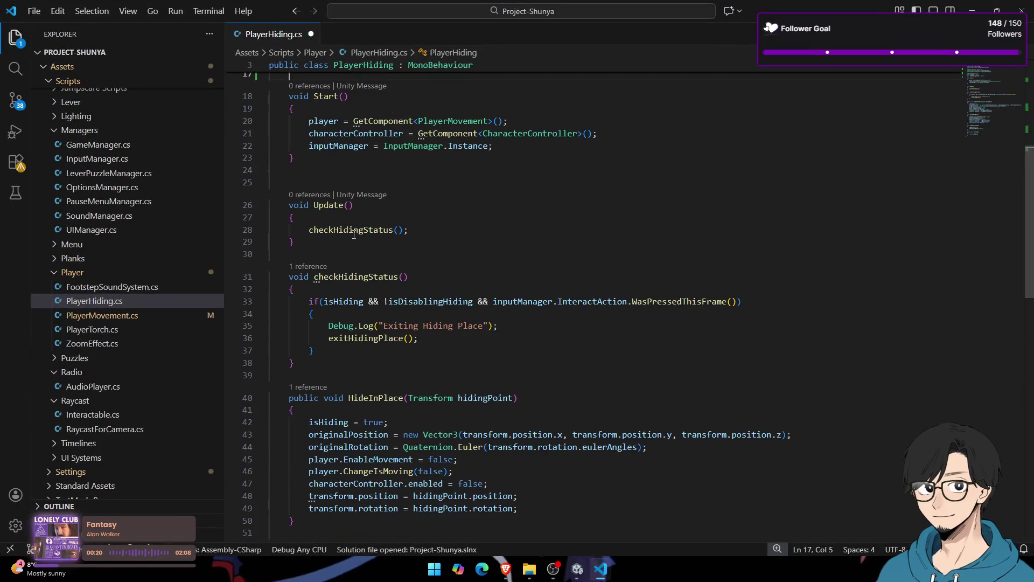
scroll(403, 311, down, 5)
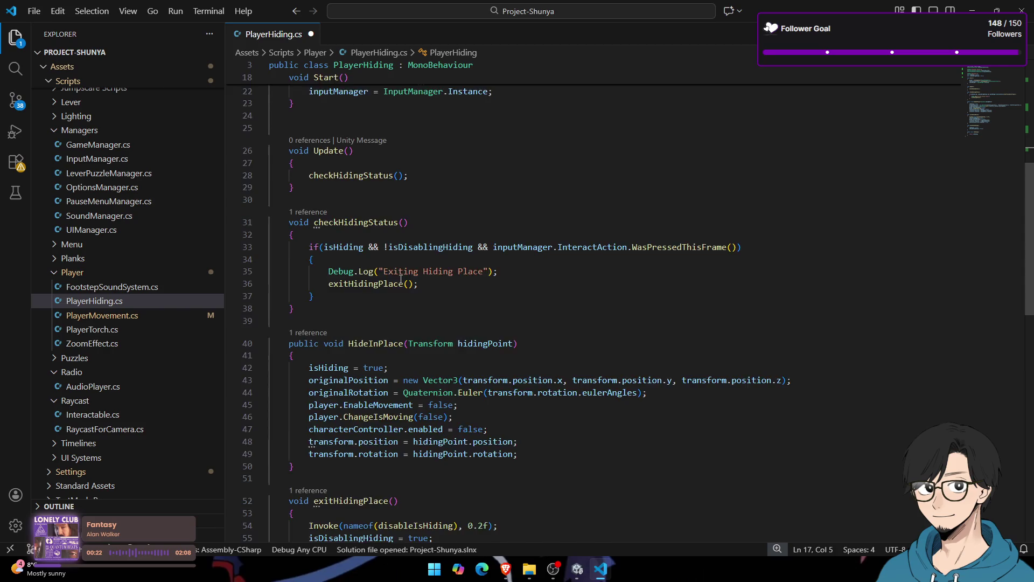
scroll(401, 279, down, 4)
click(361, 342)
click(406, 337)
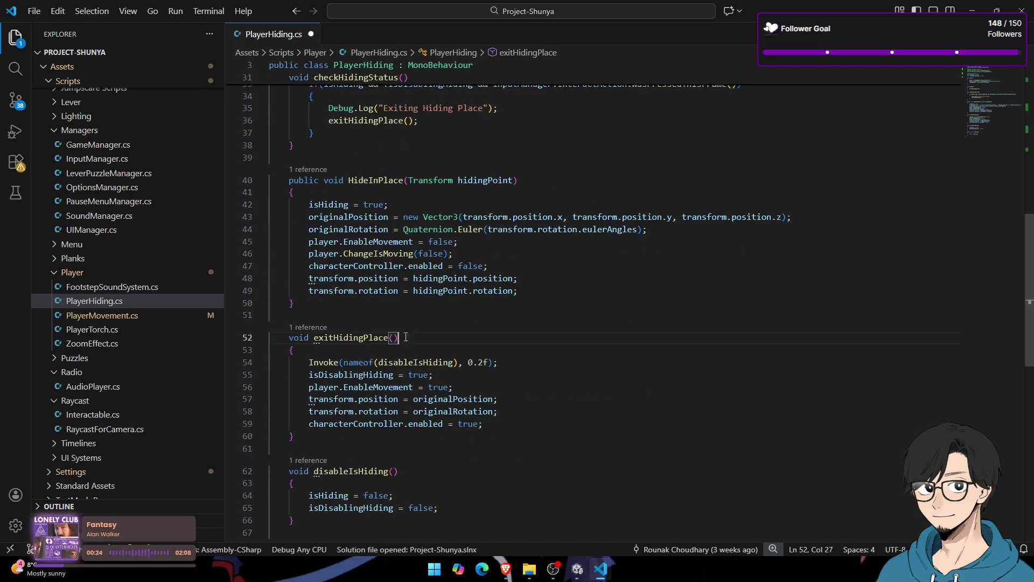
click(349, 332)
scroll(356, 302, up, 6)
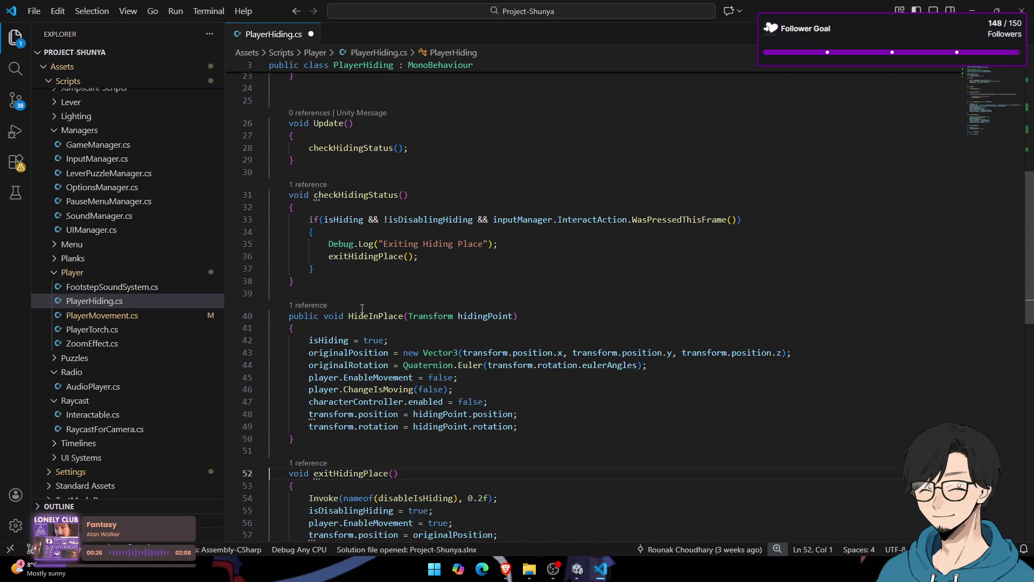
scroll(369, 264, down, 4)
click(377, 289)
double_click(431, 289)
click(485, 289)
click(376, 289)
click(484, 289)
click(434, 291)
double_click(381, 291)
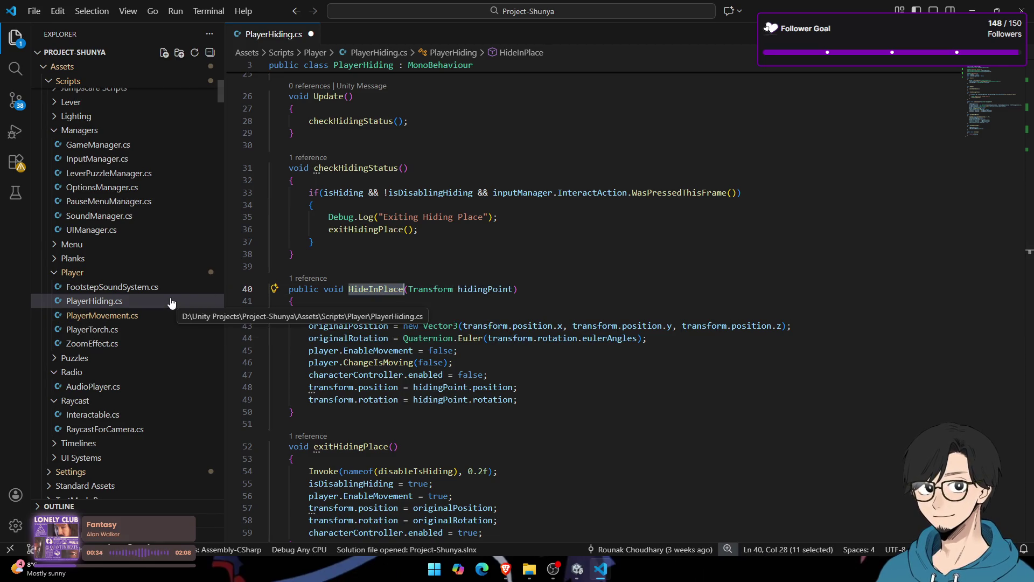
key(ctrl+p)
text(hiding)
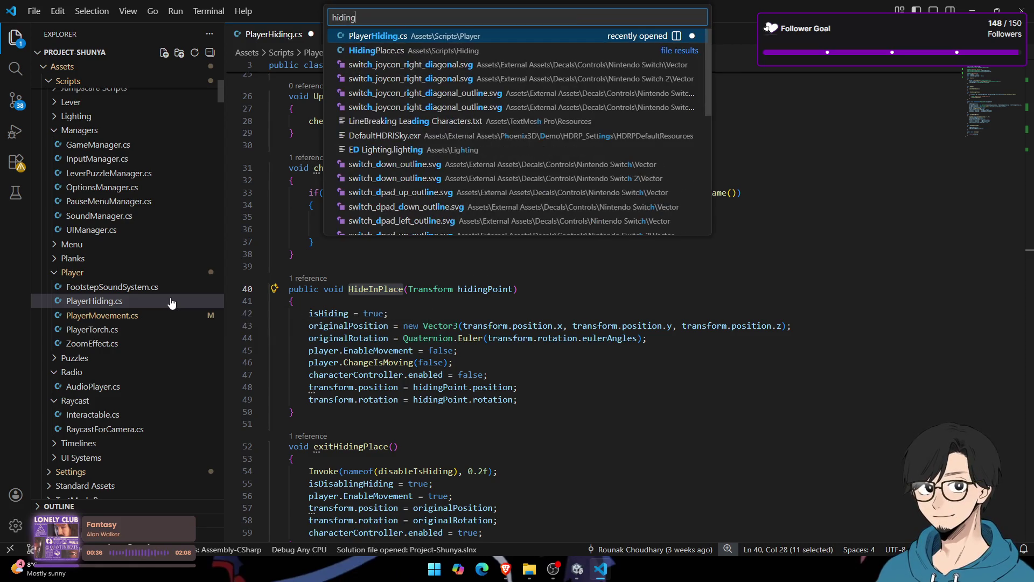
Step: Open HidingPlace.cs and locate the playerHiding.HideInPlace call in triggerHide
key(Down)
key(Return)
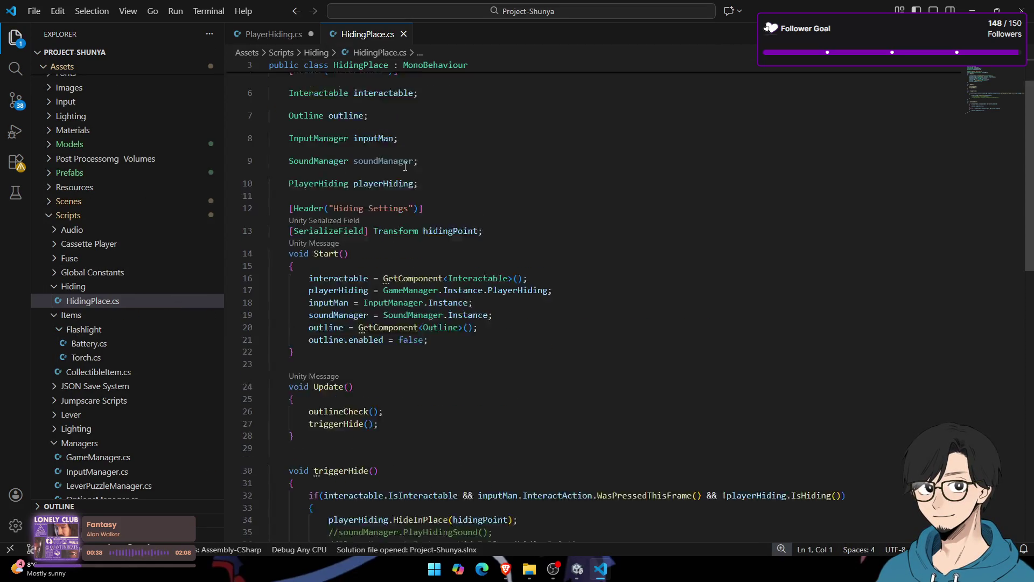
scroll(405, 166, down, 5)
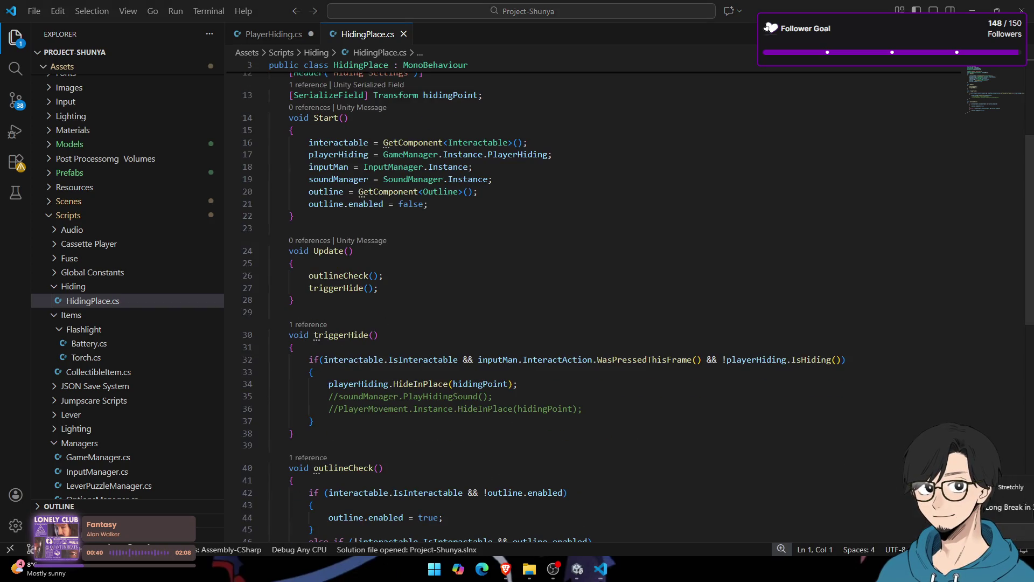
scroll(392, 216, down, 4)
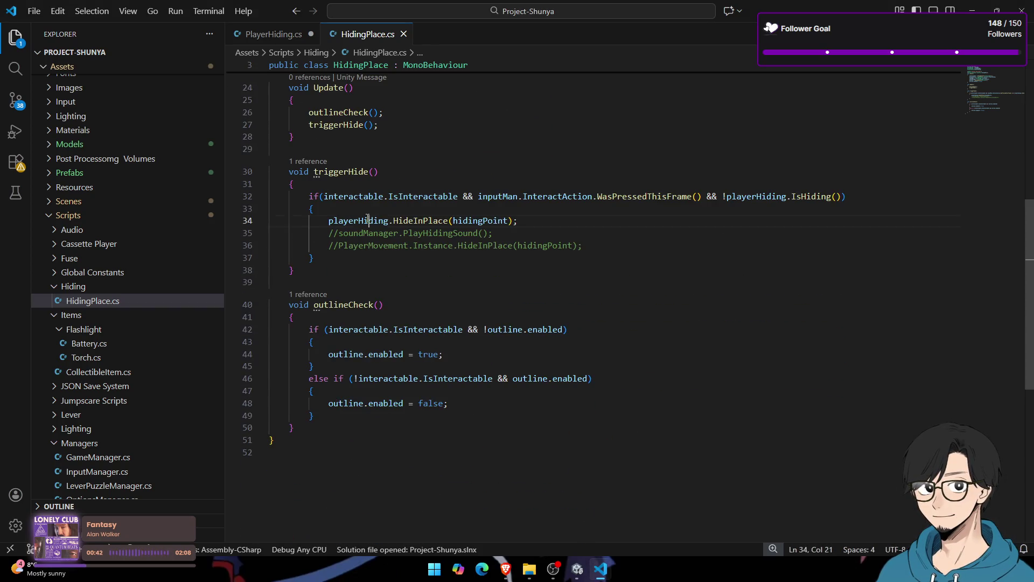
double_click(420, 221)
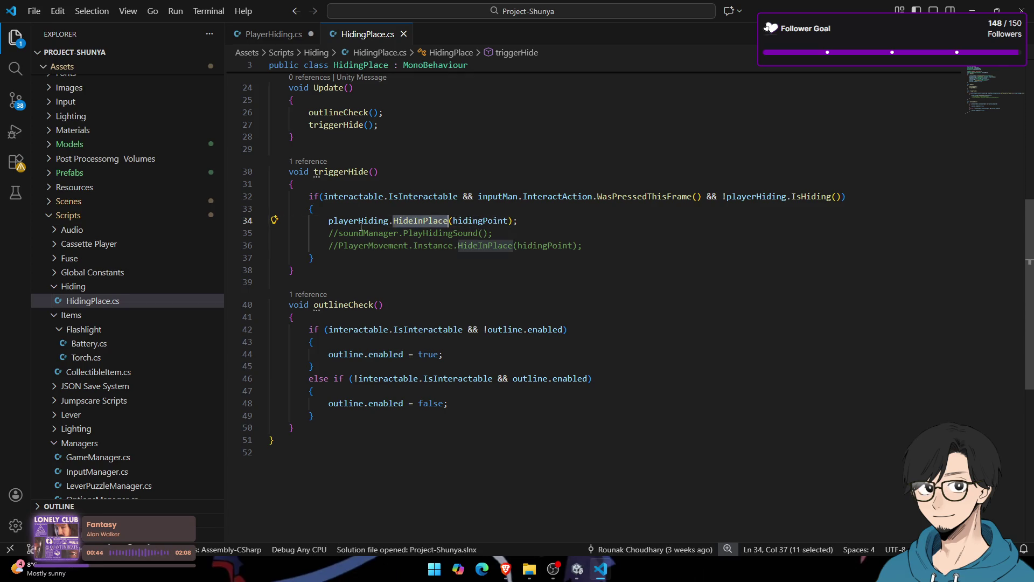
drag(517, 220, 343, 223)
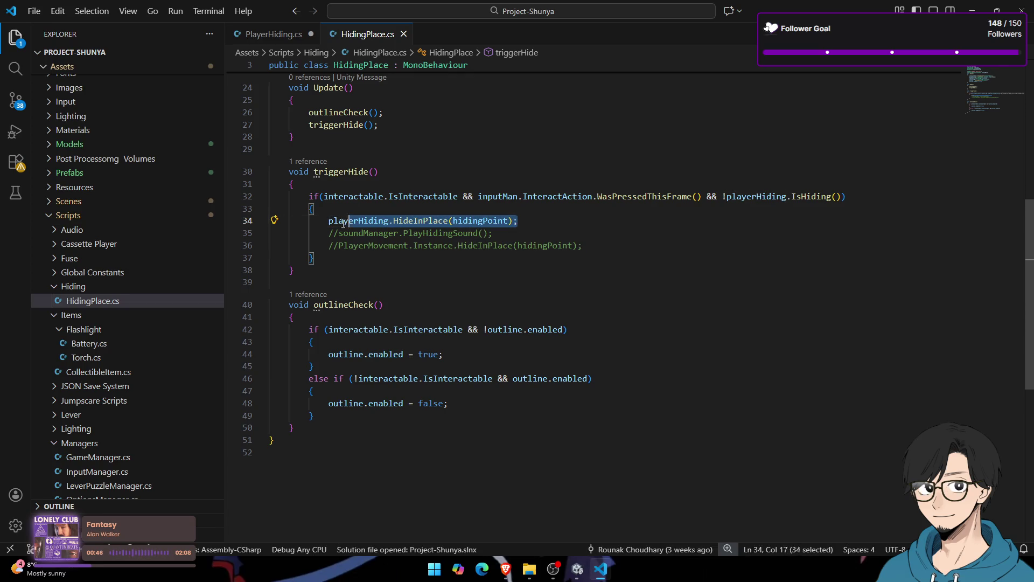
click(329, 221)
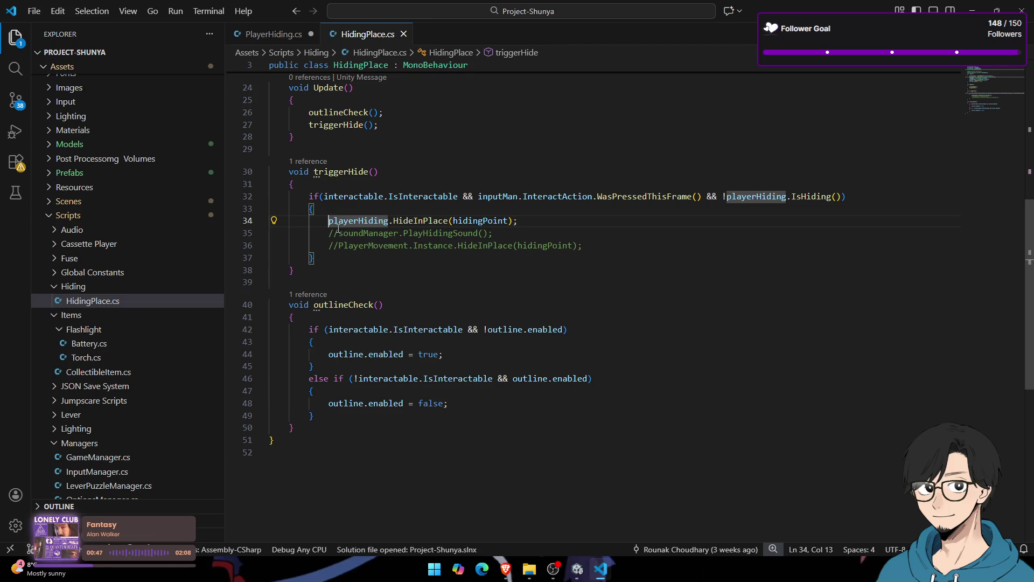
click(570, 220)
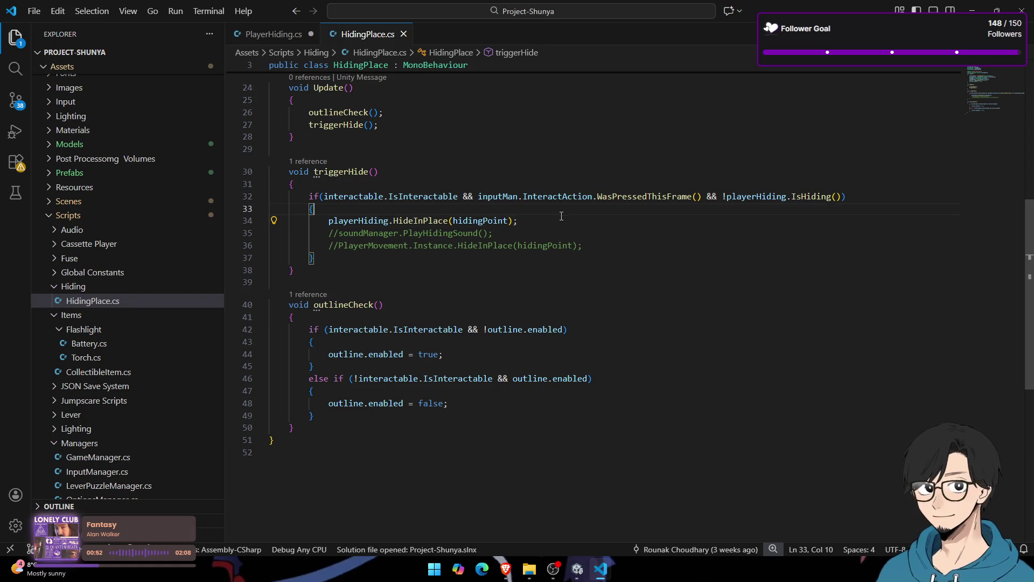
Step: Insert Debug.Log("Hiding in Place"); above the HideInPlace call, save, and return to PlayerHiding.cs
key(ctrl+shift+Return)
text(Debug.Log)
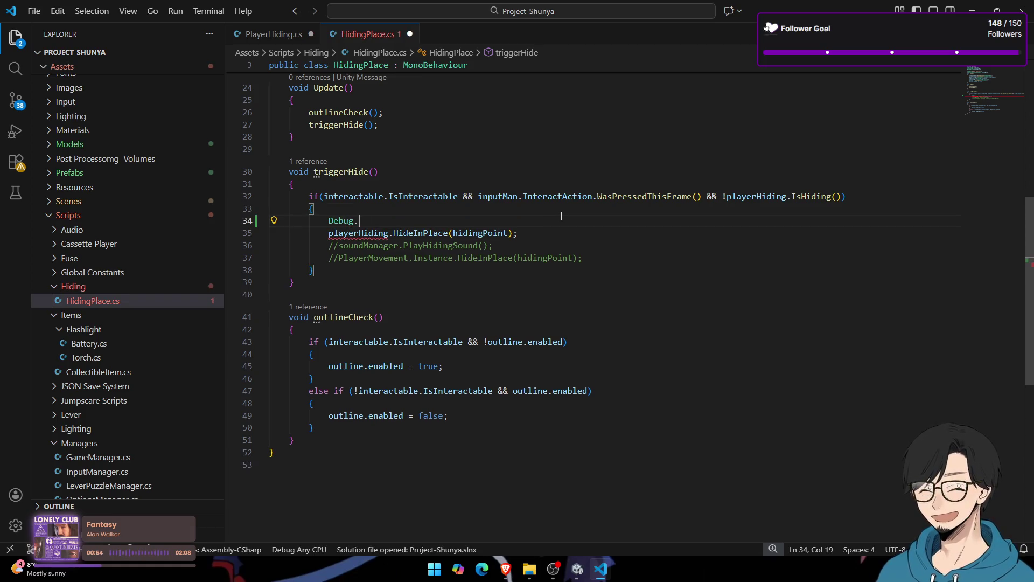
text(("Hiding in Place");)
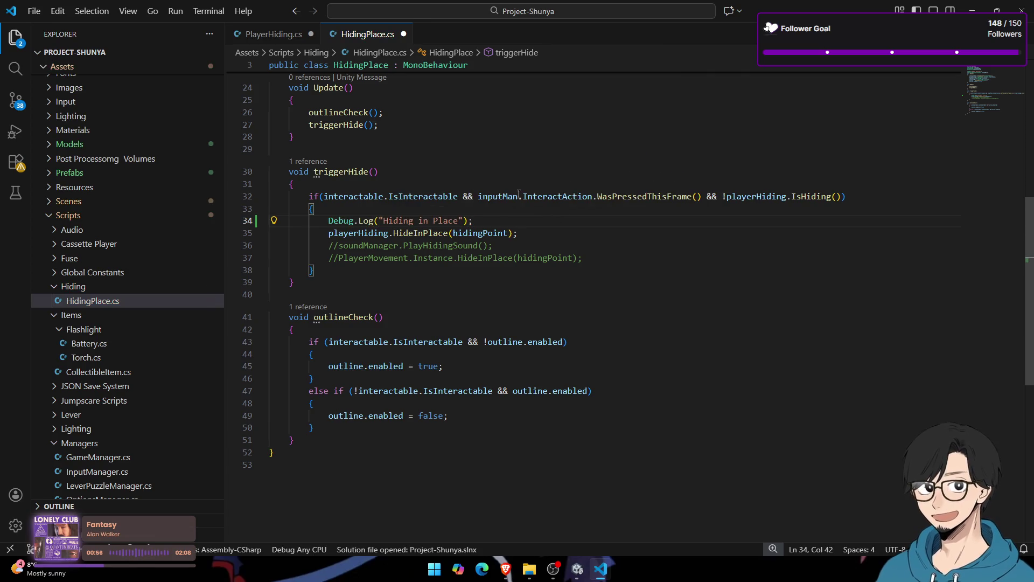
key(ctrl+s)
click(263, 35)
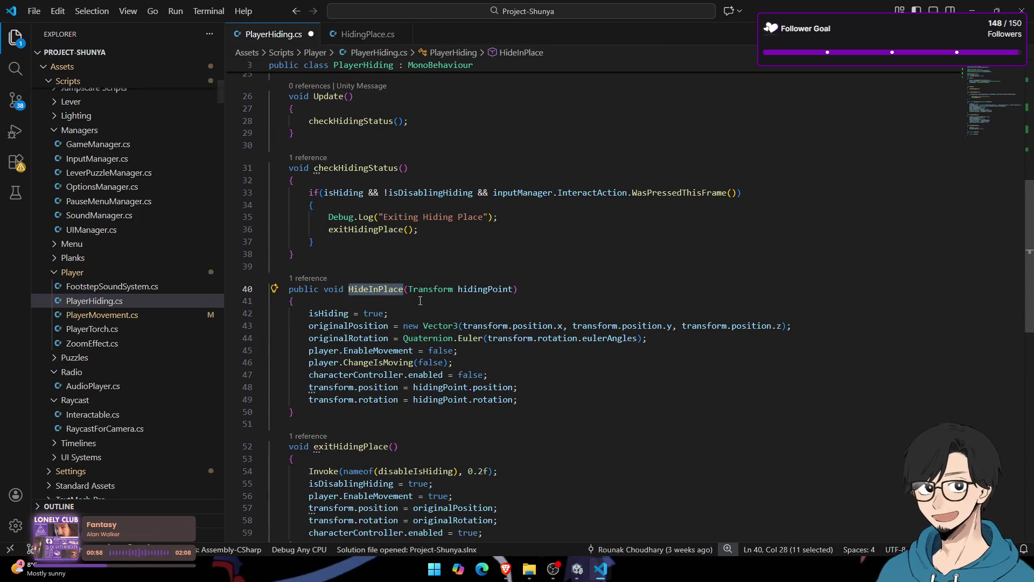
Step: Review the exit condition in checkHidingStatus, including isDisablingHiding and the WasPressedThisFrame input check
click(413, 315)
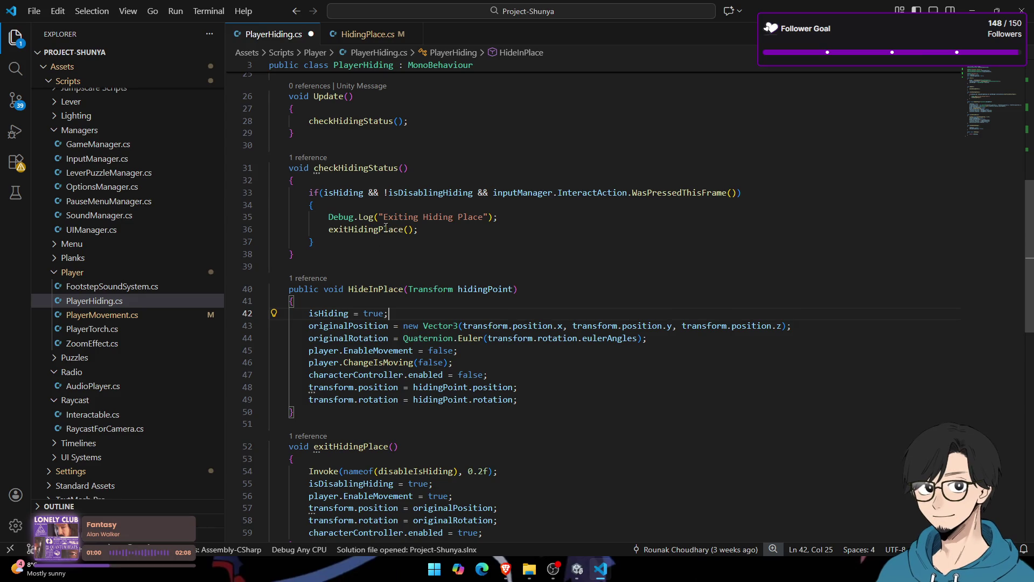
drag(542, 217, 393, 217)
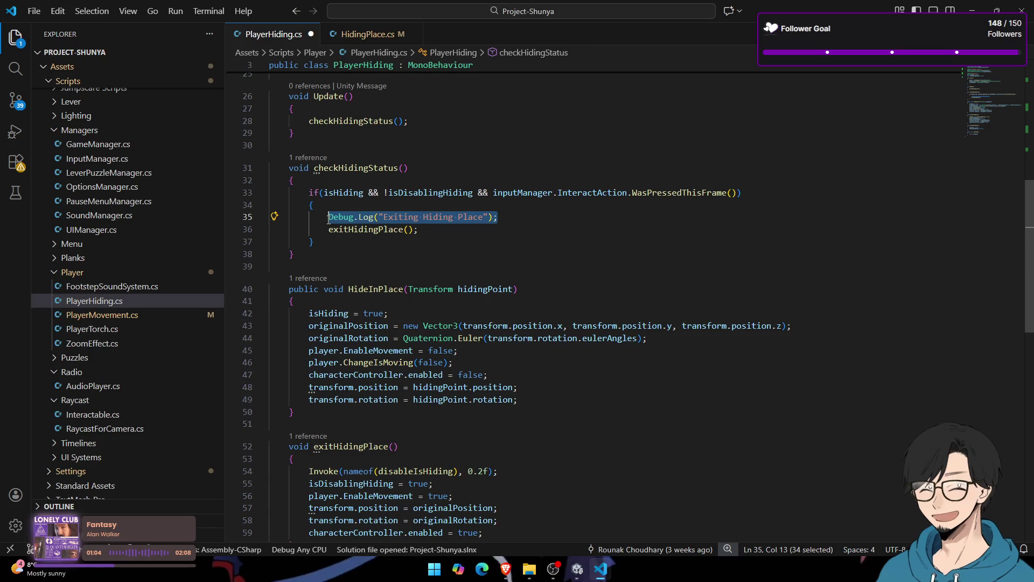
click(368, 193)
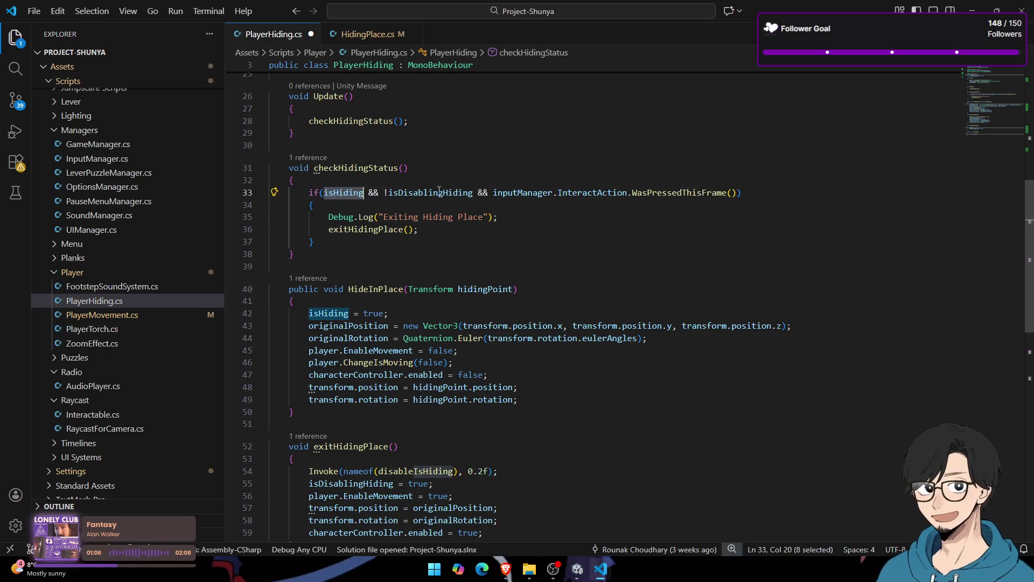
double_click(399, 192)
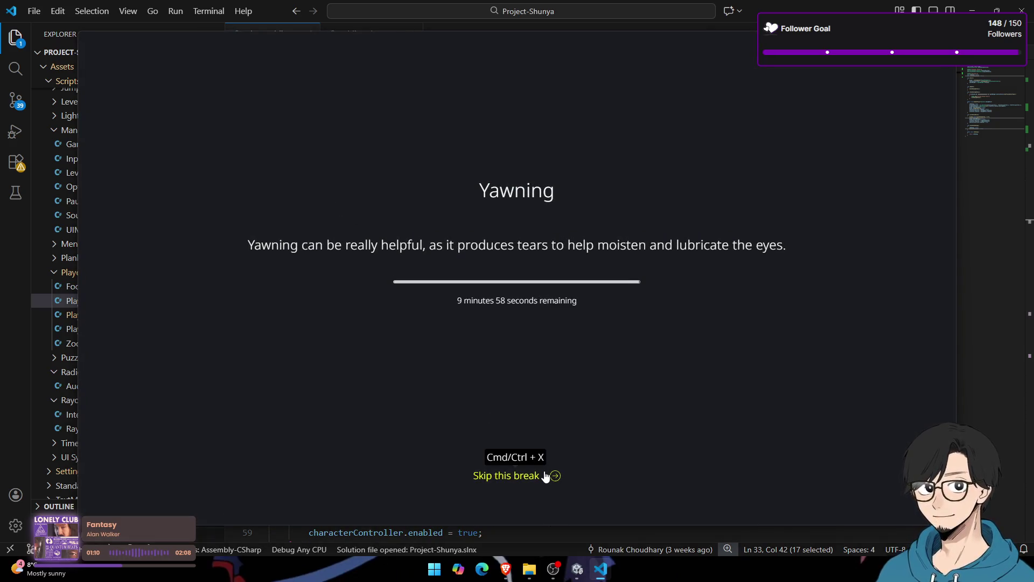
click(546, 477)
click(349, 192)
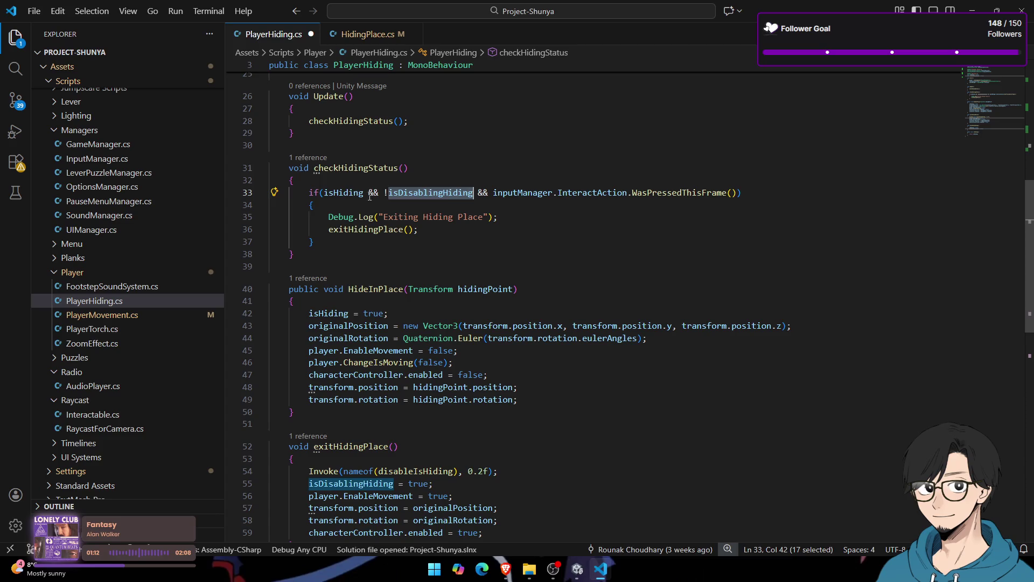
click(408, 192)
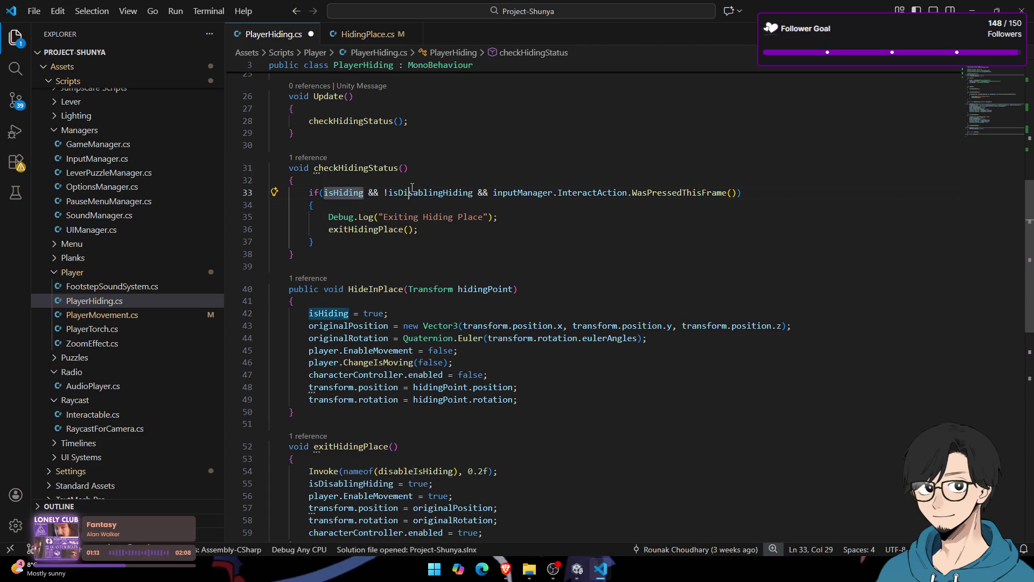
double_click(547, 193)
double_click(593, 193)
double_click(657, 192)
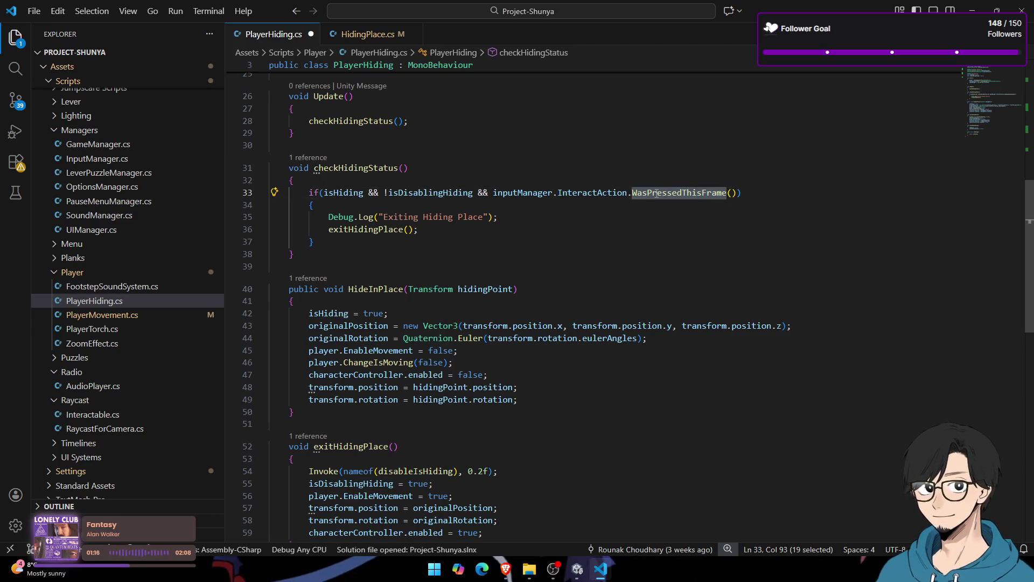
click(494, 194)
drag(497, 195, 762, 195)
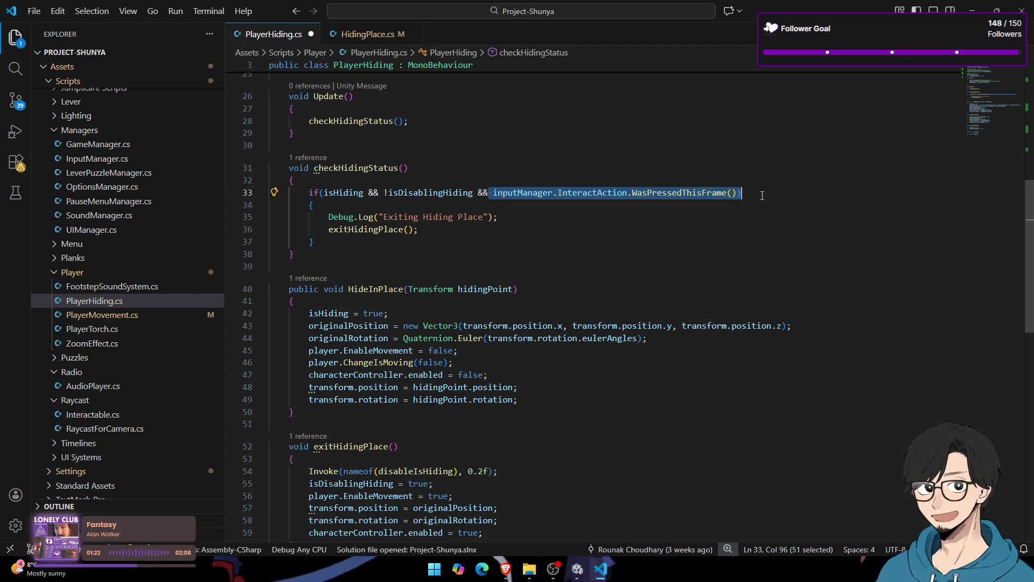
Step: Add a blank line after the isDisablingHiding boolean declaration in PlayerHiding.cs
key(alt+Tab)
key(alt+Tab)
scroll(394, 313, up, 6)
scroll(401, 328, down, 11)
scroll(406, 342, up, 5)
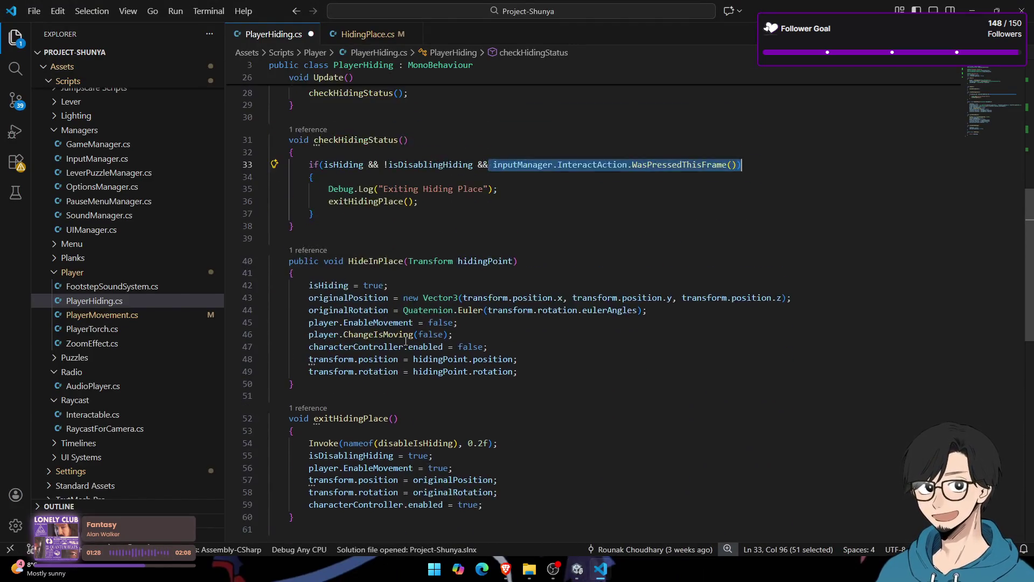
double_click(428, 193)
scroll(449, 357, down, 5)
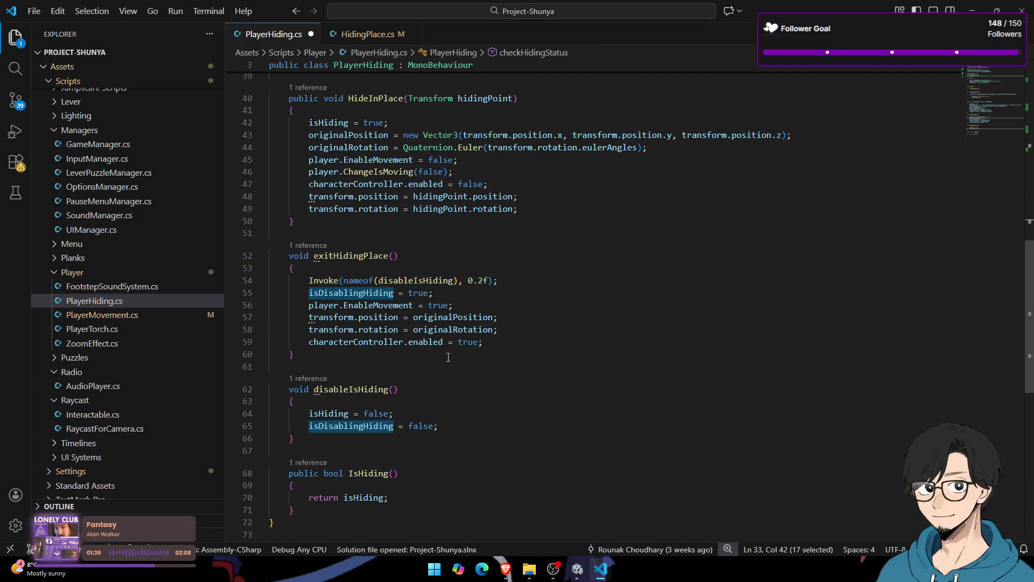
scroll(477, 224, up, 7)
key(alt+Left)
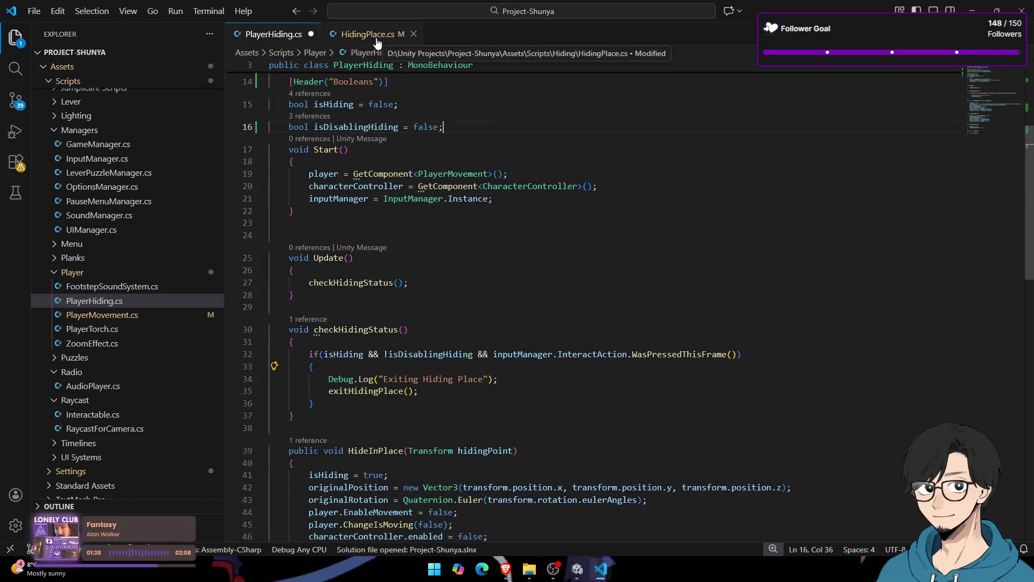
key(Return)
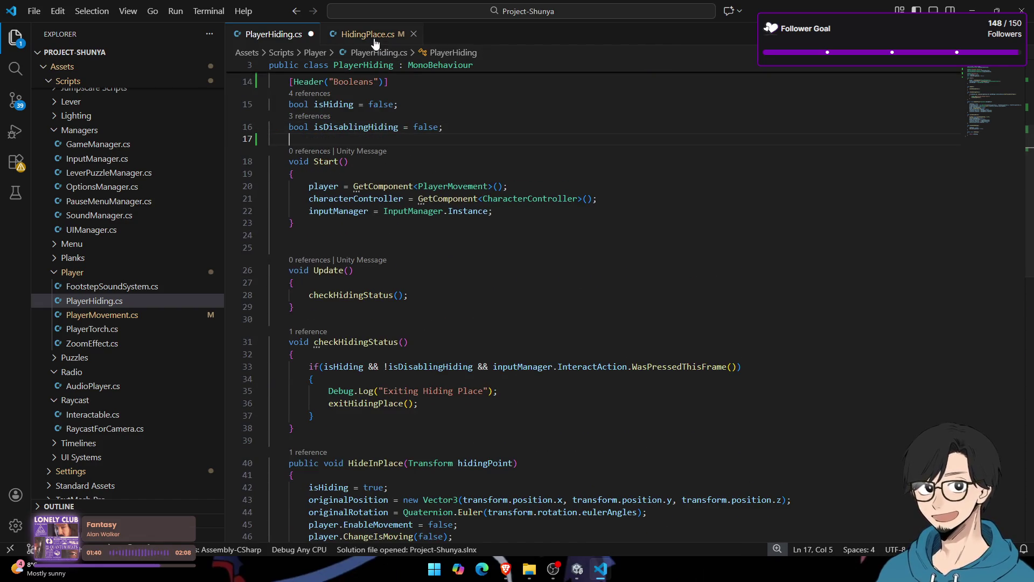
Step: Check the triggerHide if-condition in HidingPlace.cs, then stop play mode in Unity
click(374, 35)
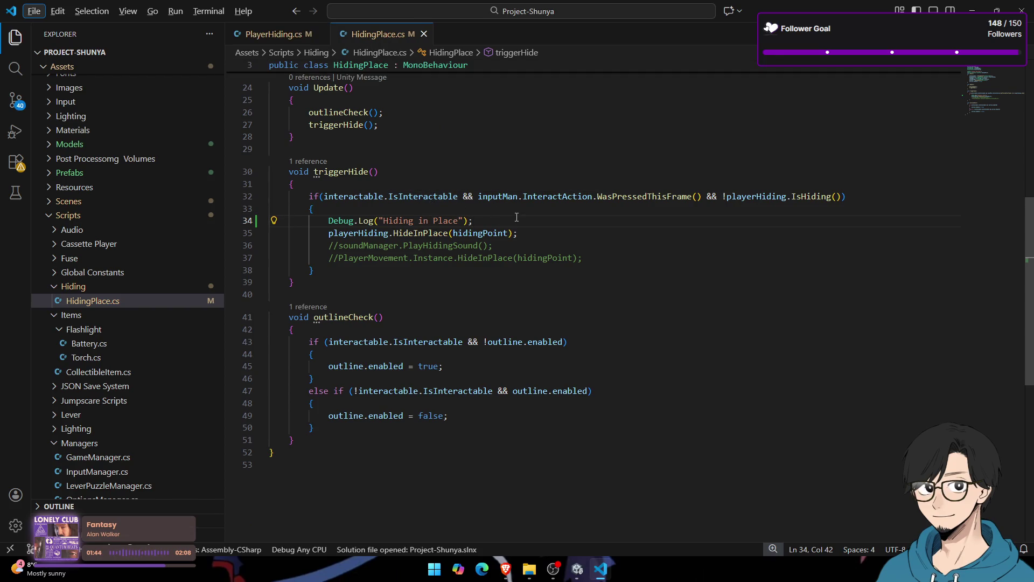
shift+click(251, 215)
key(alt+Tab)
key(alt+Tab)
key(alt+Tab)
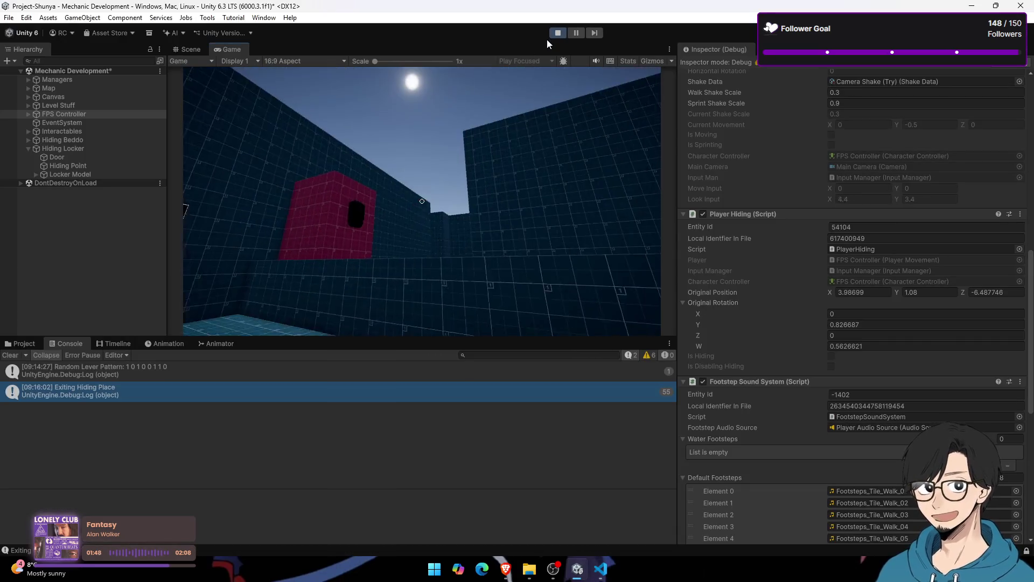
click(558, 33)
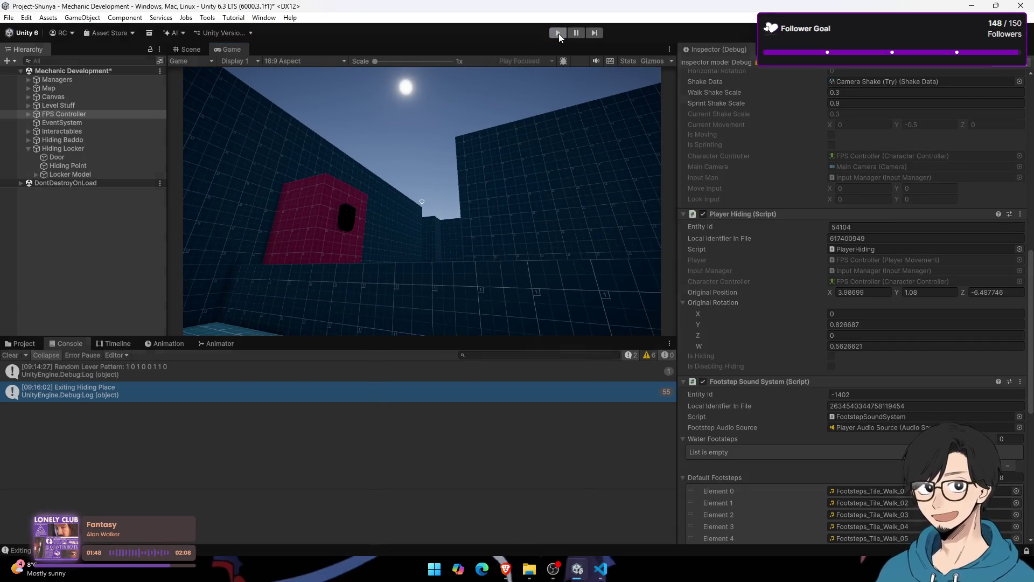
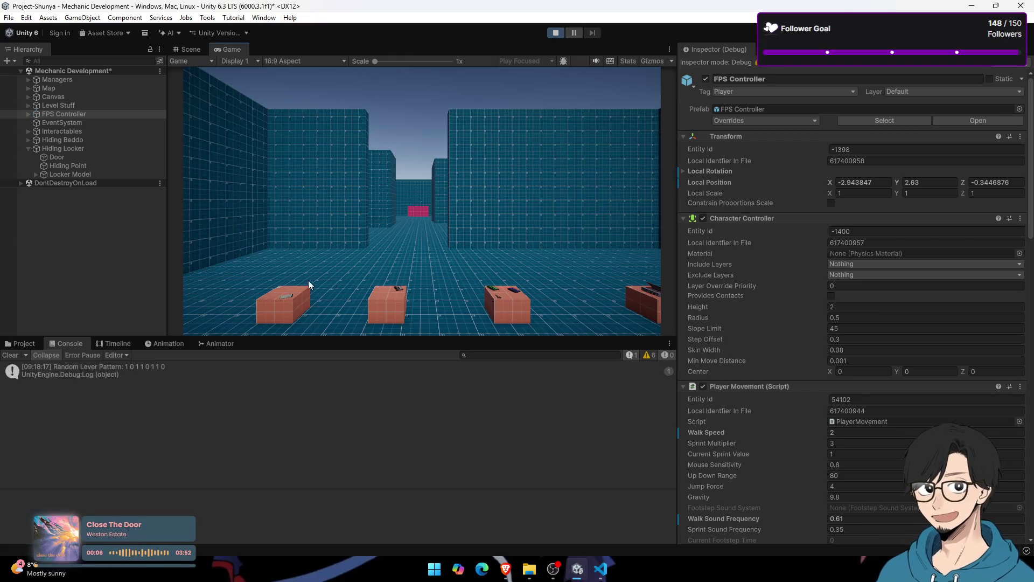
Step: Walk the player into the Hiding Locker, hide and exit repeatedly with E, then stop the play test
key(shift+w)
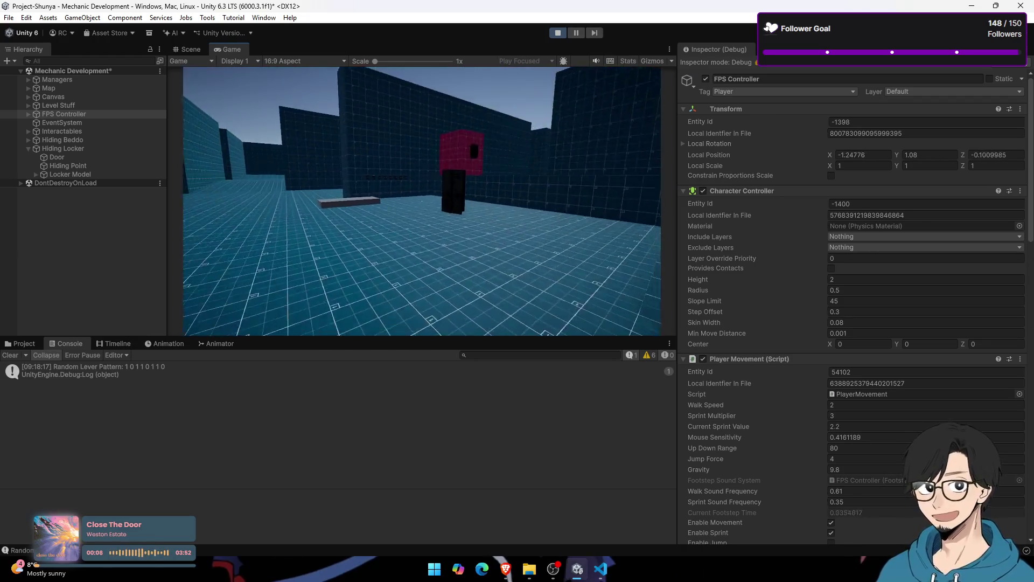
key(w)
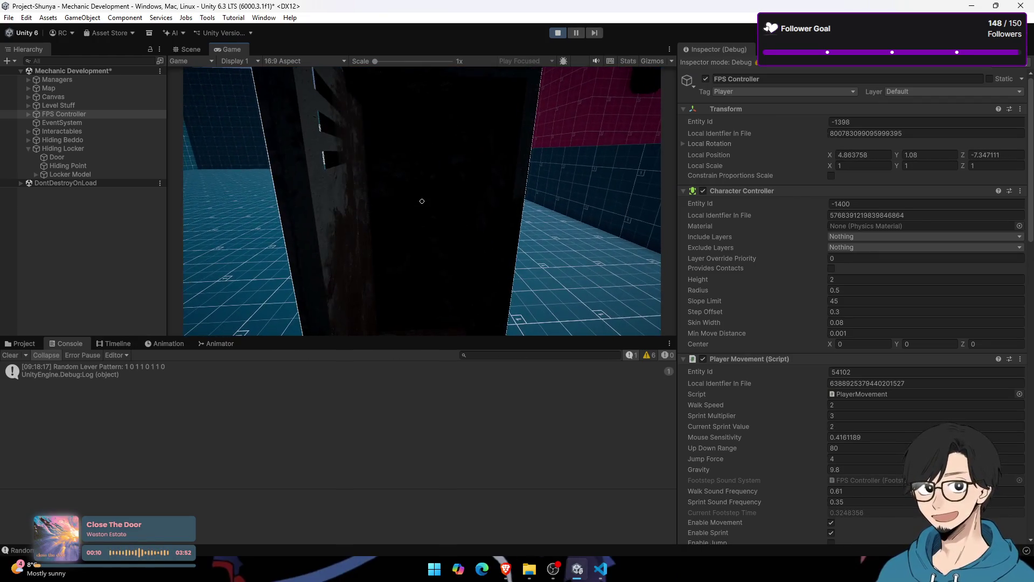
key(e)
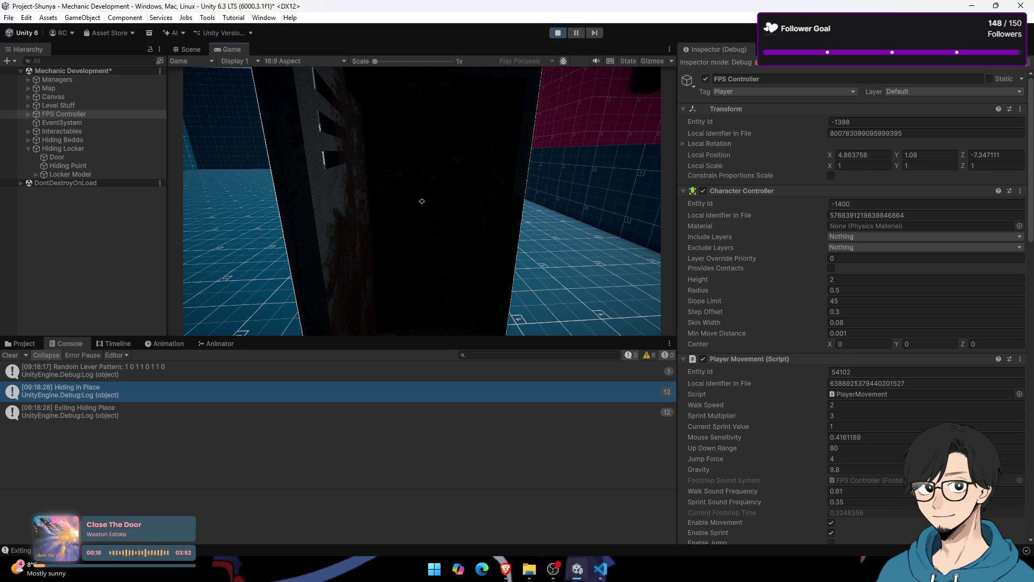
key(e)
key(e)
key(e)
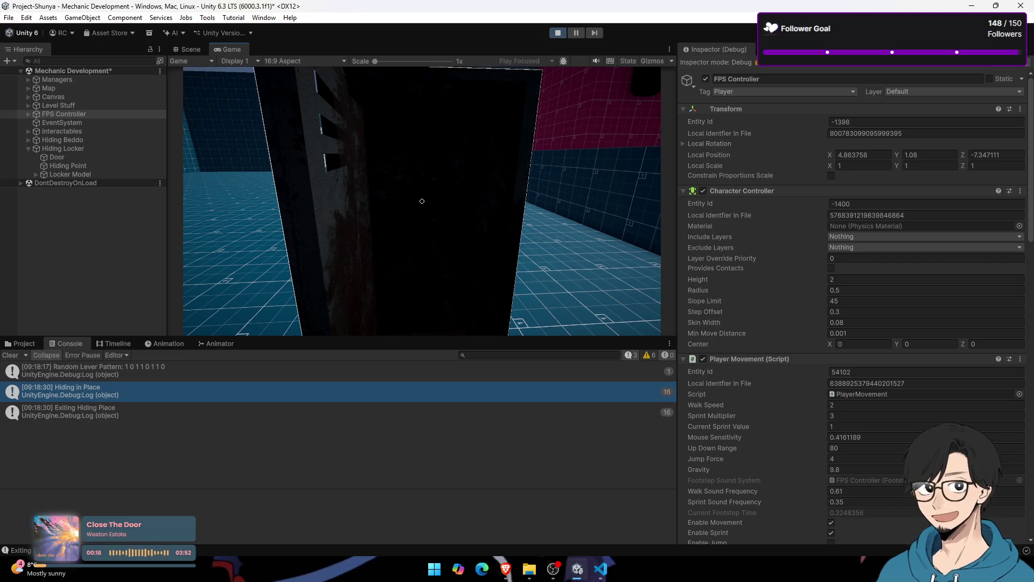
key(super)
click(422, 201)
key(e)
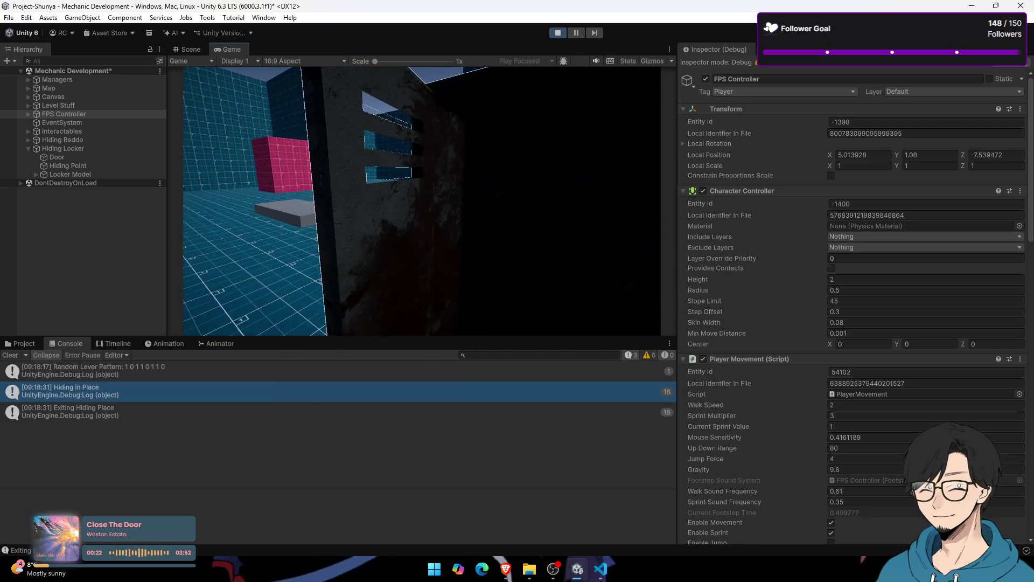
key(e)
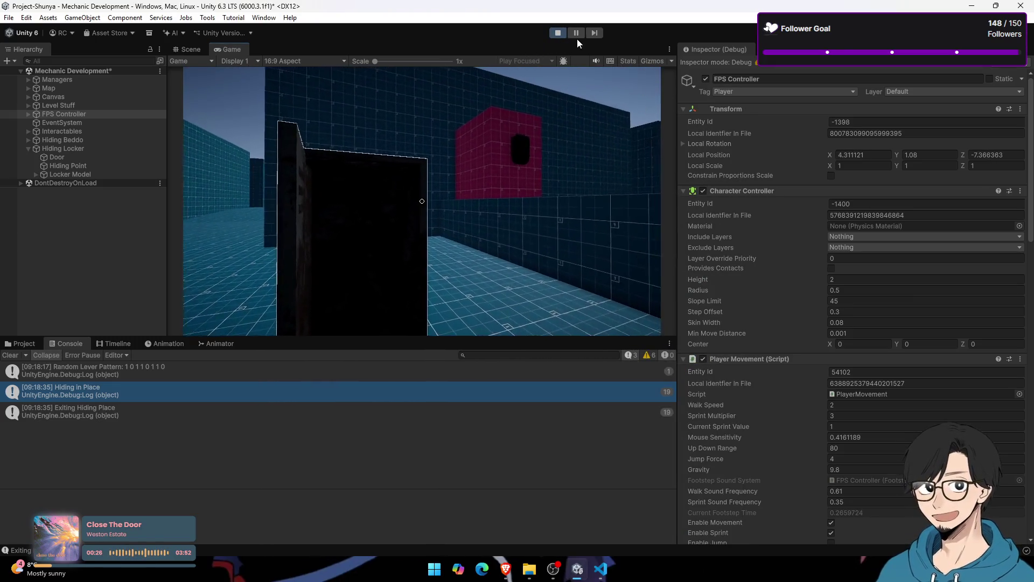
click(557, 32)
key(alt+Tab)
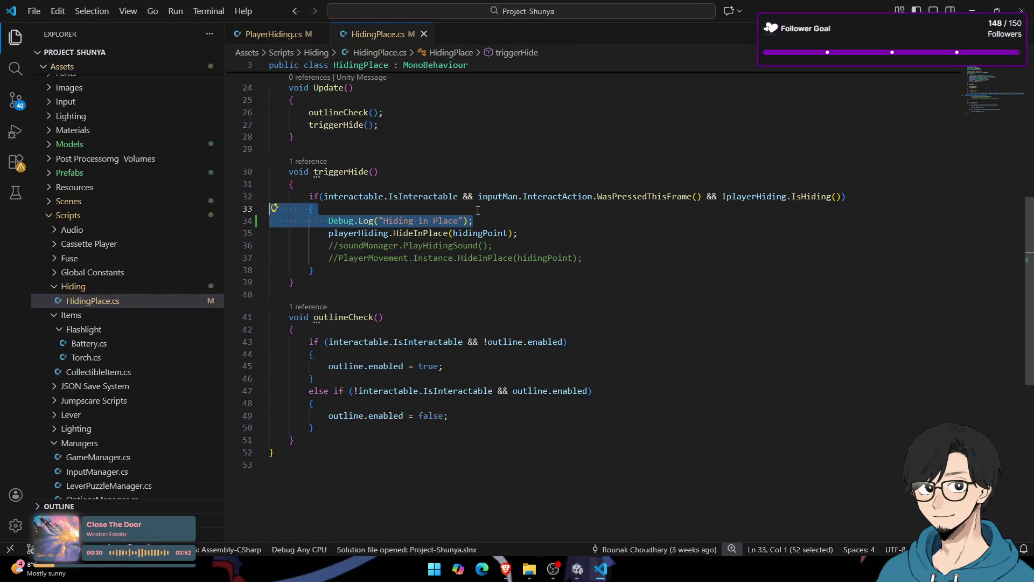
Step: Orbit the scene around the locker door and open the Hiding in Place log's source script
scroll(474, 228, up, 4)
key(alt+Tab)
mouse_move(473, 228)
mouse_down()
mouse_move(485, 192)
mouse_move(533, 211)
mouse_up()
scroll(532, 211, up, 3)
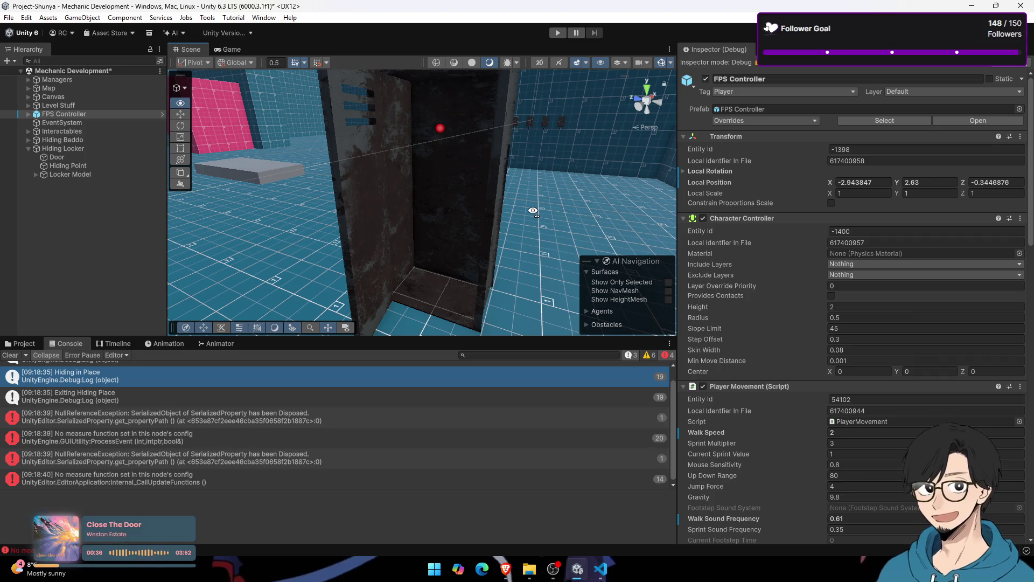
double_click(161, 375)
Step: Switch to PlayerHiding.cs and inspect the exit check's isHiding, isDisablingHiding and WasPressedThisFrame conditions
click(277, 34)
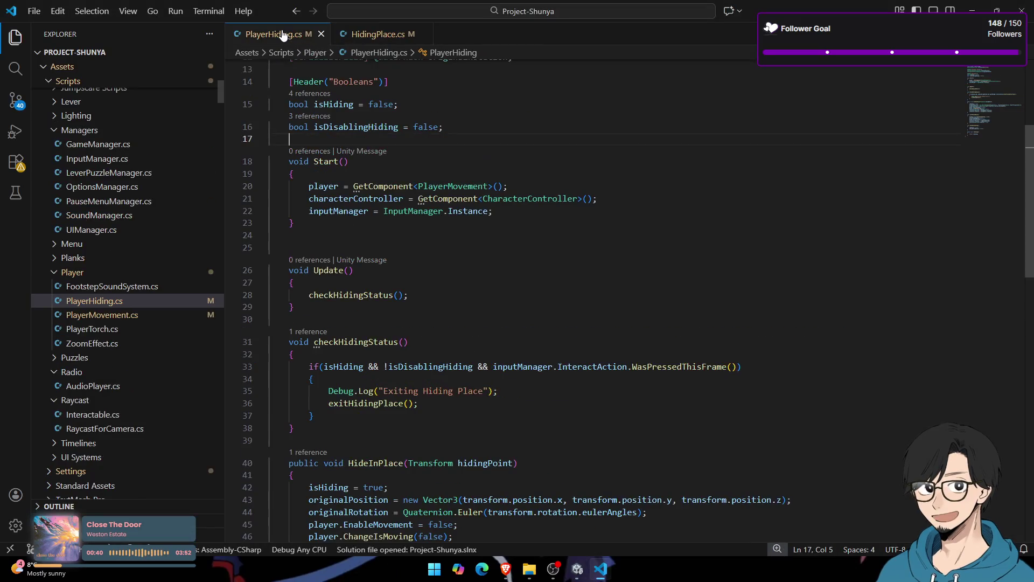
scroll(389, 161, down, 6)
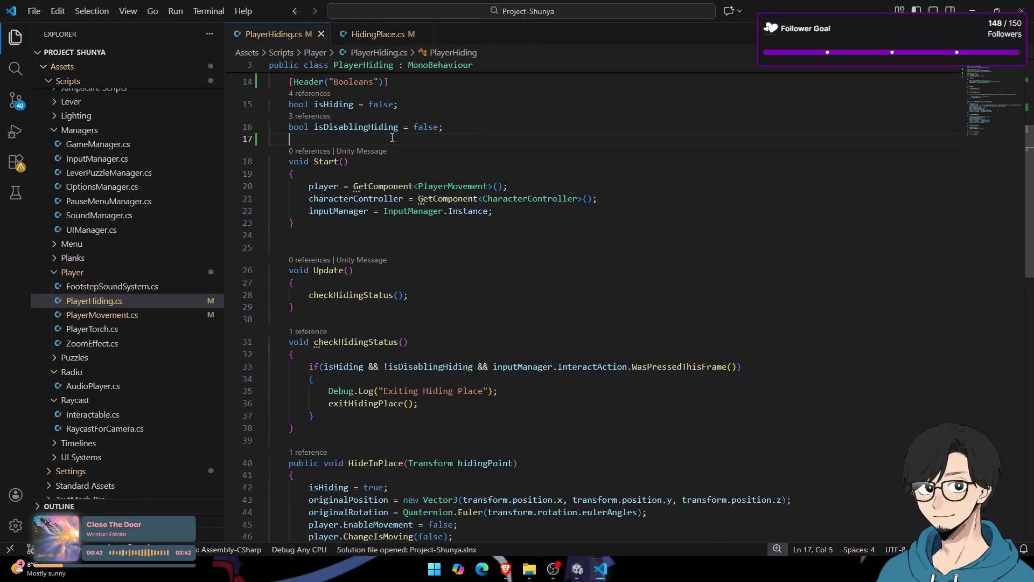
scroll(390, 102, up, 1)
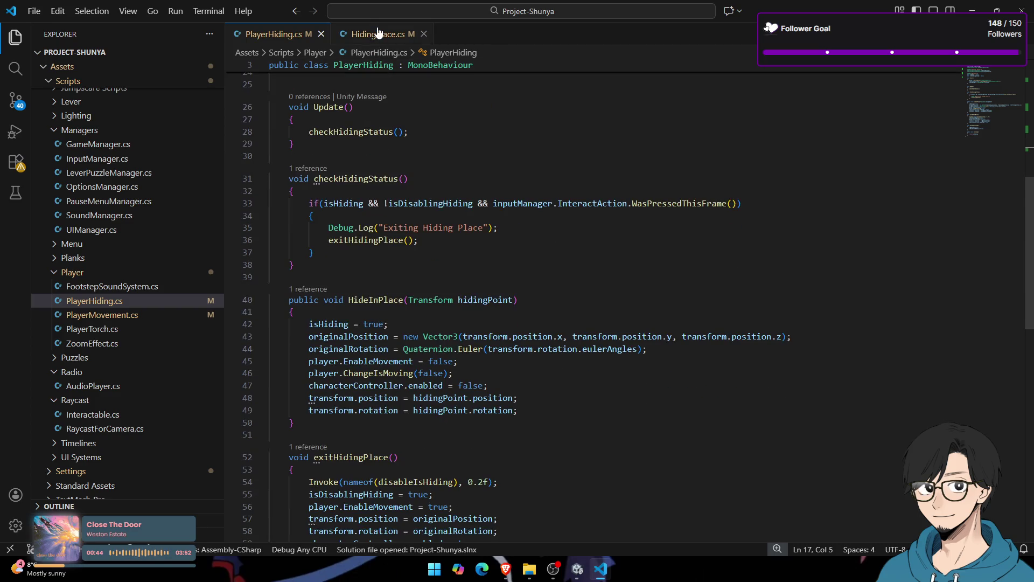
scroll(385, 164, down, 2)
click(340, 149)
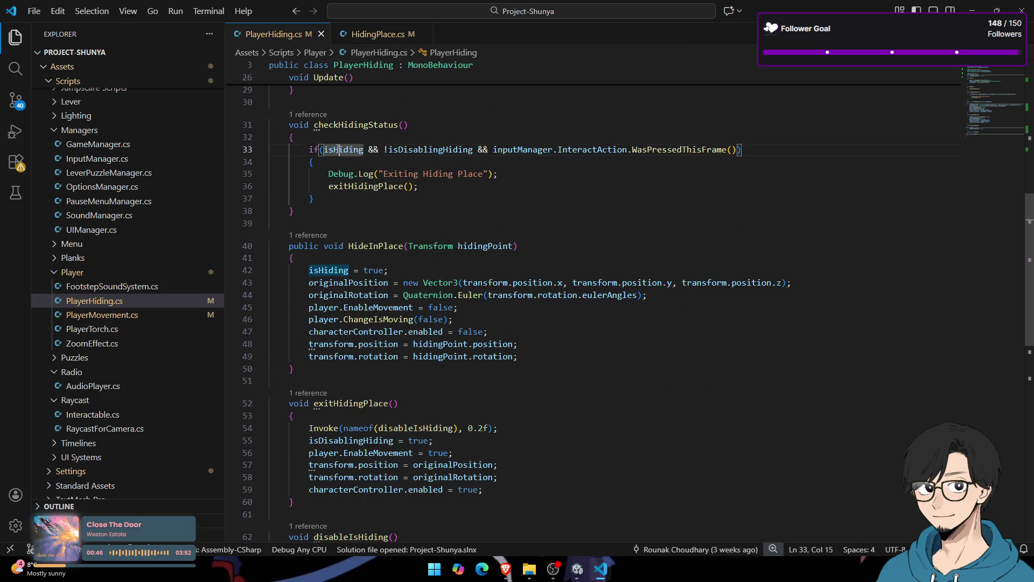
click(431, 149)
double_click(523, 149)
double_click(682, 149)
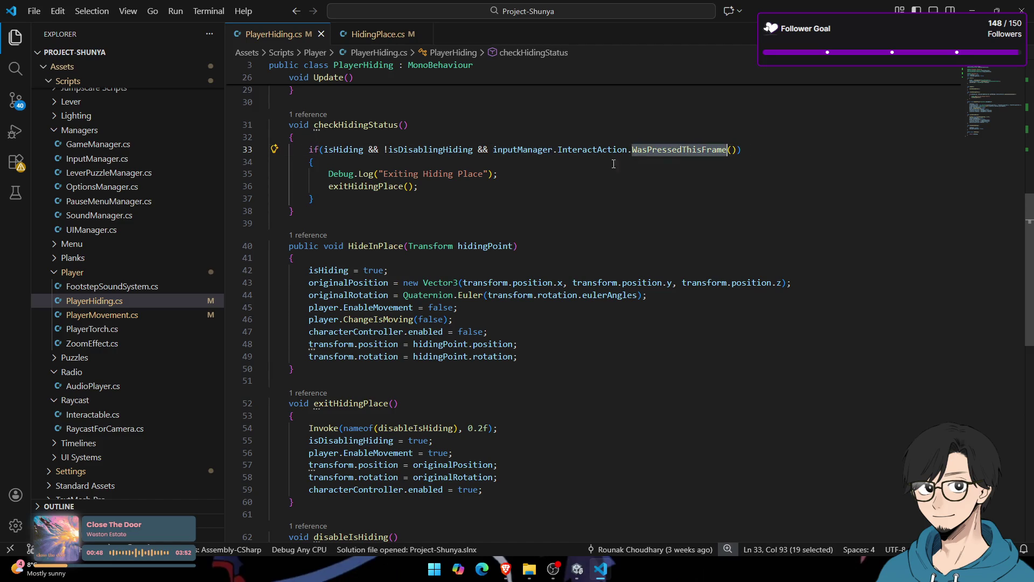
Step: Select the isDisablingHiding flag on line 33 and bring up its context menu
double_click(360, 245)
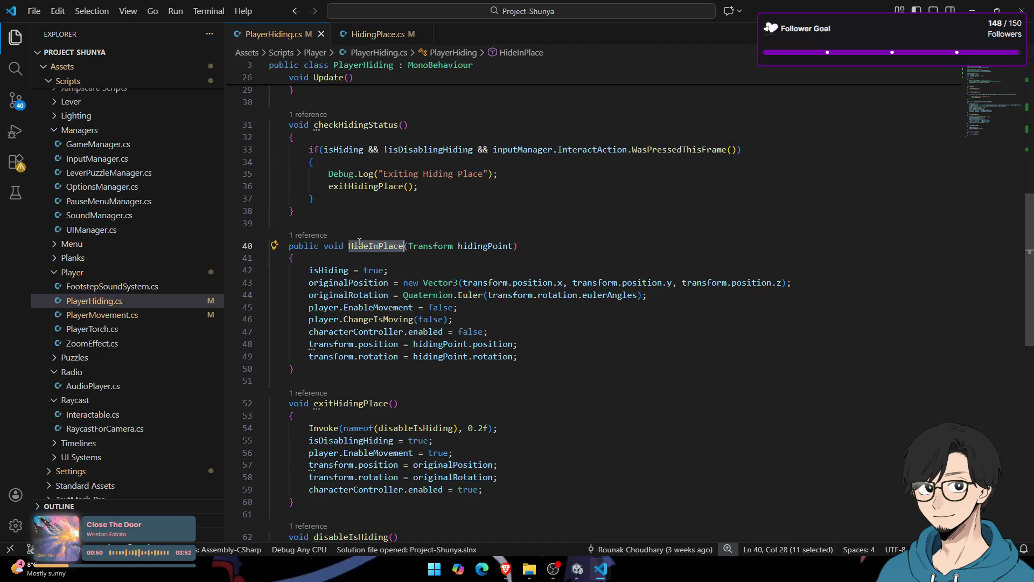
double_click(427, 150)
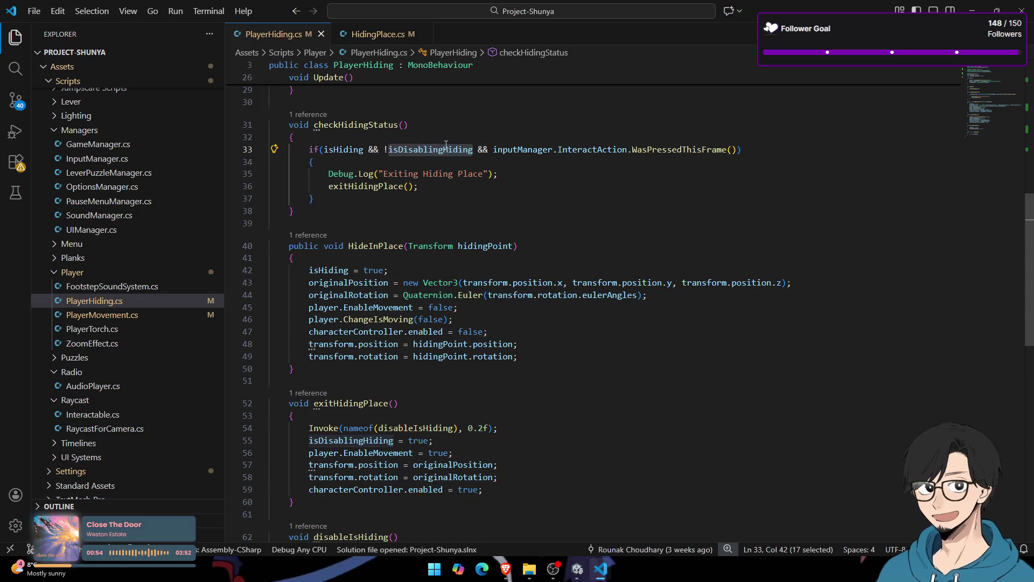
right_click(411, 150)
click(401, 151)
double_click(401, 150)
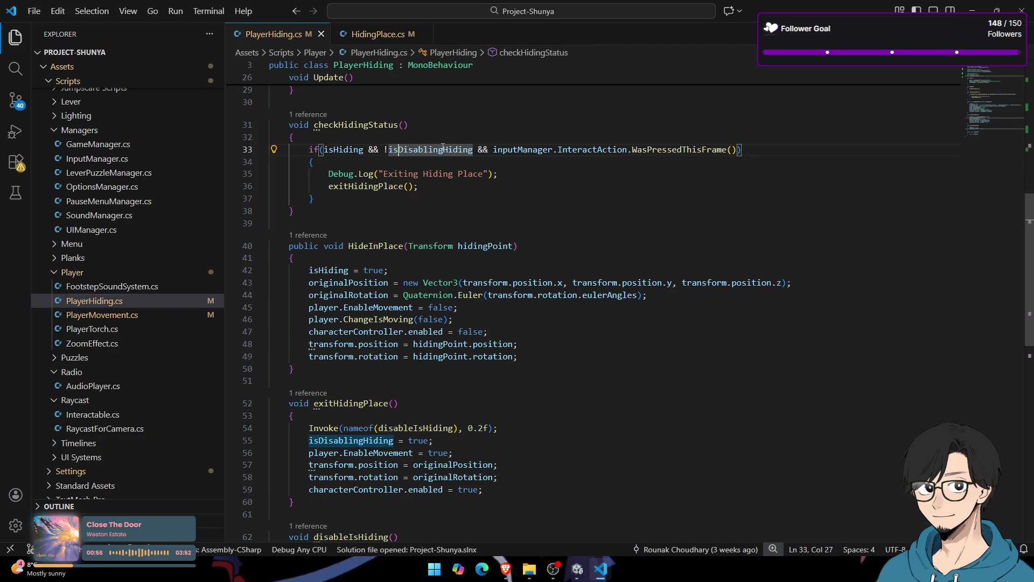
right_click(442, 147)
Step: Rename the isDisablingHiding symbol to isInputLocked with F2
key(Escape)
right_click(416, 150)
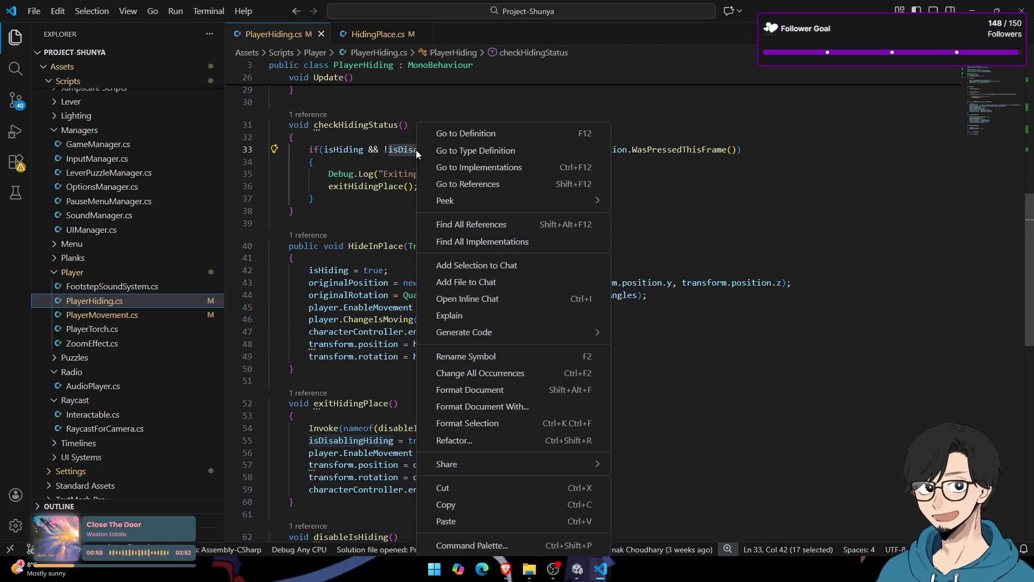
key(Escape)
click(398, 150)
double_click(454, 151)
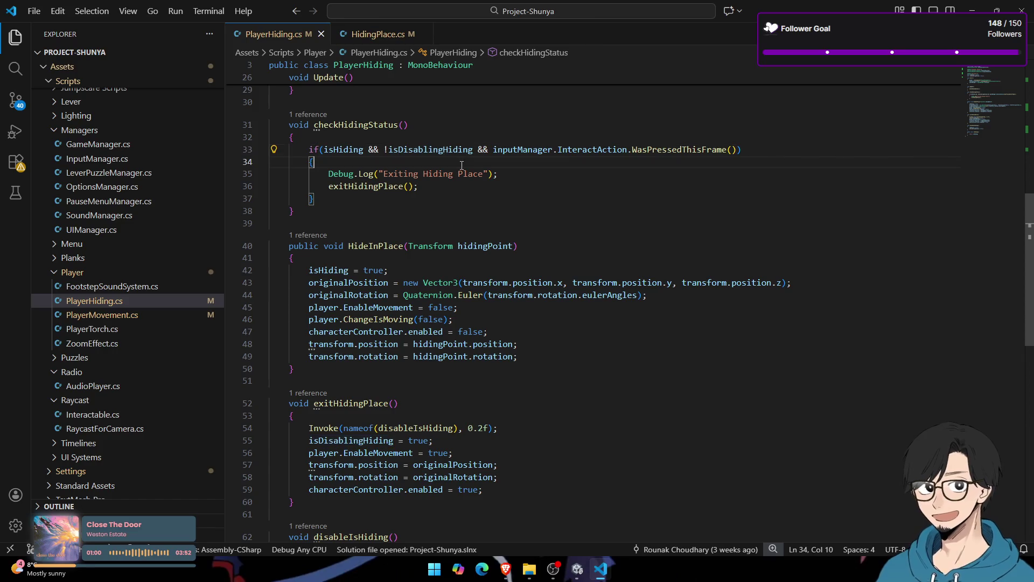
key(F2)
text(isInputLocked)
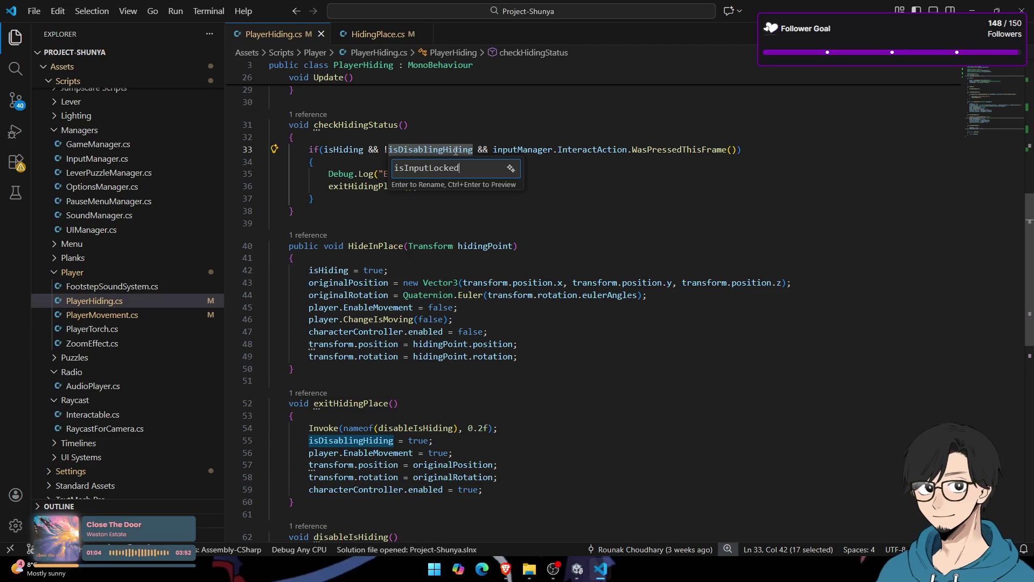
key(Return)
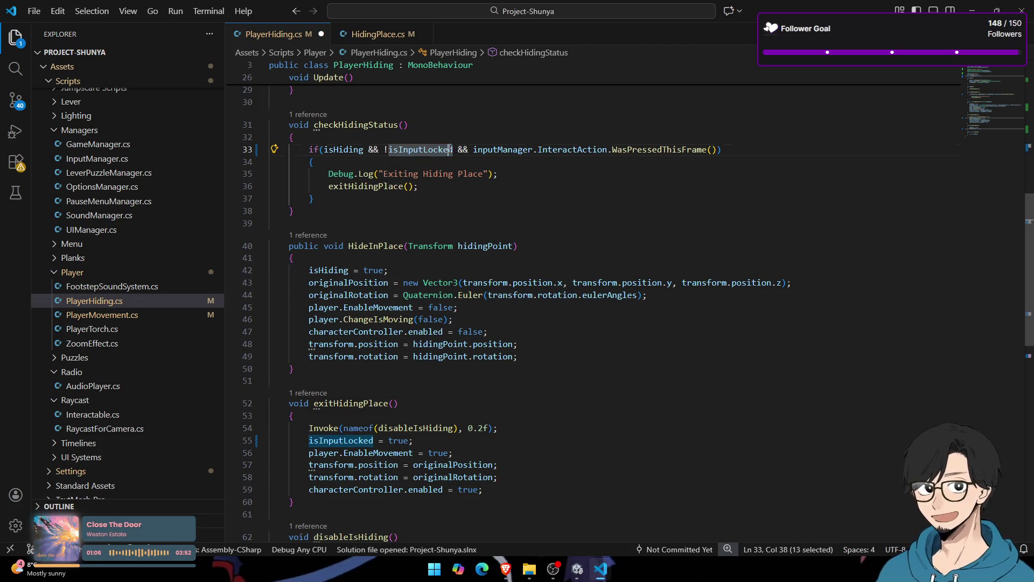
Step: Check the renamed isInputLocked uses and add blank lines after disableIsHiding's closing brace
scroll(440, 169, down, 3)
double_click(355, 331)
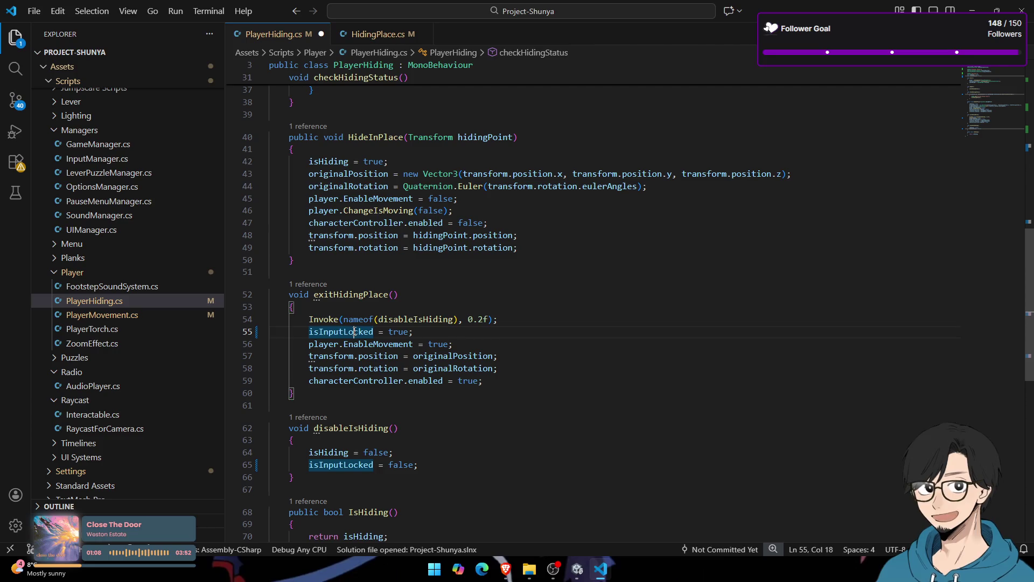
drag(435, 334, 243, 334)
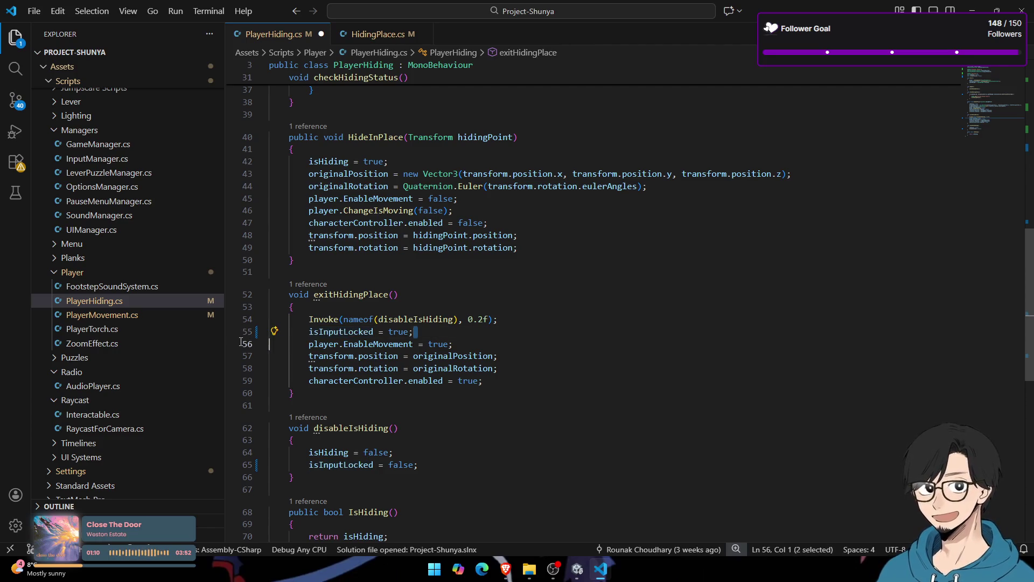
scroll(441, 336, up, 4)
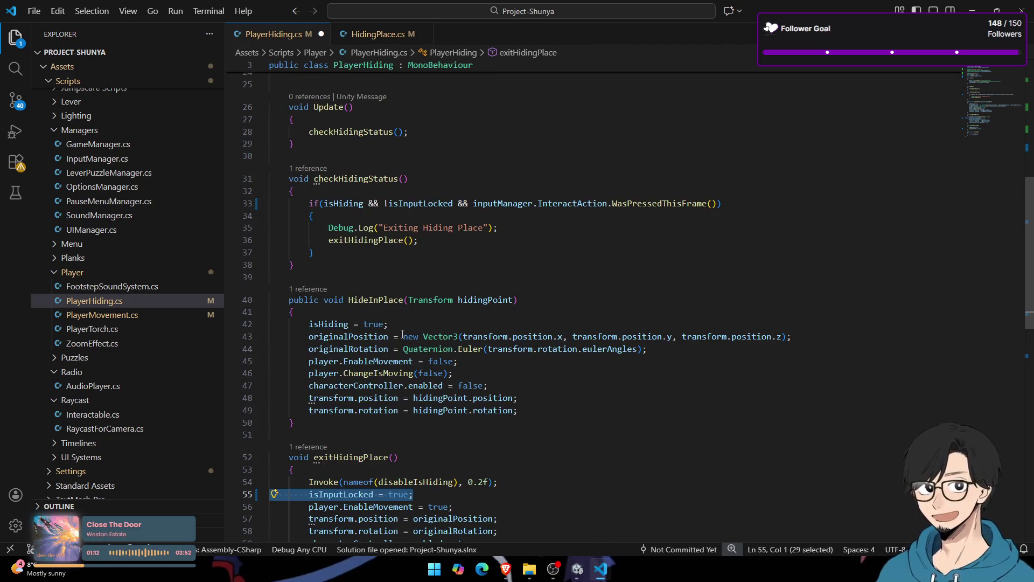
click(409, 328)
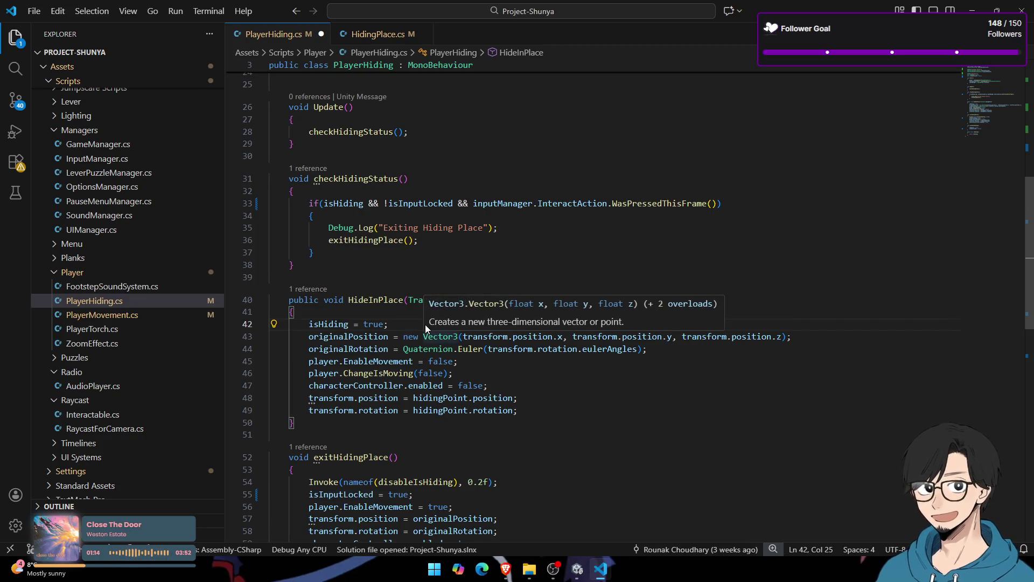
scroll(427, 331, down, 5)
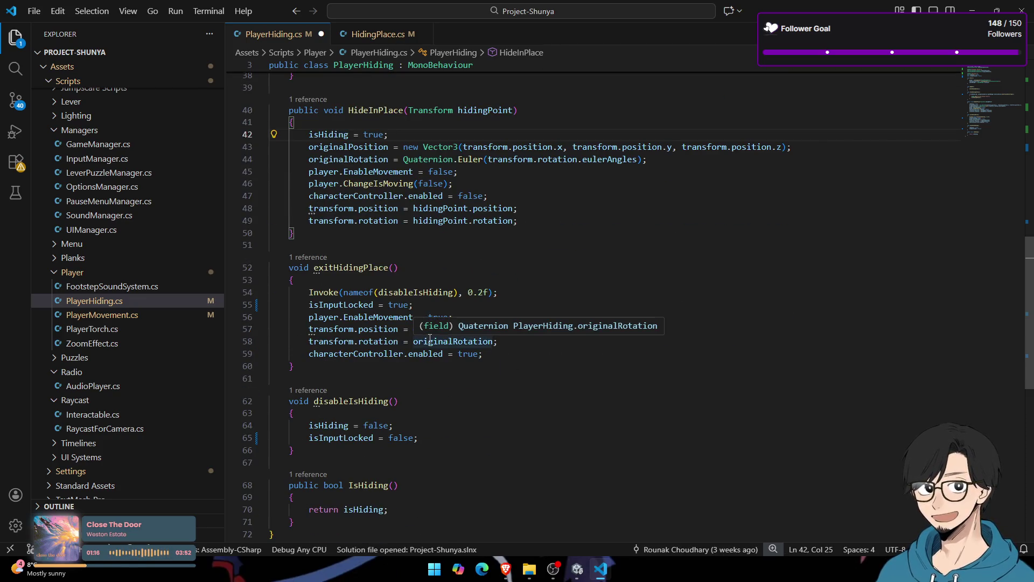
click(359, 438)
key(Down)
key(Return)
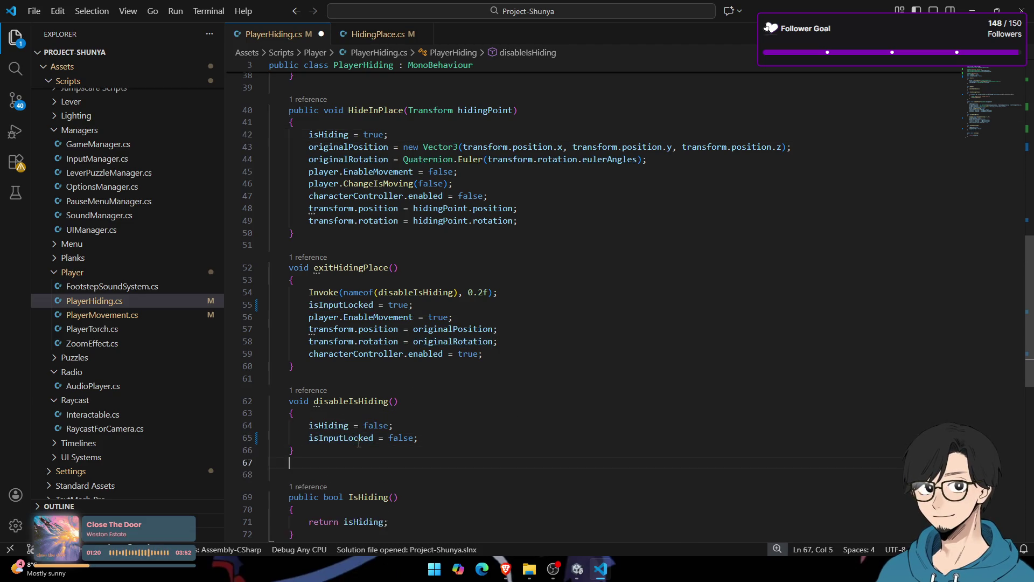
key(Return)
Step: Add an empty unlockInput() method below disableIsHiding
text(void)
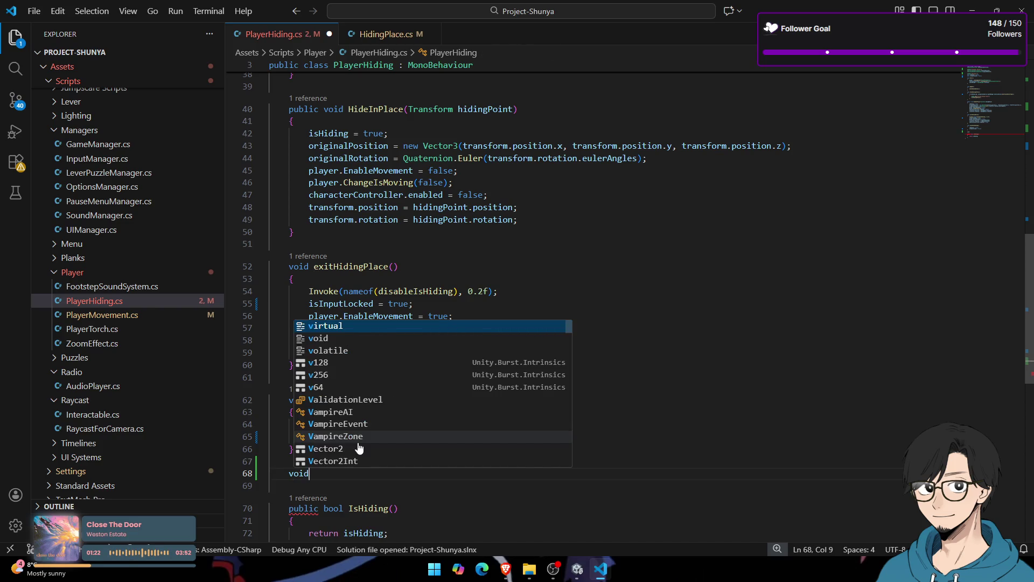
text( lockIn)
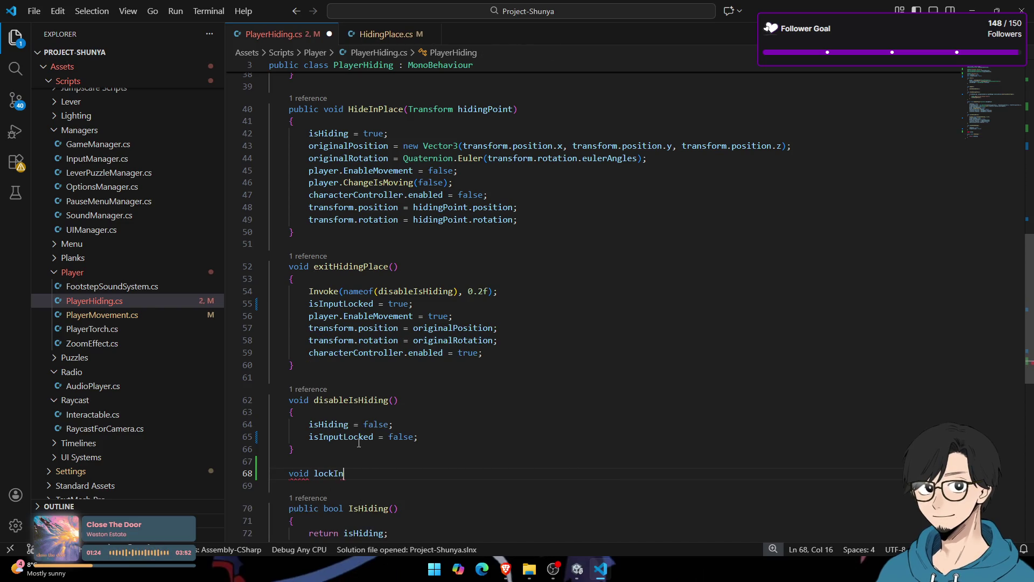
text(put())
scroll(358, 443, down, 1)
key(Return)
text({)
key(Return)
key(Up)
key(Up)
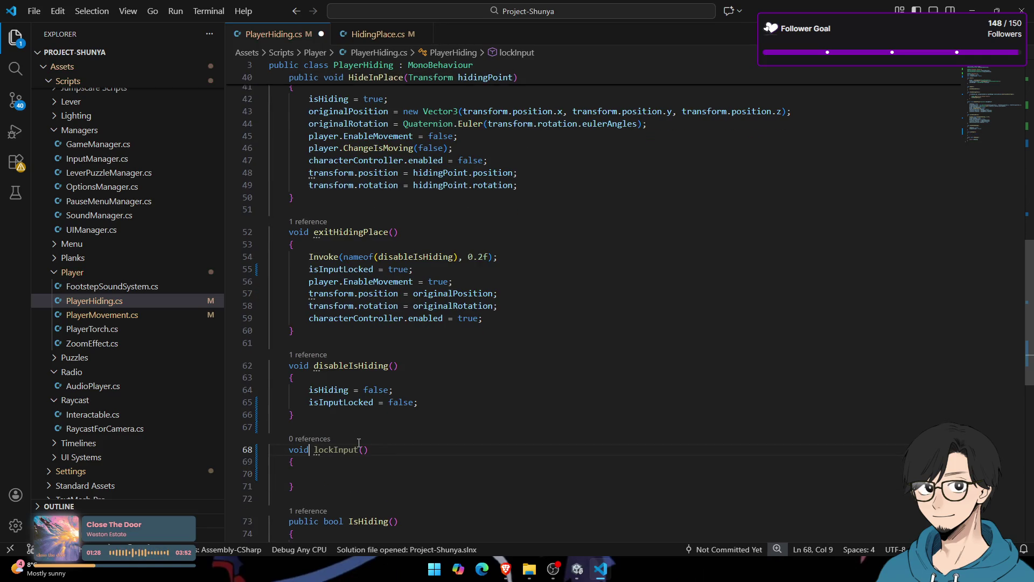
key(Right)
text(un)
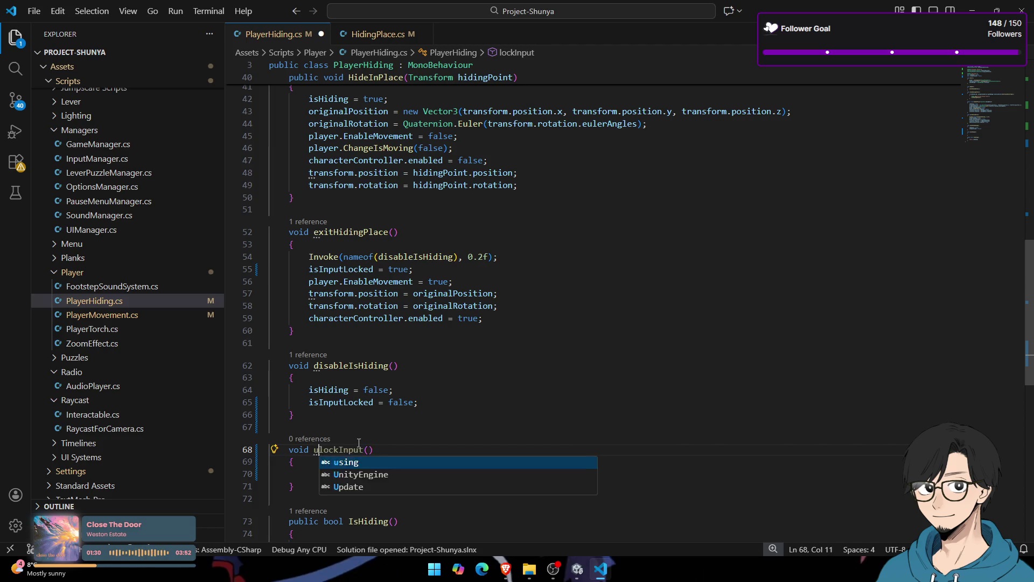
double_click(357, 450)
click(355, 473)
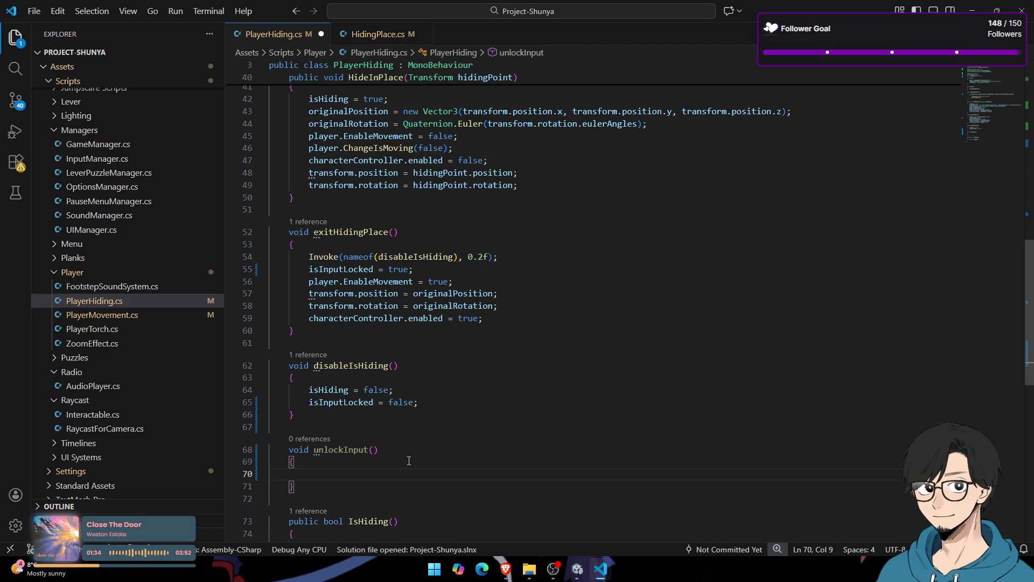
Step: Make unlockInput set isInputLocked = false using IntelliSense suggestions
text(isI)
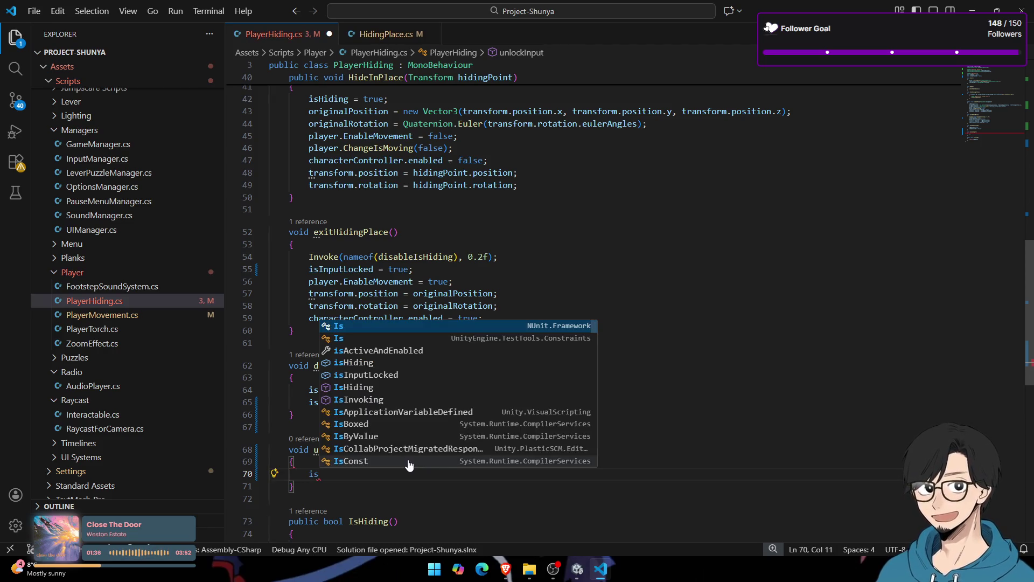
key(Tab)
text(=)
key(Tab)
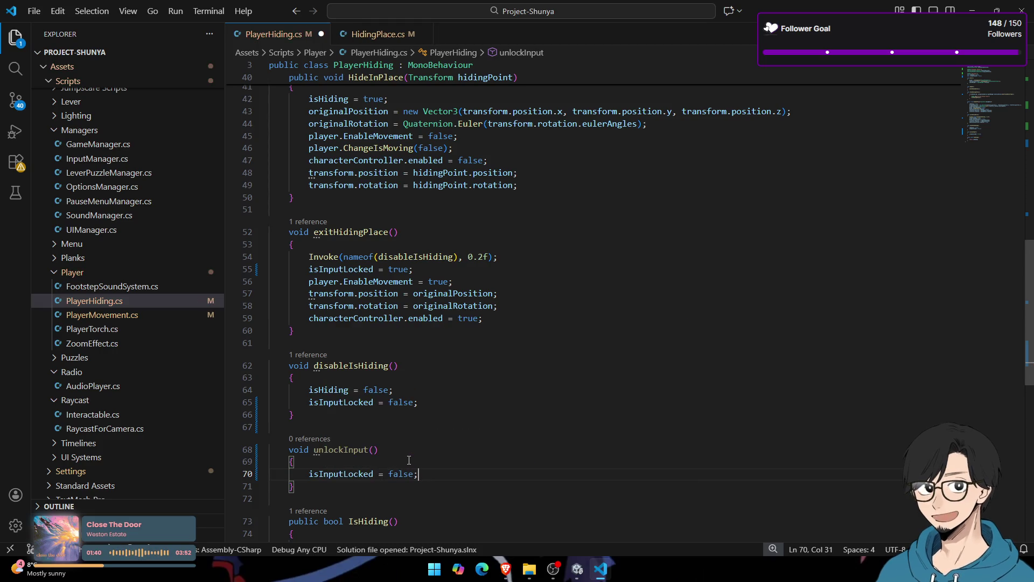
Step: Compare unlockInput with disableIsHiding and select isInputLocked in the exit condition
drag(398, 448, 314, 449)
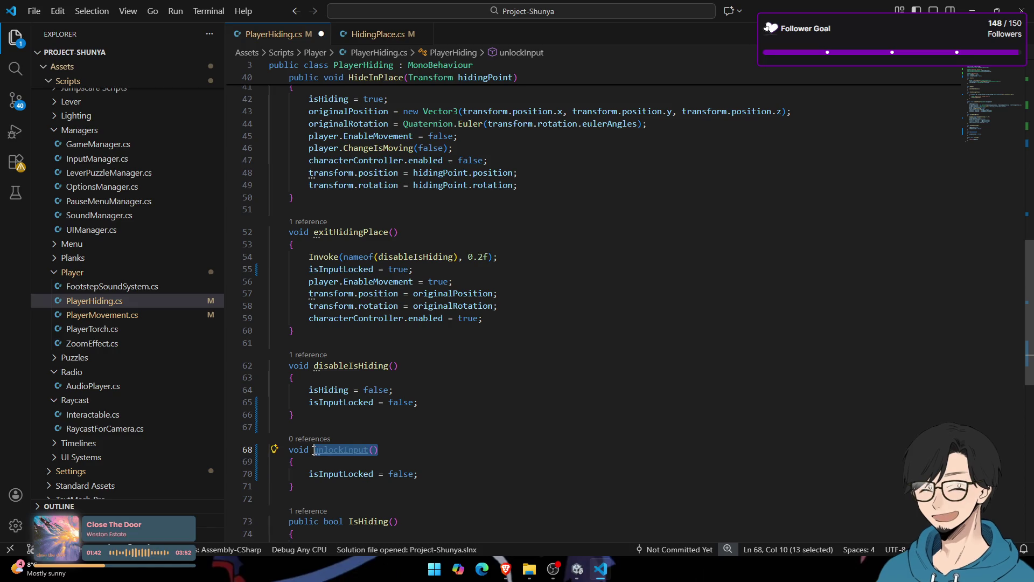
double_click(338, 366)
double_click(335, 450)
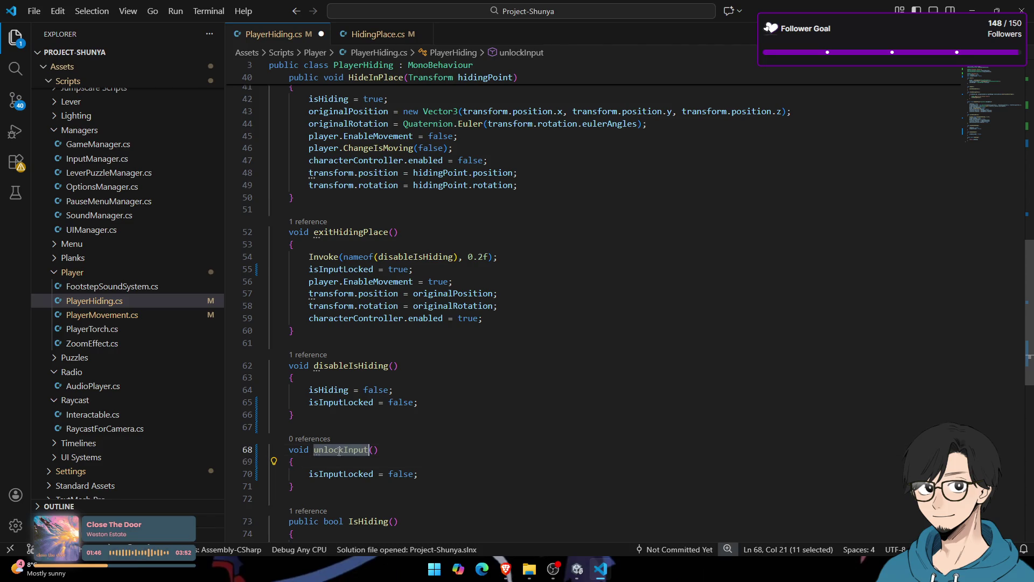
scroll(377, 452, up, 5)
scroll(389, 449, up, 2)
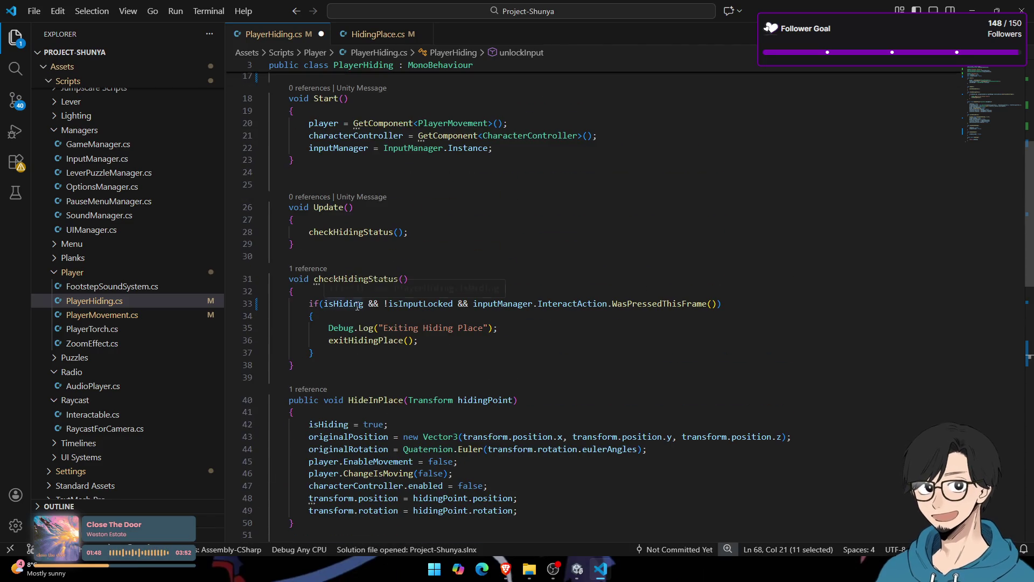
double_click(417, 304)
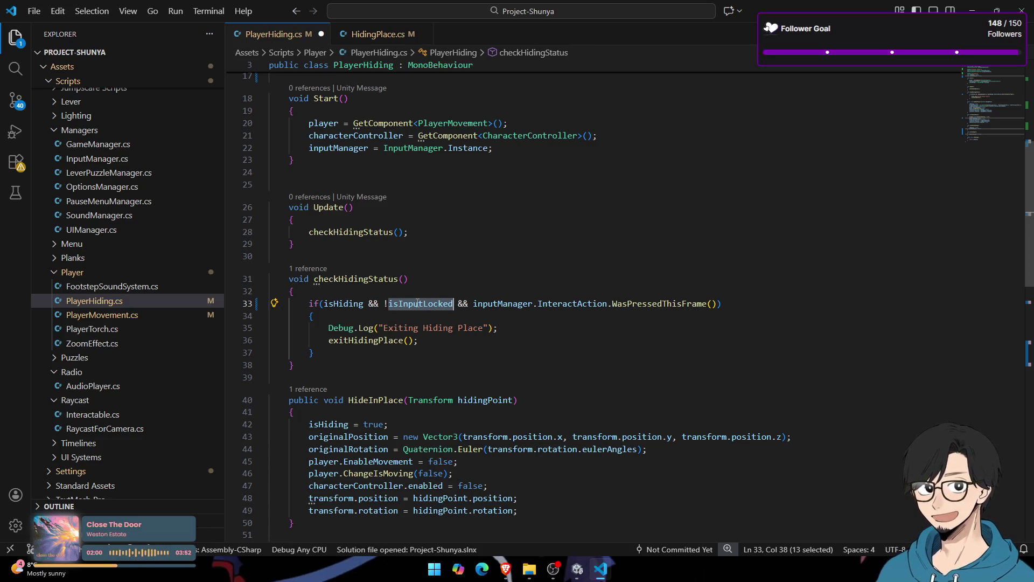
Step: Copy the Invoke(nameof(disableIsHiding), 0.2f) line from exitHidingPlace into HideInPlace after isHiding = true
double_click(345, 303)
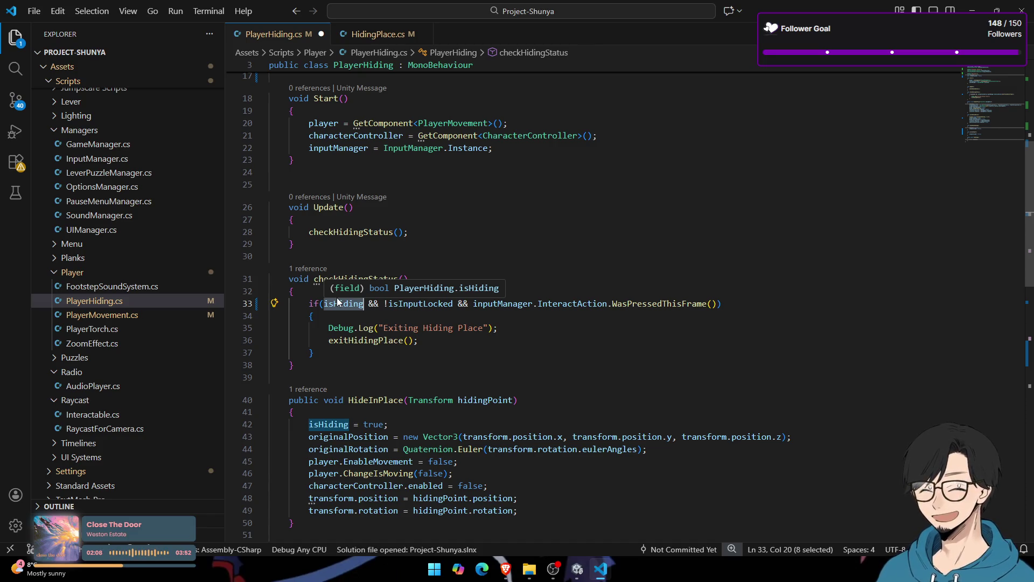
scroll(439, 401, down, 5)
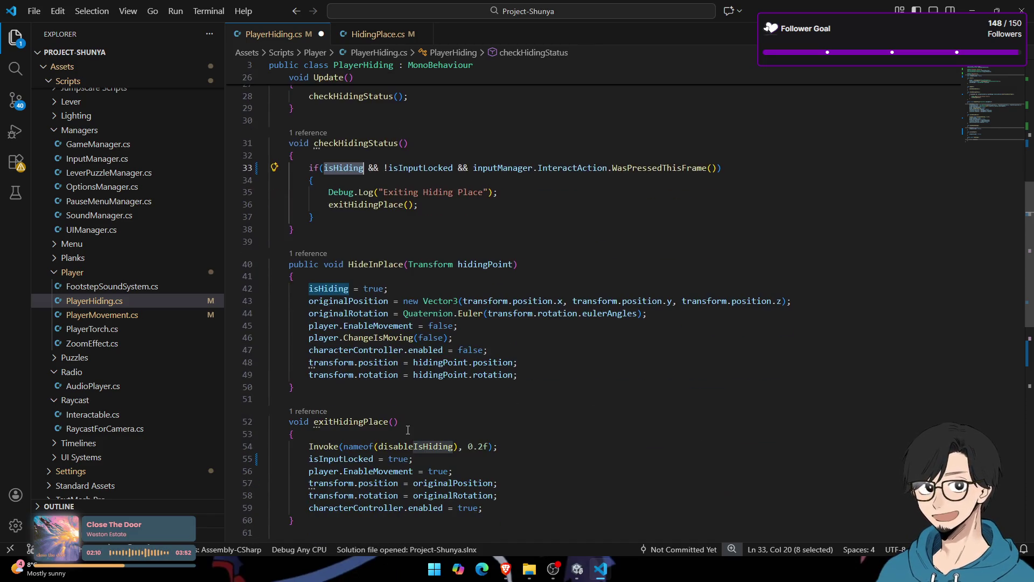
scroll(426, 360, down, 1)
drag(498, 365, 308, 366)
key(ctrl+c)
click(417, 207)
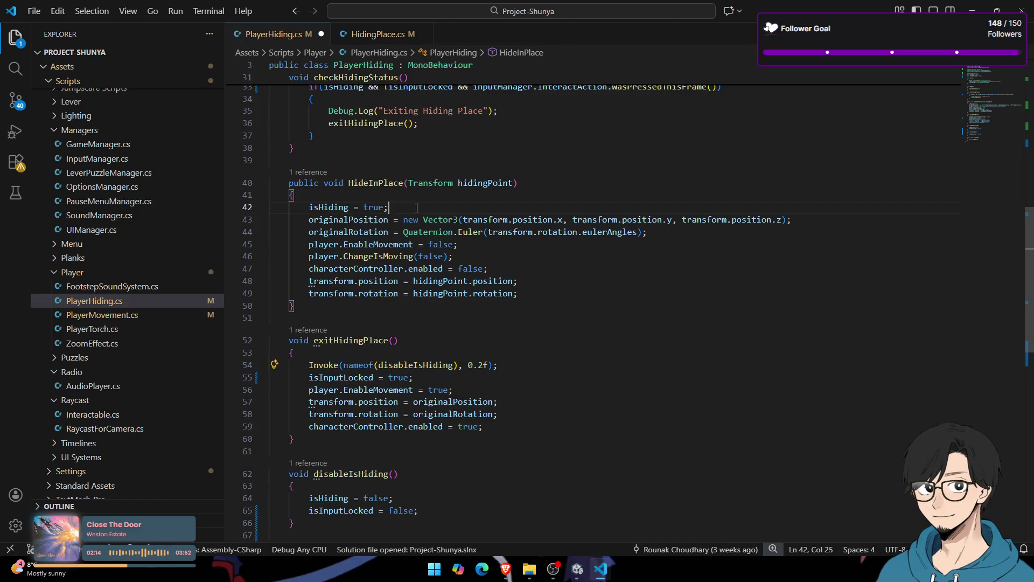
key(Return)
key(ctrl+v)
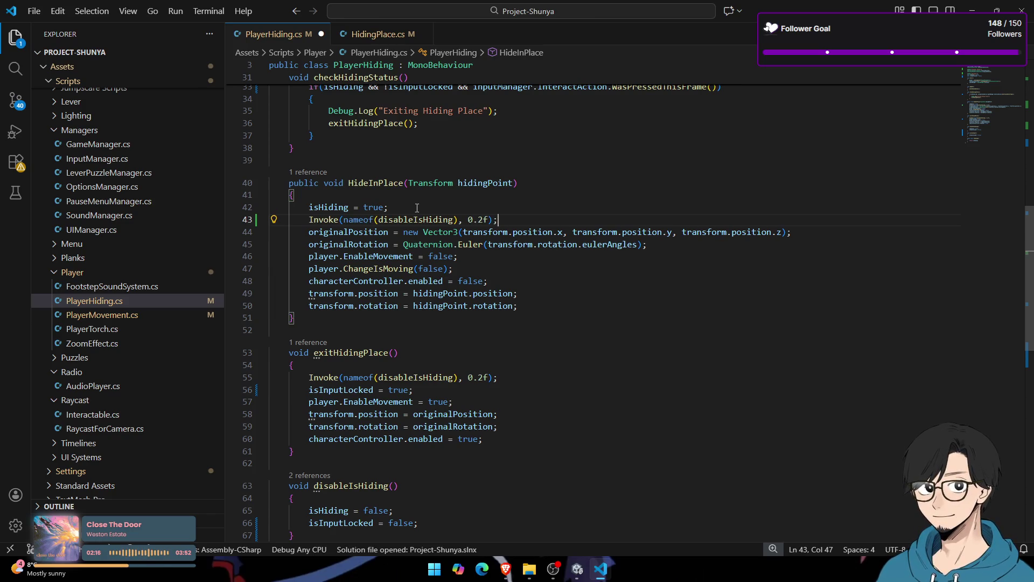
Step: Change the pasted Invoke's argument from disableIsHiding to unlockInput
click(417, 207)
key(alt+Down)
key(Up)
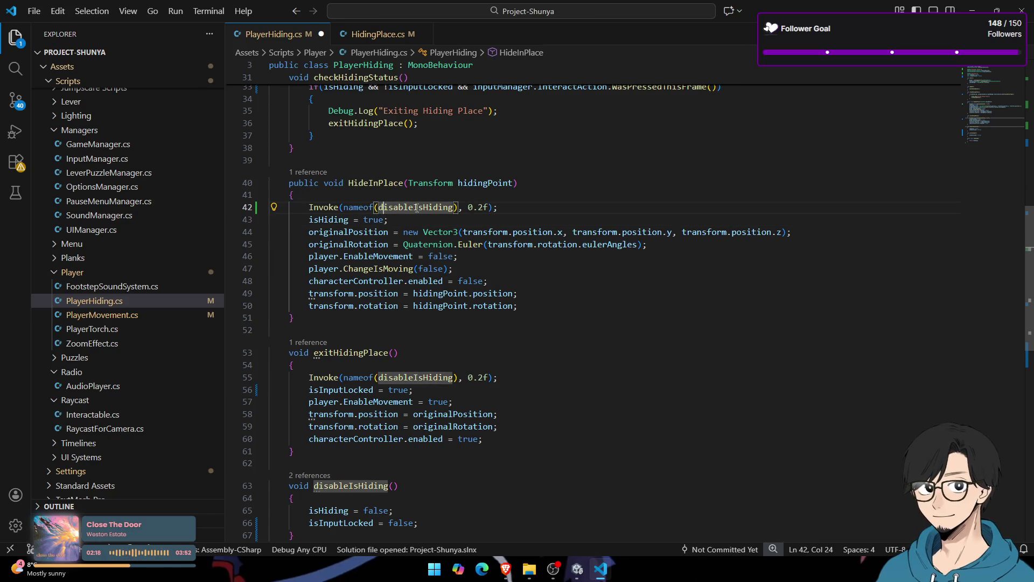
scroll(443, 228, down, 4)
double_click(369, 433)
key(ctrl+c)
scroll(369, 434, up, 4)
double_click(415, 234)
key(ctrl+v)
Step: Add isInputLocked = true next to the unlockInput Invoke in HideInPlace
click(529, 236)
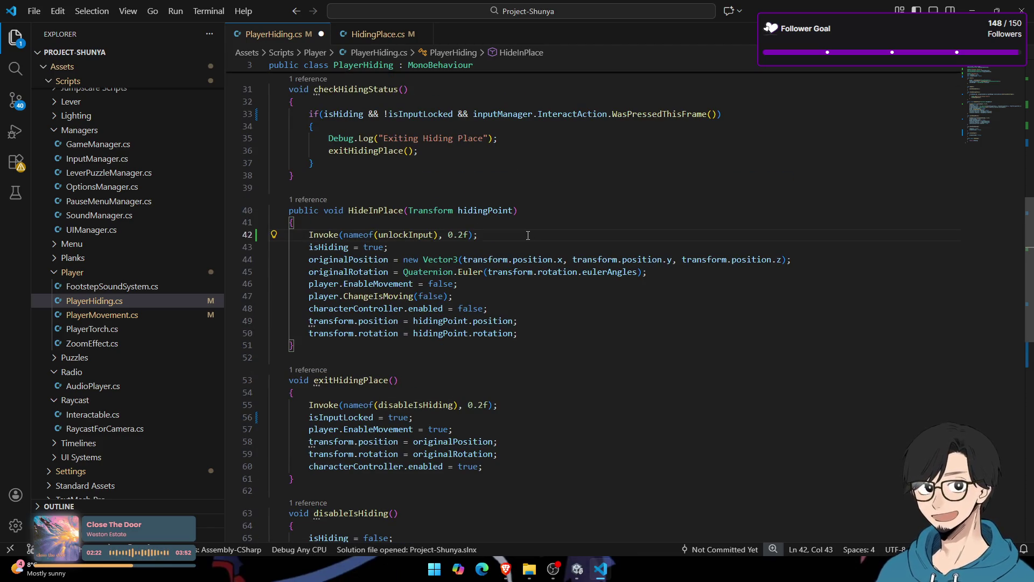
key(alt+Down)
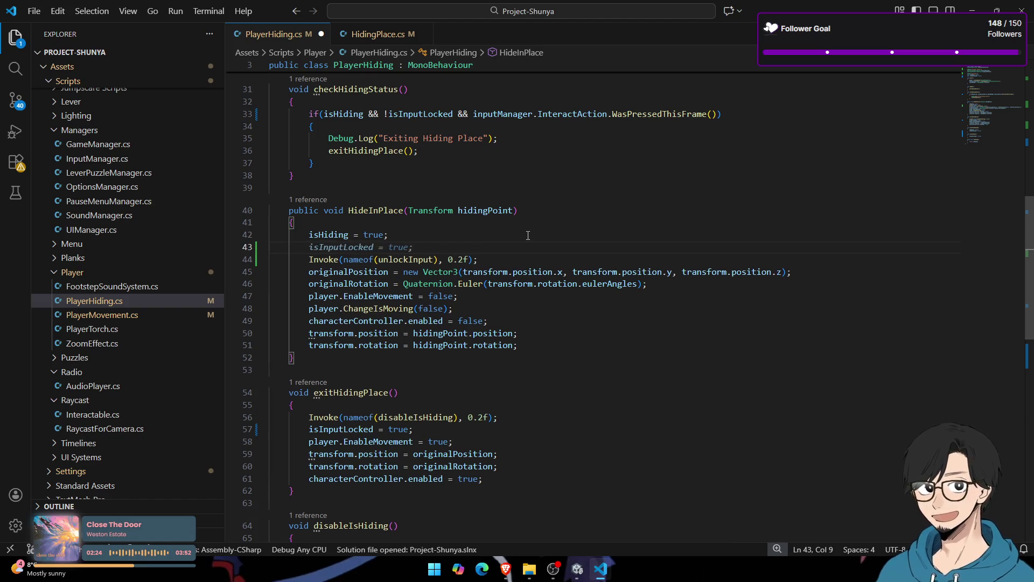
key(Tab)
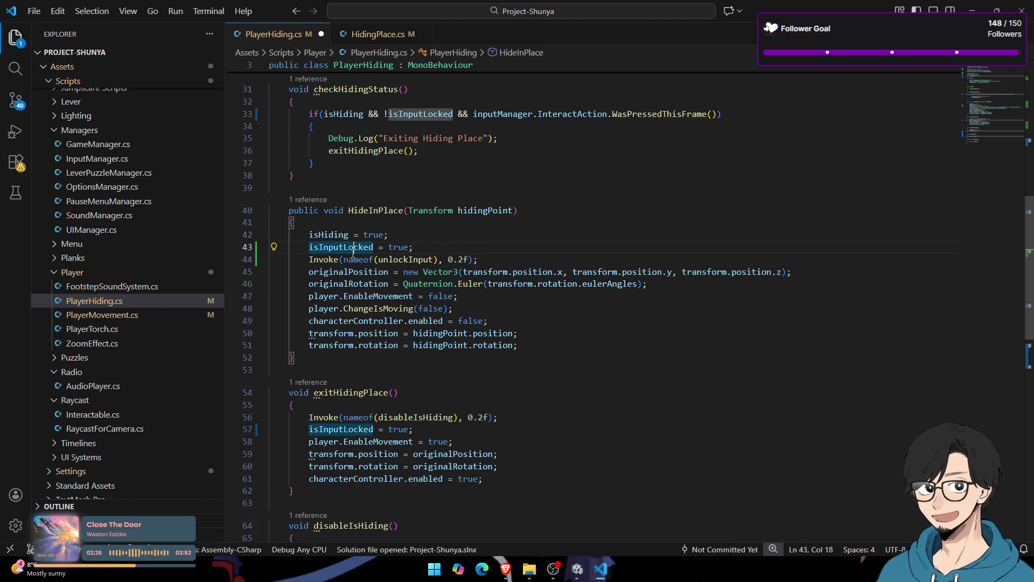
double_click(411, 259)
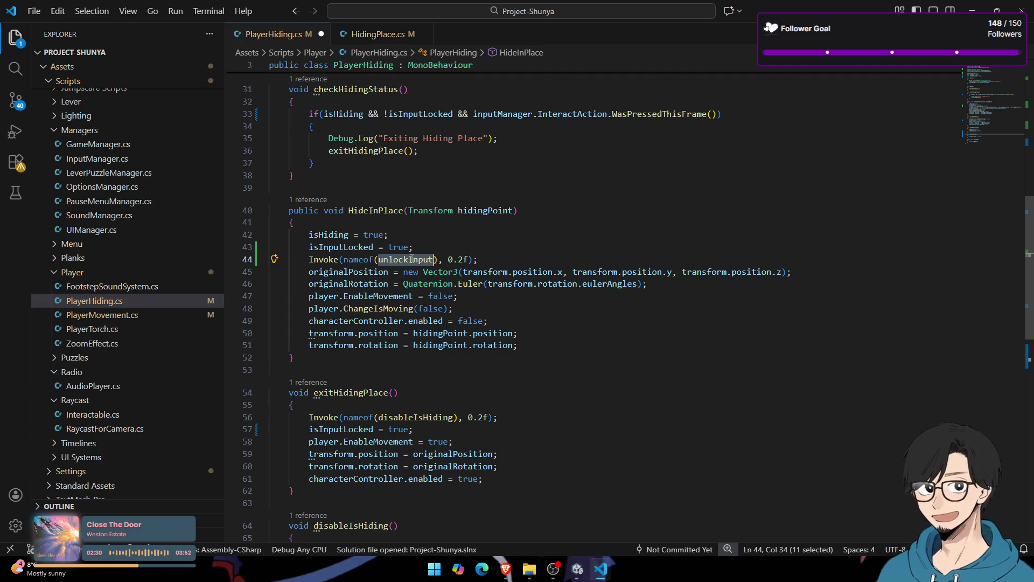
Step: Review the remaining lines of HideInPlace before returning to Unity to recompile
drag(313, 269, 565, 346)
click(566, 346)
mouse_move(625, 335)
mouse_down()
mouse_move(377, 308)
mouse_move(216, 261)
mouse_up()
click(513, 333)
mouse_move(550, 346)
mouse_down()
mouse_move(280, 297)
mouse_move(237, 272)
mouse_up()
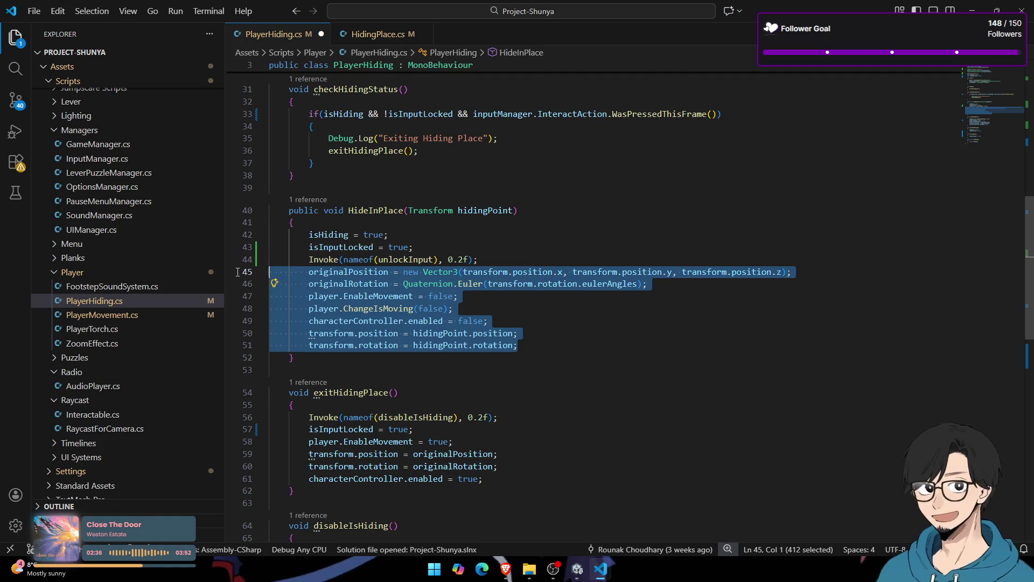
scroll(347, 384, down, 2)
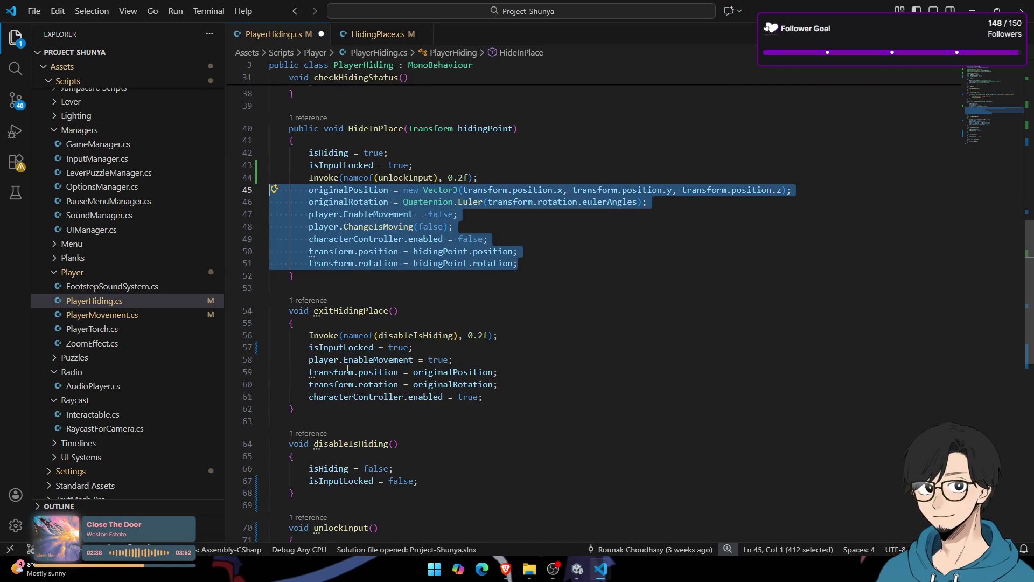
scroll(347, 369, down, 5)
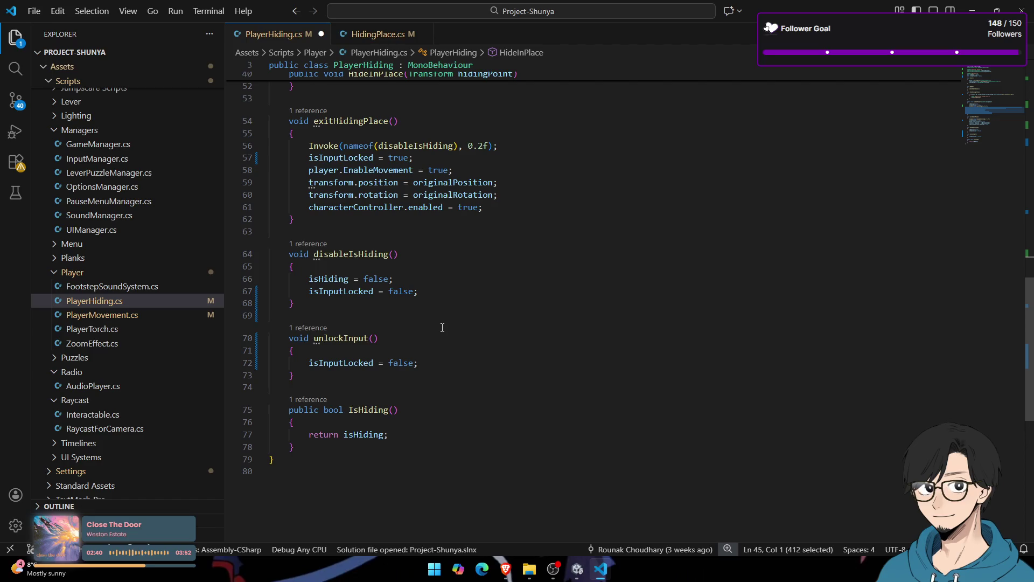
scroll(443, 328, up, 8)
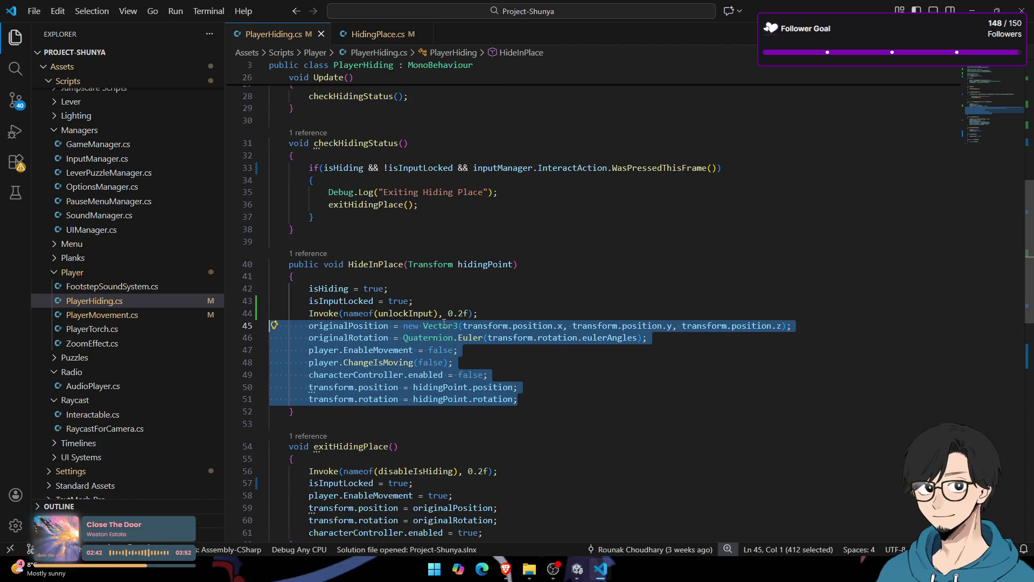
key(alt+Tab)
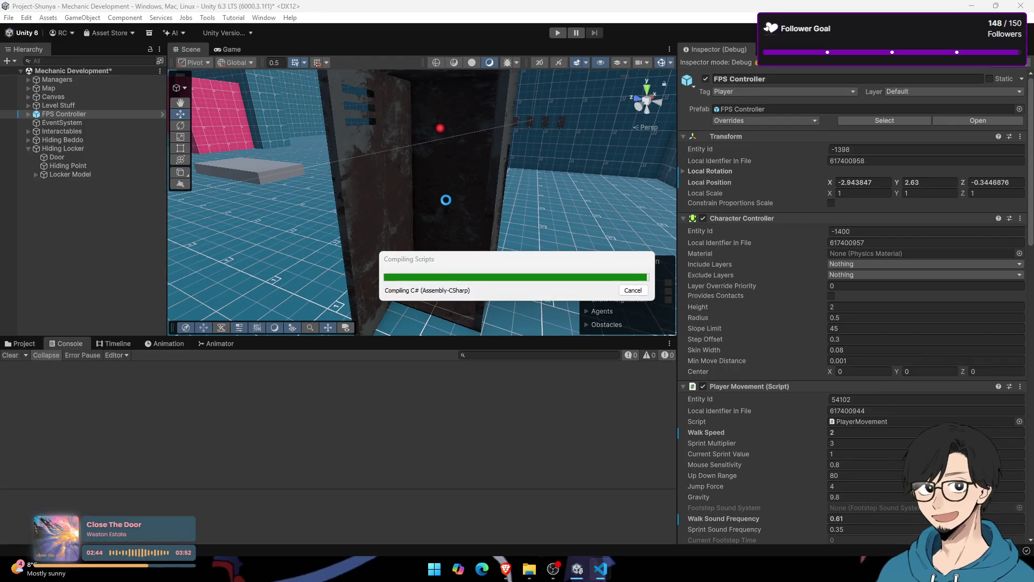
Step: Recheck the script, then start Play mode and walk the player toward the locker
key(alt+Tab)
scroll(480, 208, up, 4)
scroll(480, 208, down, 2)
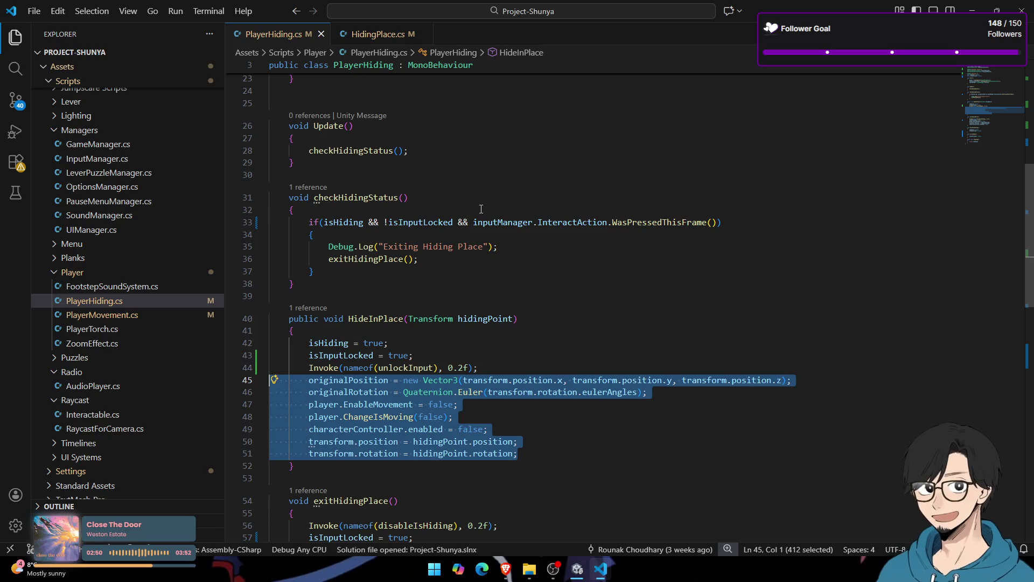
key(alt+Tab)
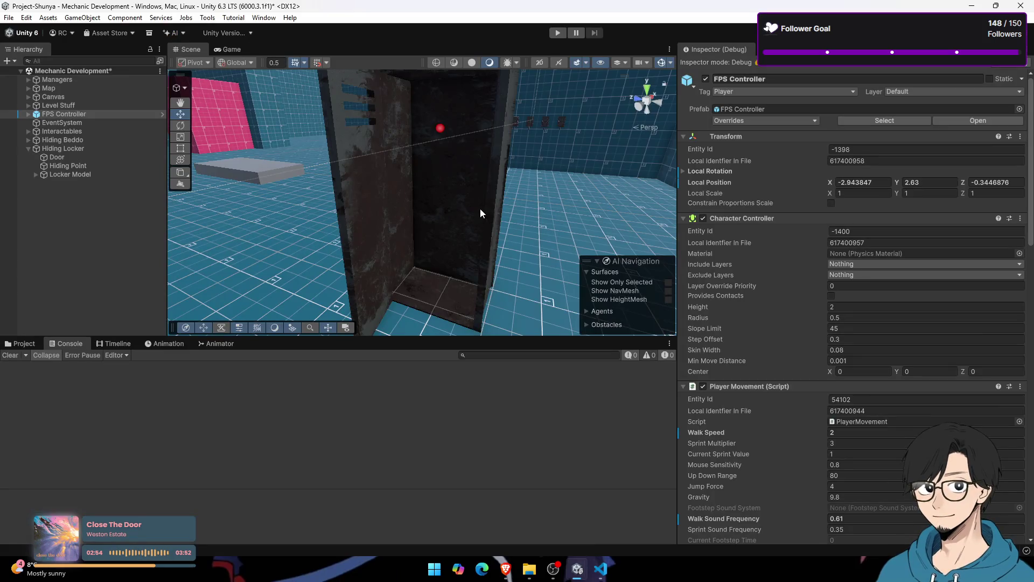
click(559, 32)
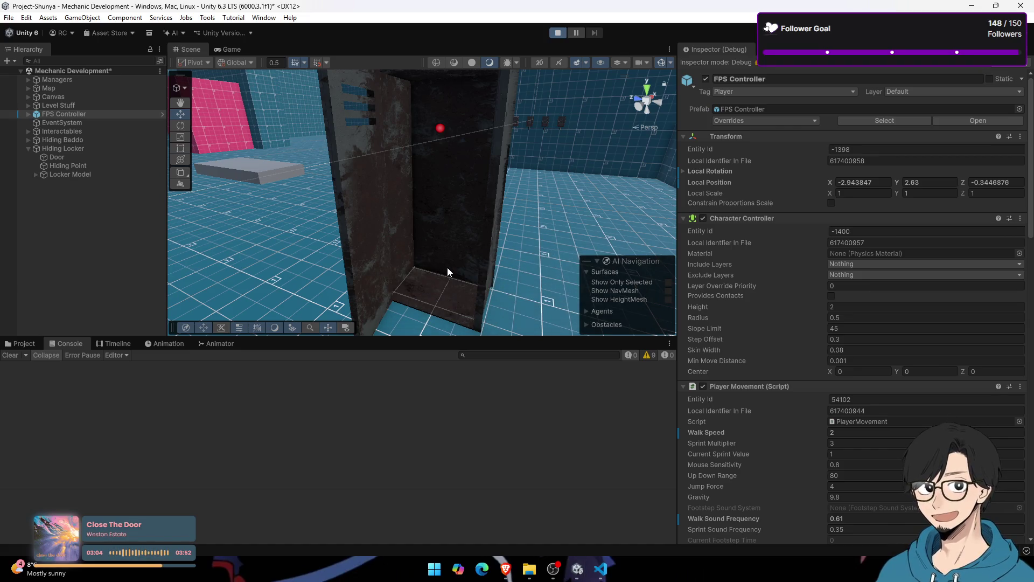
click(235, 51)
key(shift+w)
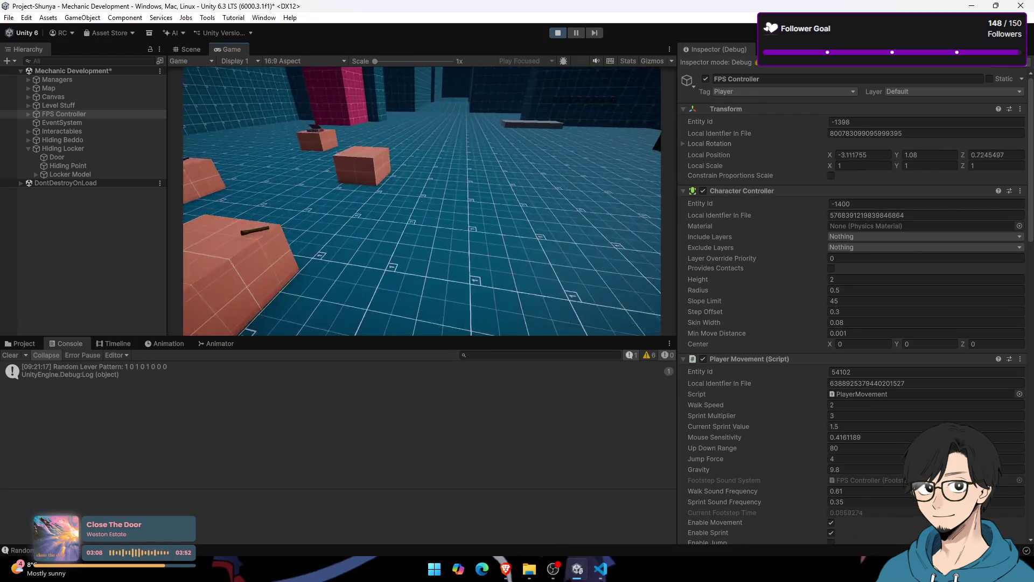
Step: Hide in and exit the locker repeatedly with E, then select Hiding Point in the Scene view
key(e)
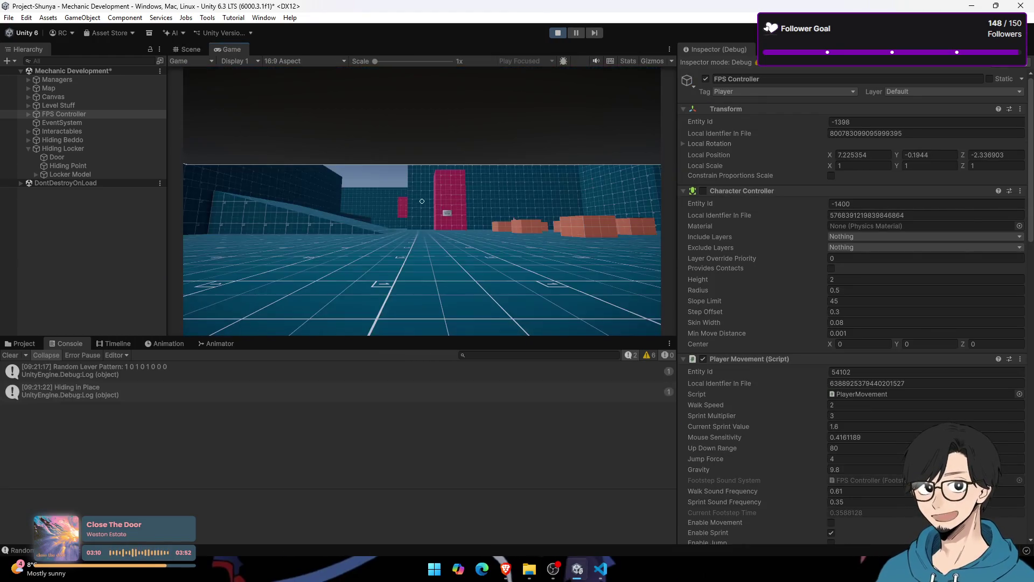
key(e)
key(e)
key(e)
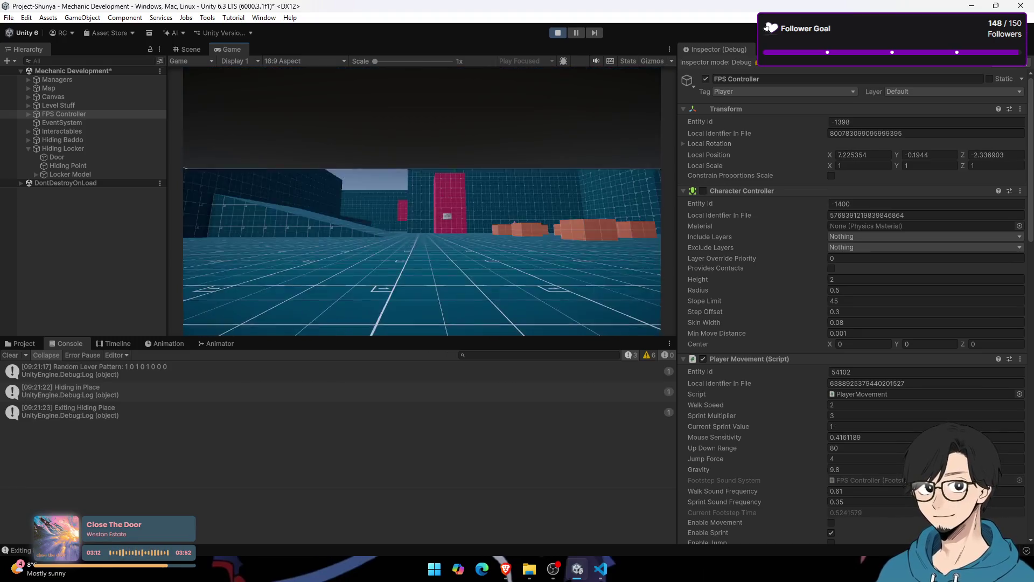
key(e)
key(e)
key(e)
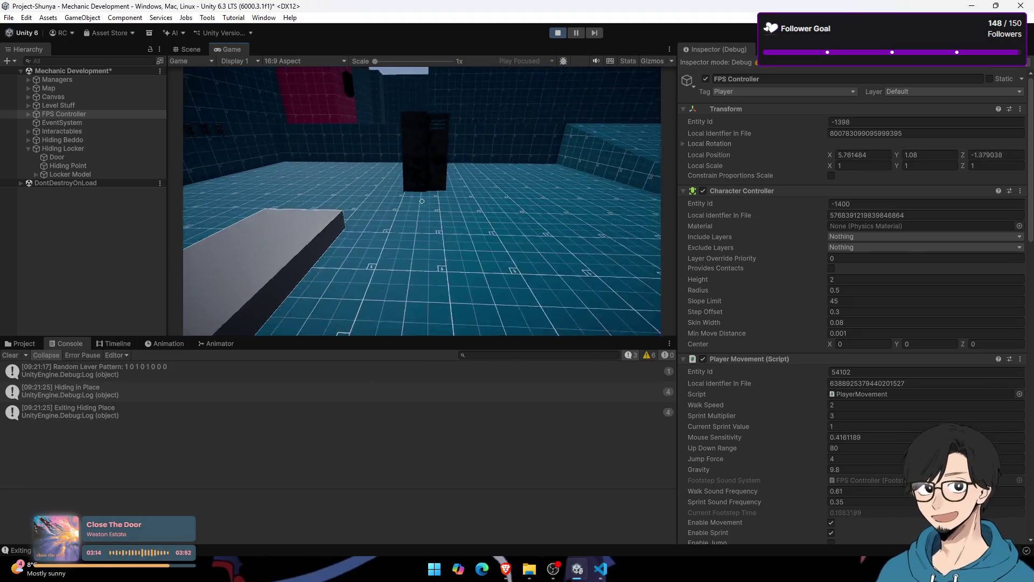
key(e)
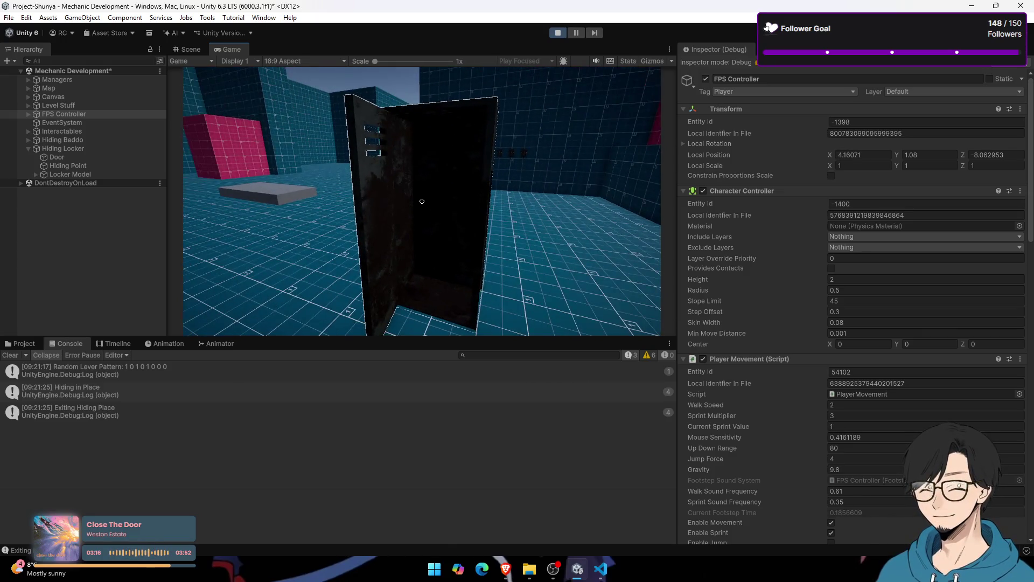
key(e)
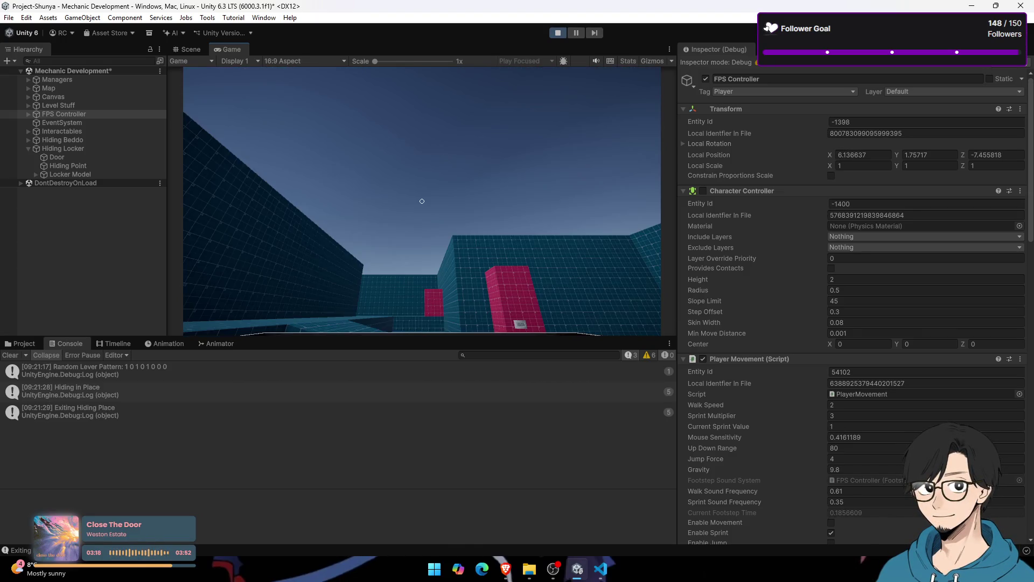
key(e)
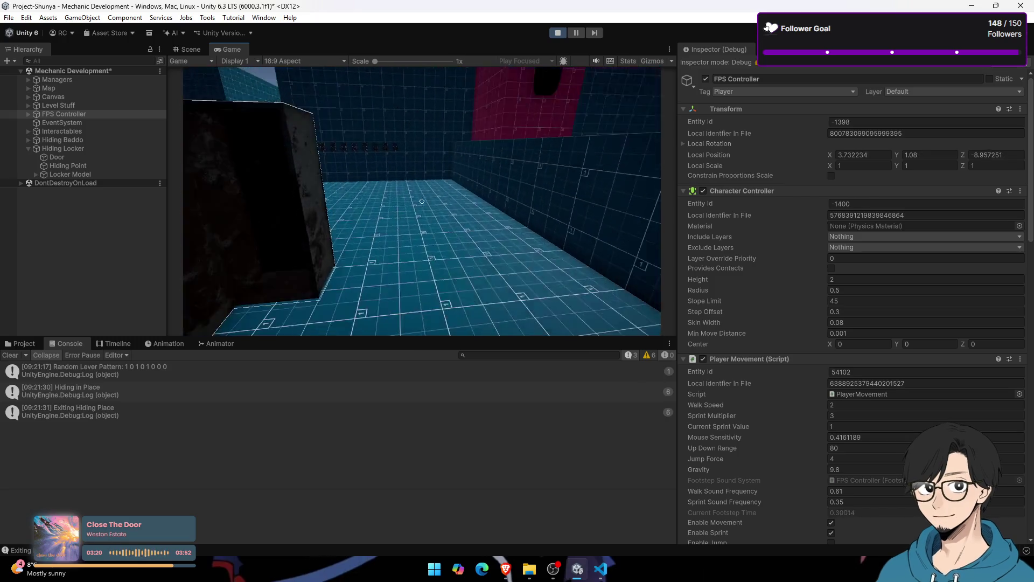
key(w)
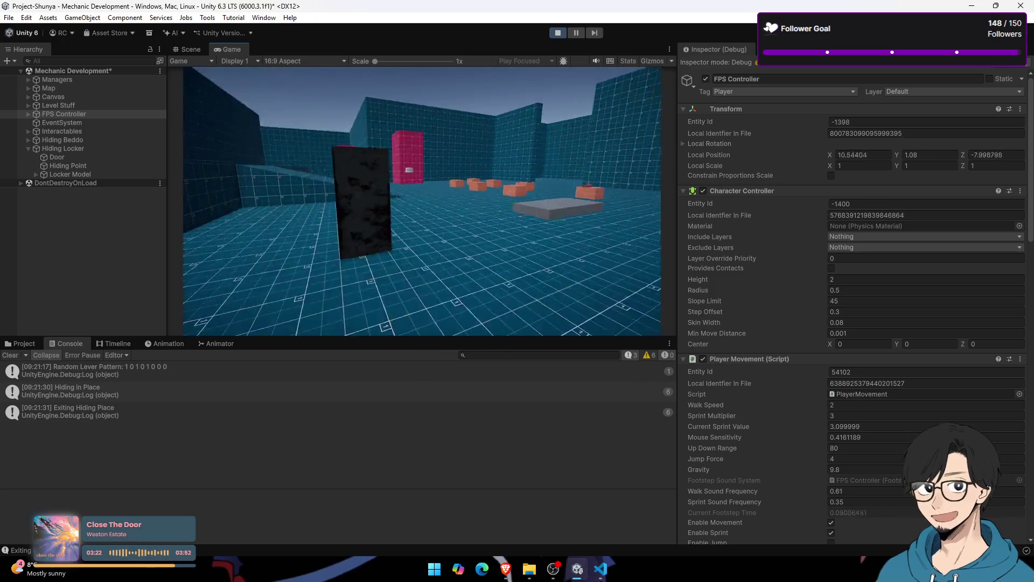
key(w)
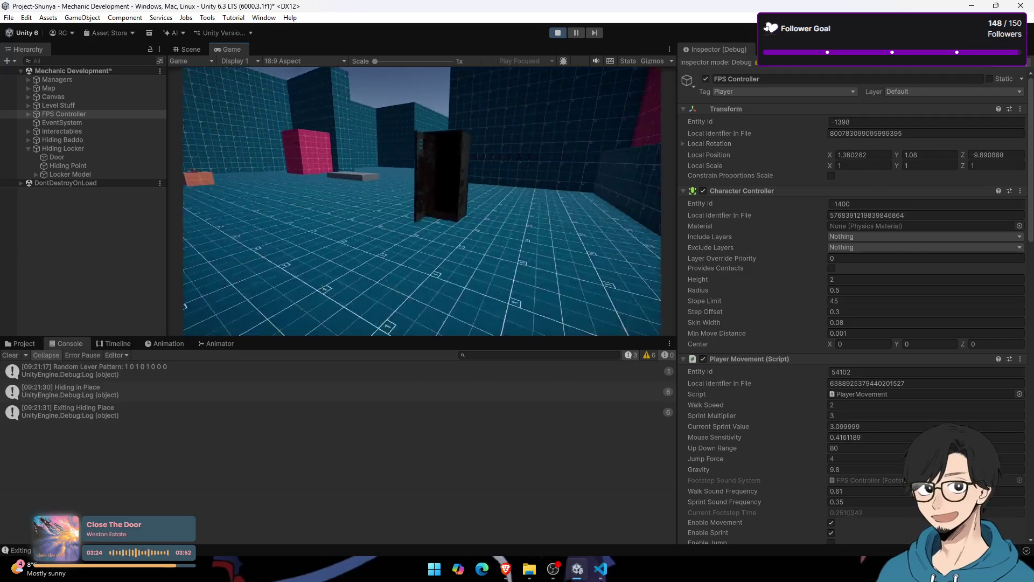
key(e)
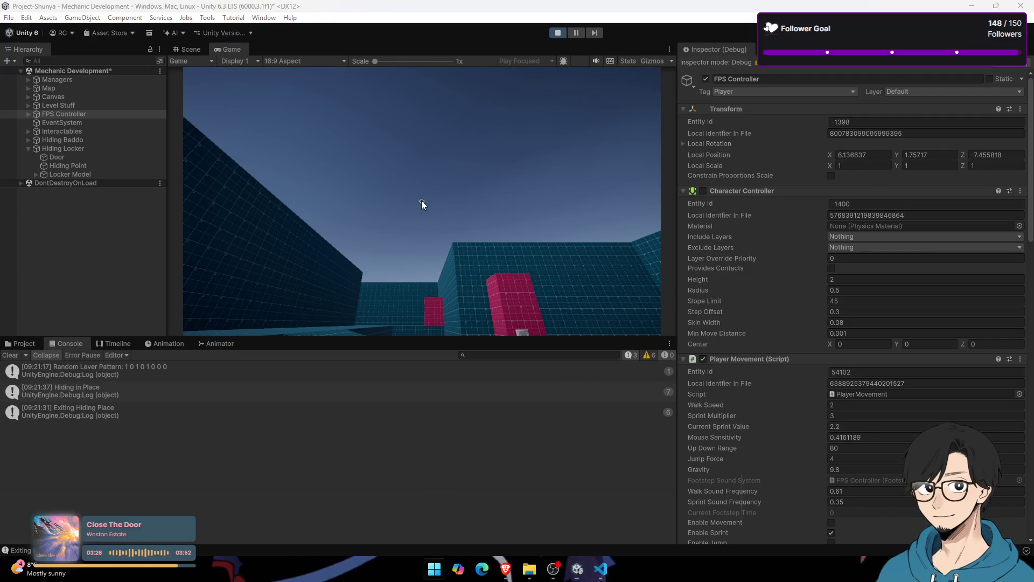
key(e)
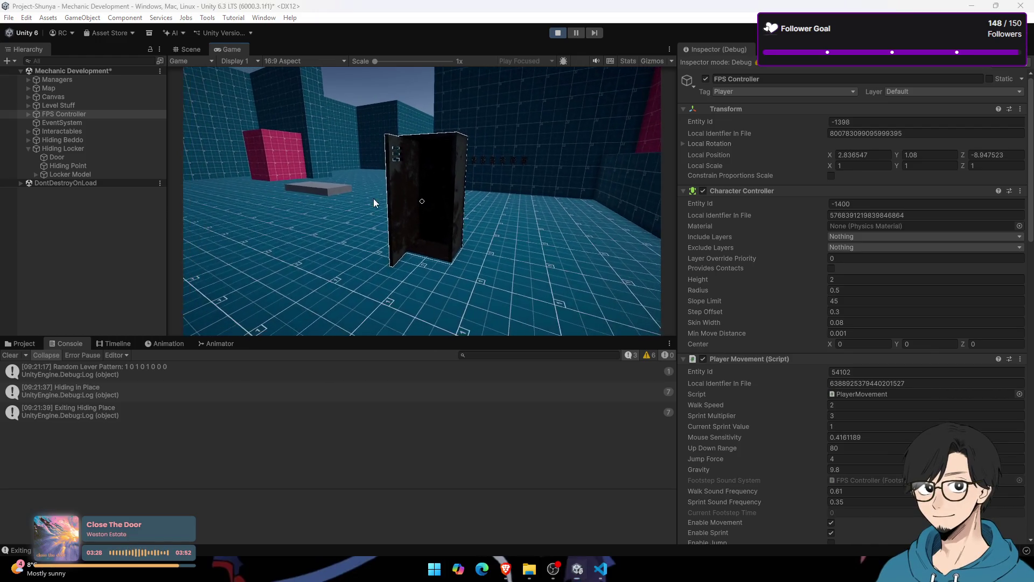
click(55, 166)
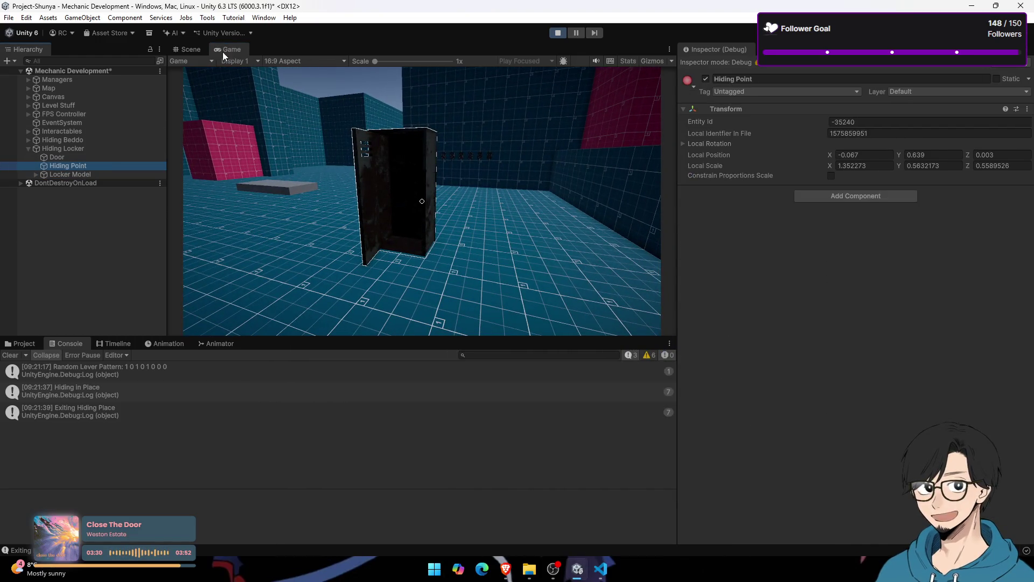
click(179, 50)
Step: Frame Hiding Point, set the Inspector to Normal, and set Rotation X to 0 keeping Y -90
key(f)
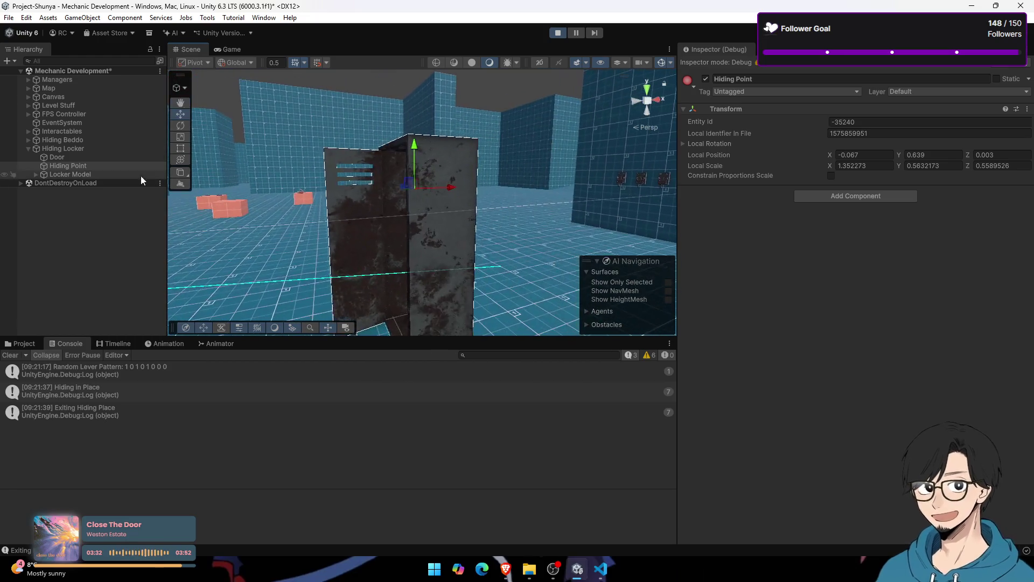
click(1008, 69)
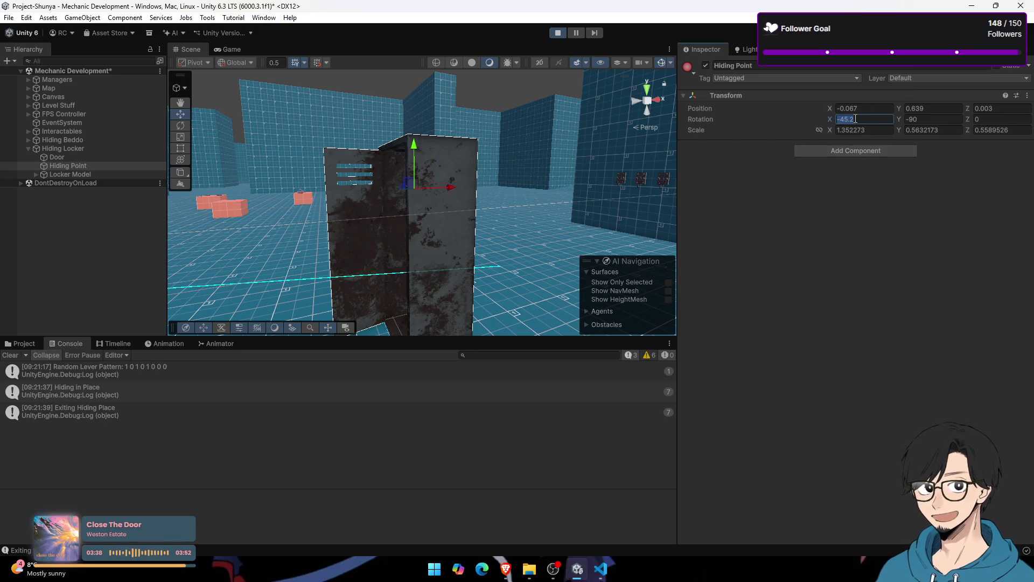
scroll(393, 133, down, 5)
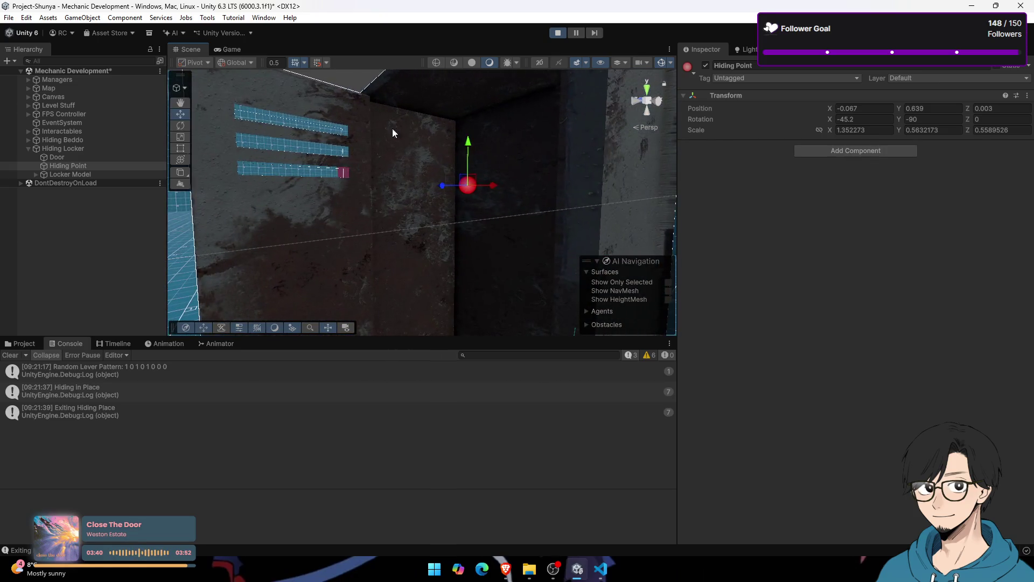
click(175, 126)
mouse_move(463, 150)
mouse_down()
mouse_move(446, 171)
mouse_move(439, 224)
mouse_up()
text(0)
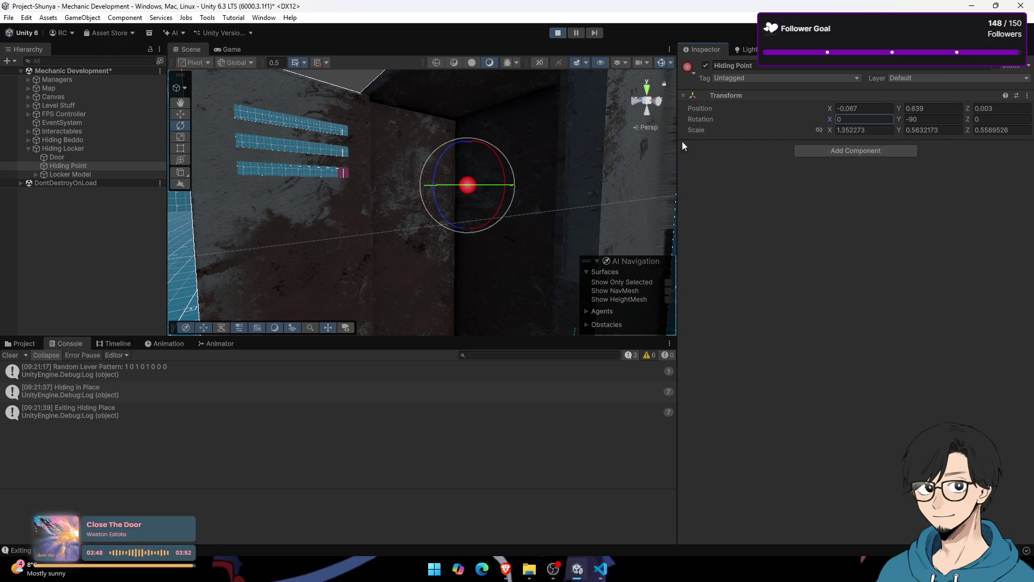
click(242, 49)
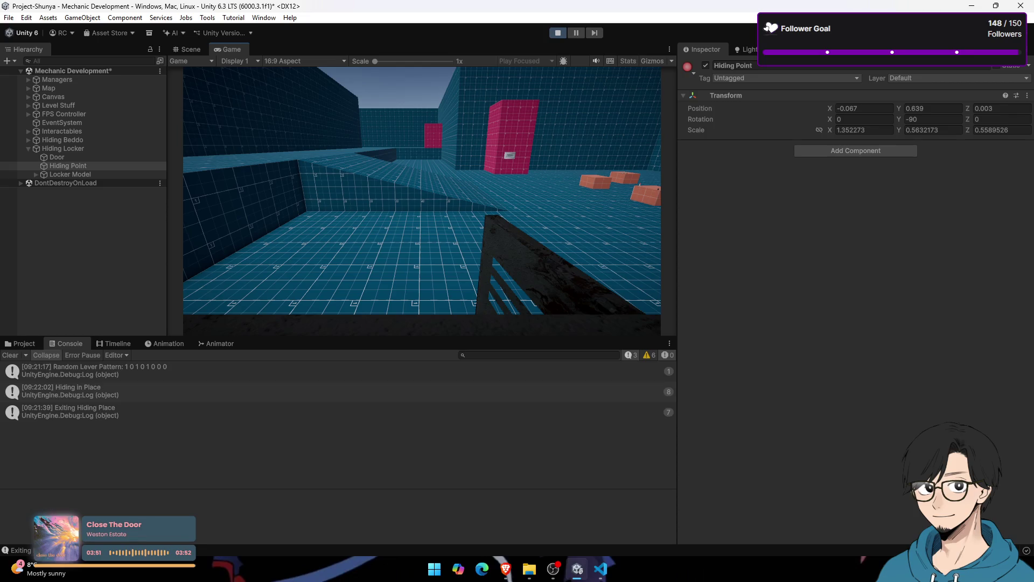
Step: Leave the locker and lower the Hiding Point inside it in the Scene view
key(e)
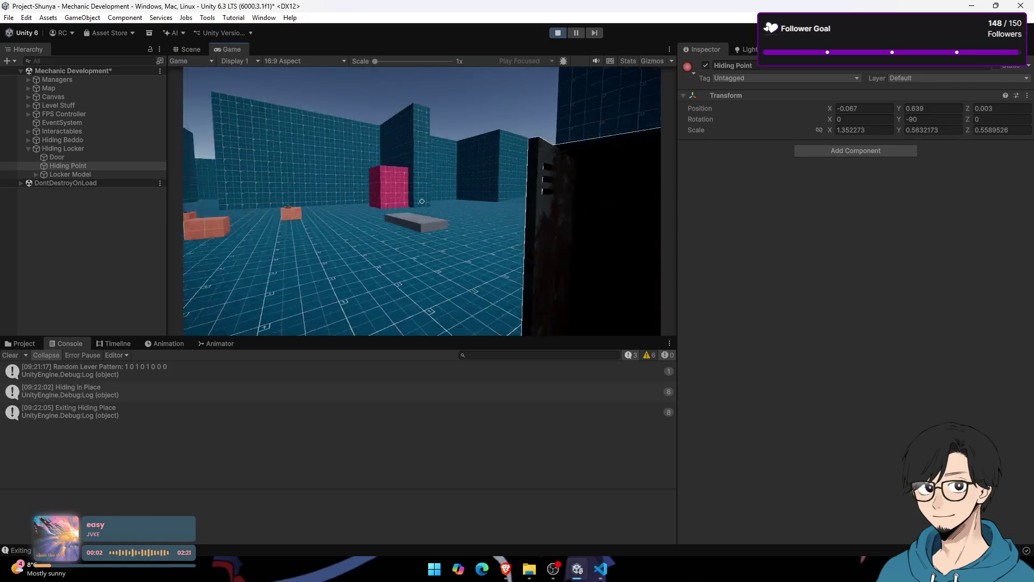
key(super)
key(super)
click(189, 48)
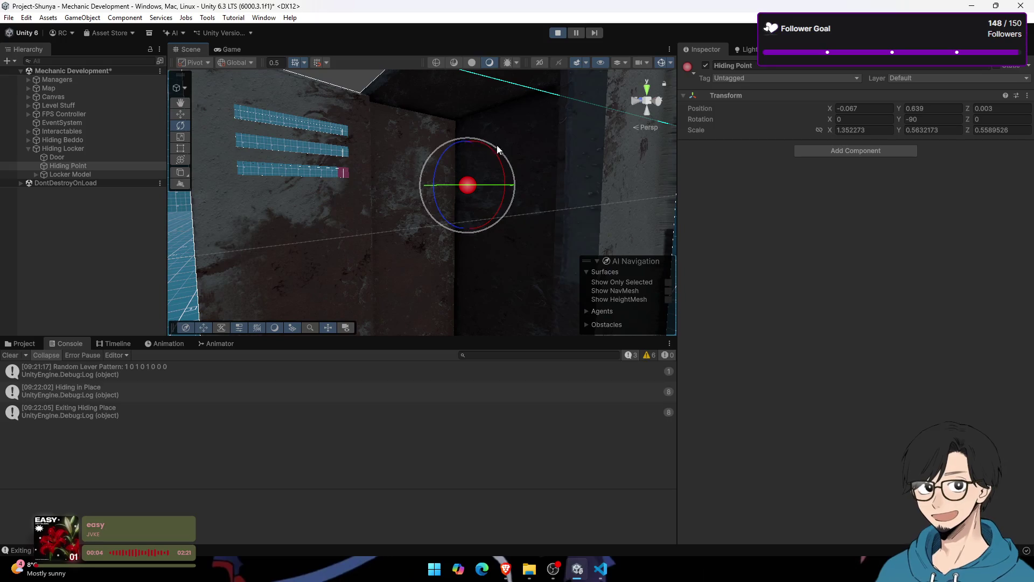
drag(477, 135, 479, 199)
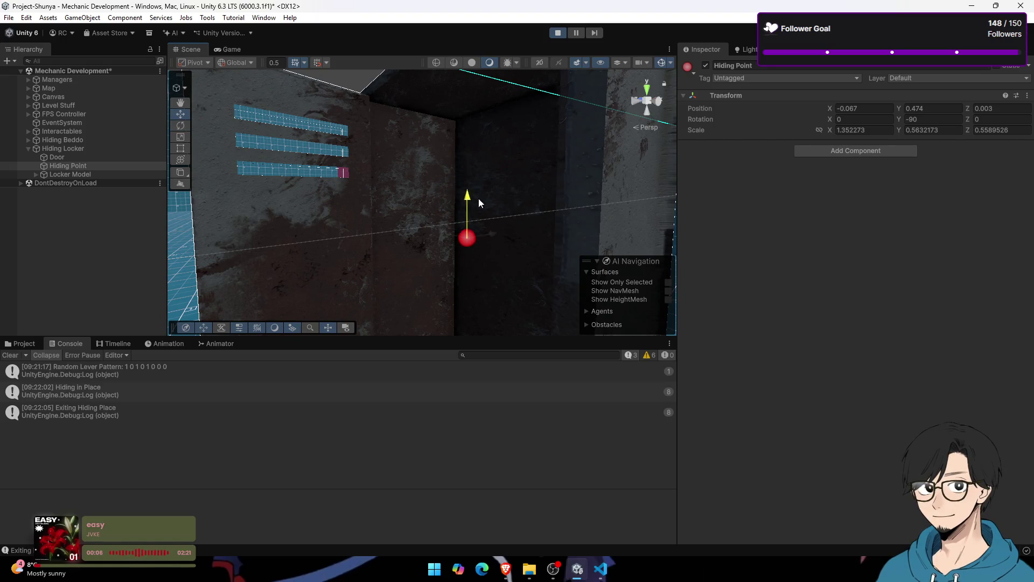
alt+drag(467, 280, 457, 186)
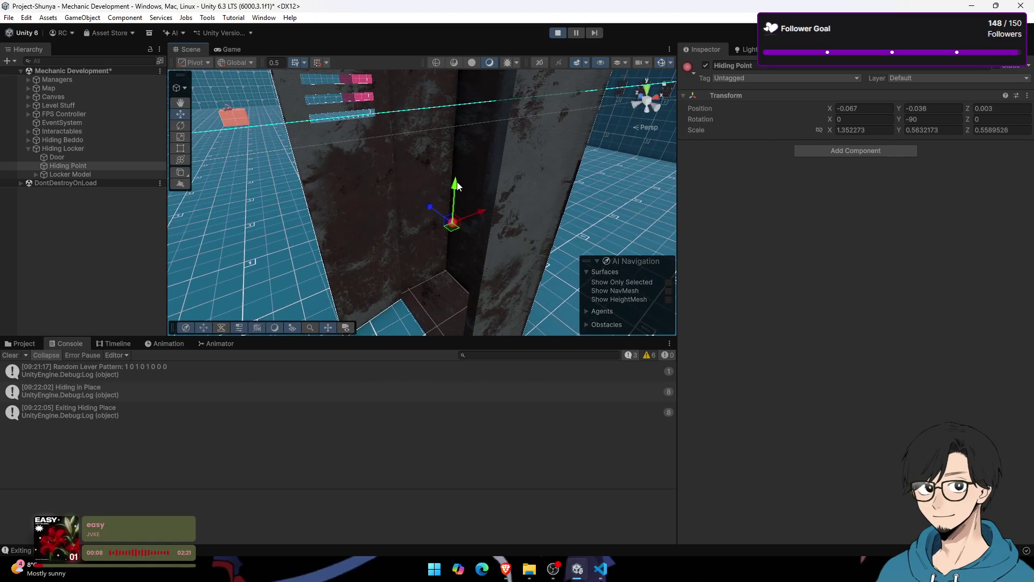
Step: Hide in the locker again and compare the Game and Scene views of the hiding spot
click(228, 49)
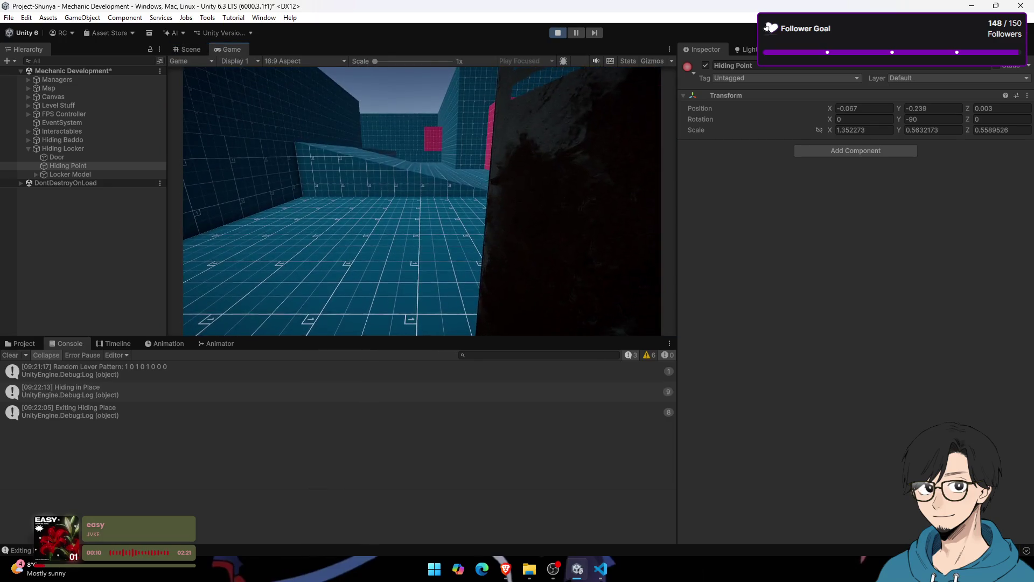
key(e)
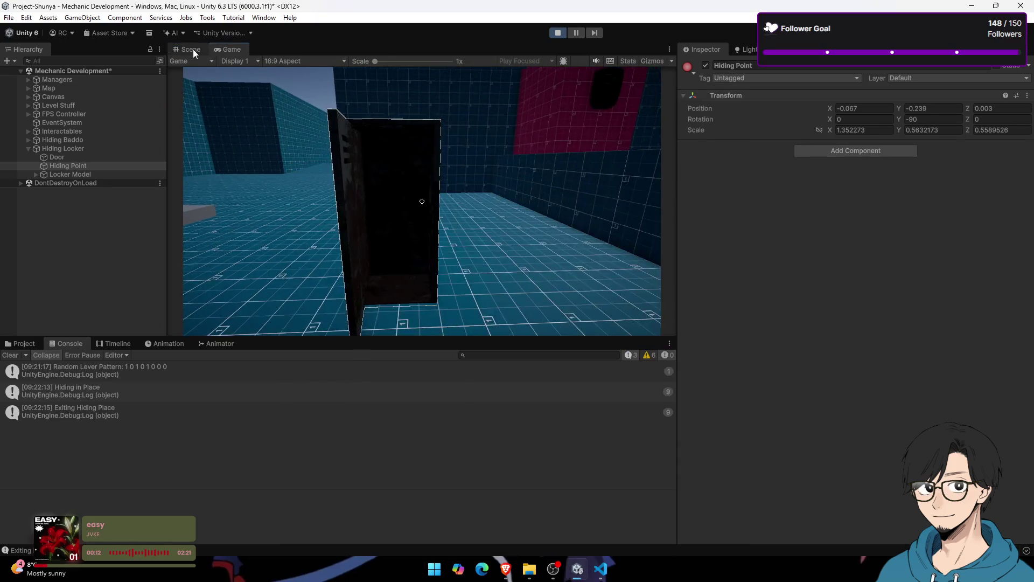
key(ctrl+1)
click(237, 49)
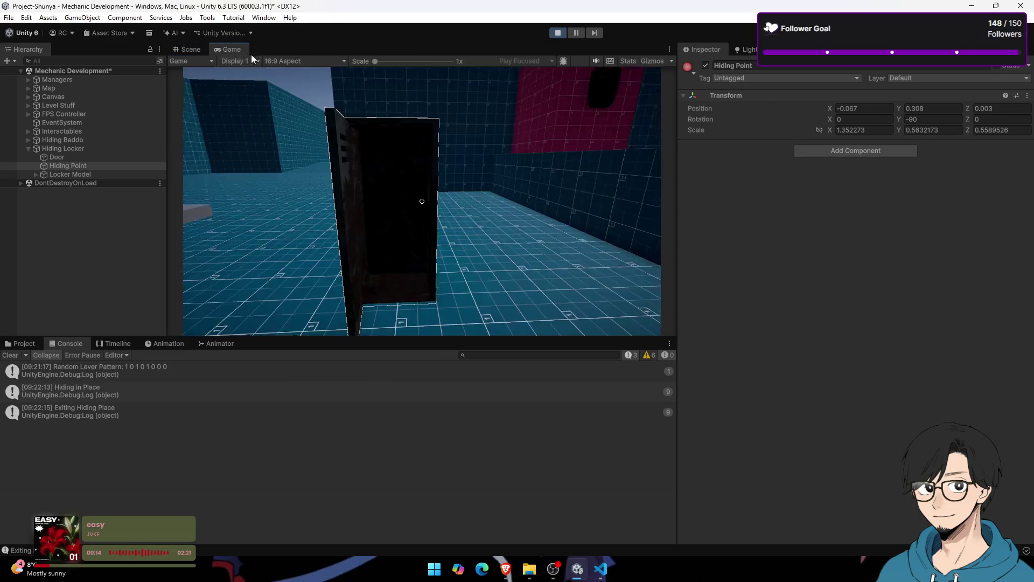
key(super)
click(188, 86)
click(192, 49)
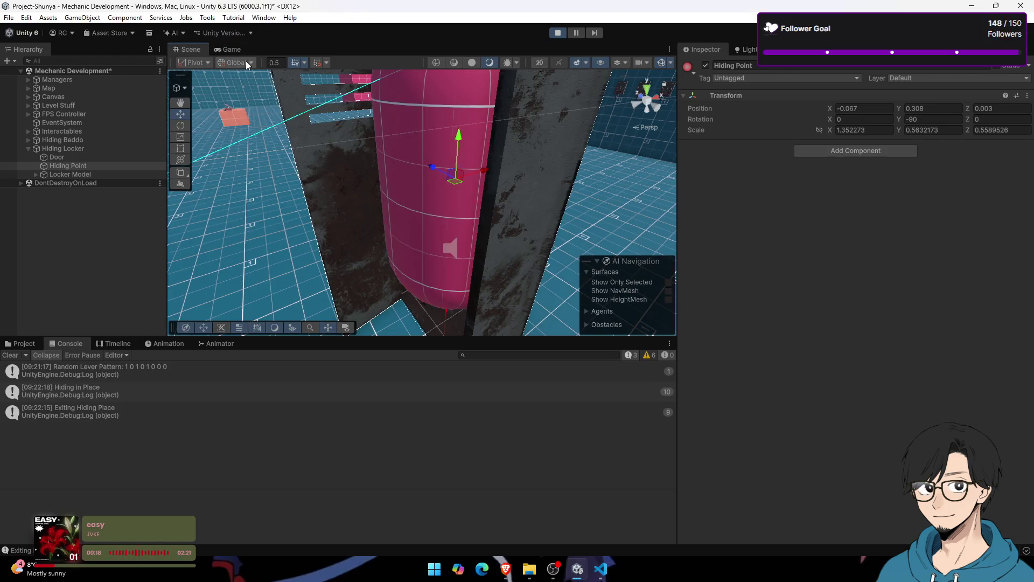
click(232, 49)
click(189, 47)
click(222, 46)
click(191, 49)
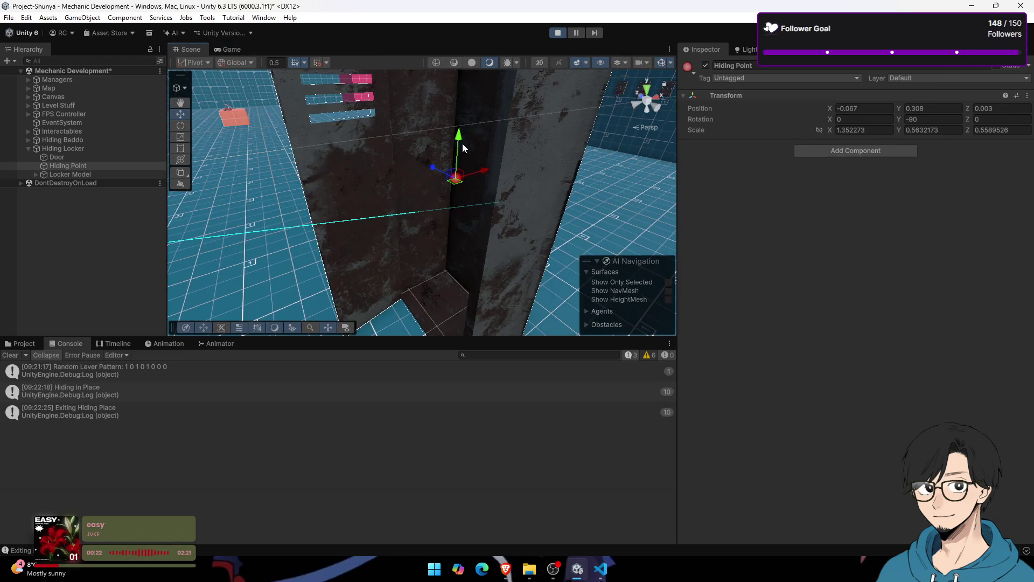
click(232, 49)
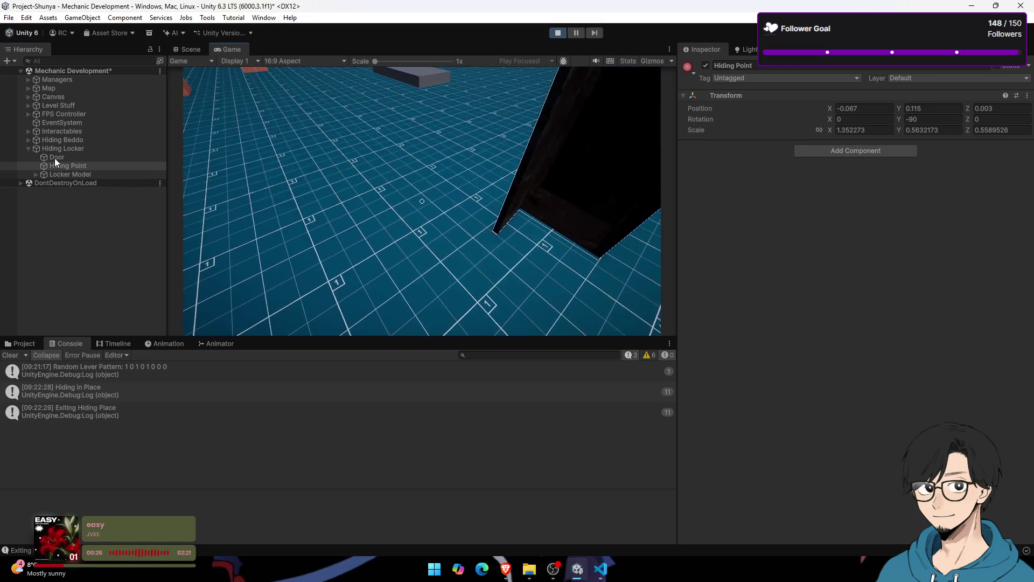
Step: Rotate the locker's Door open to about -80 degrees
click(55, 157)
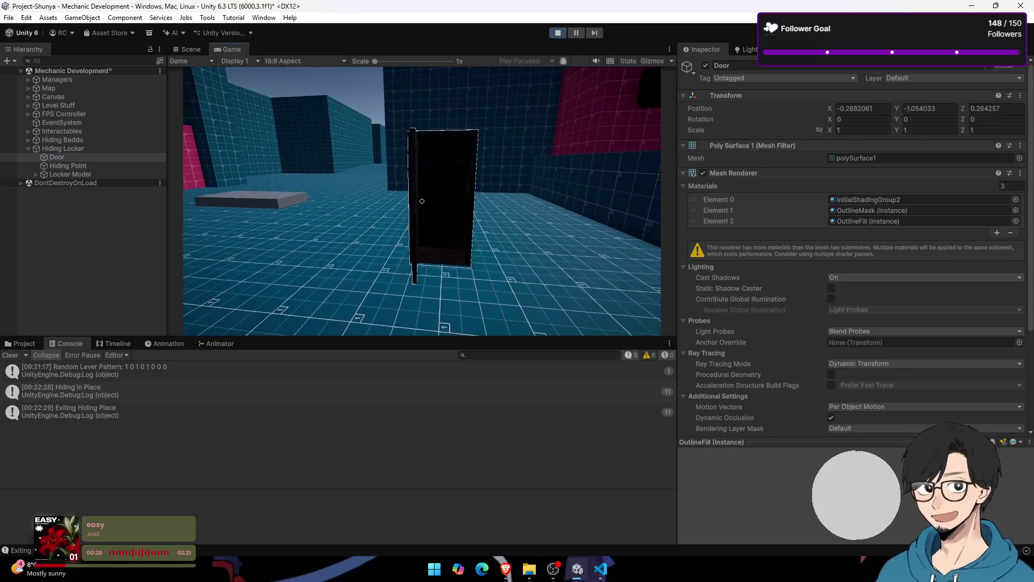
key(super)
click(185, 49)
click(181, 125)
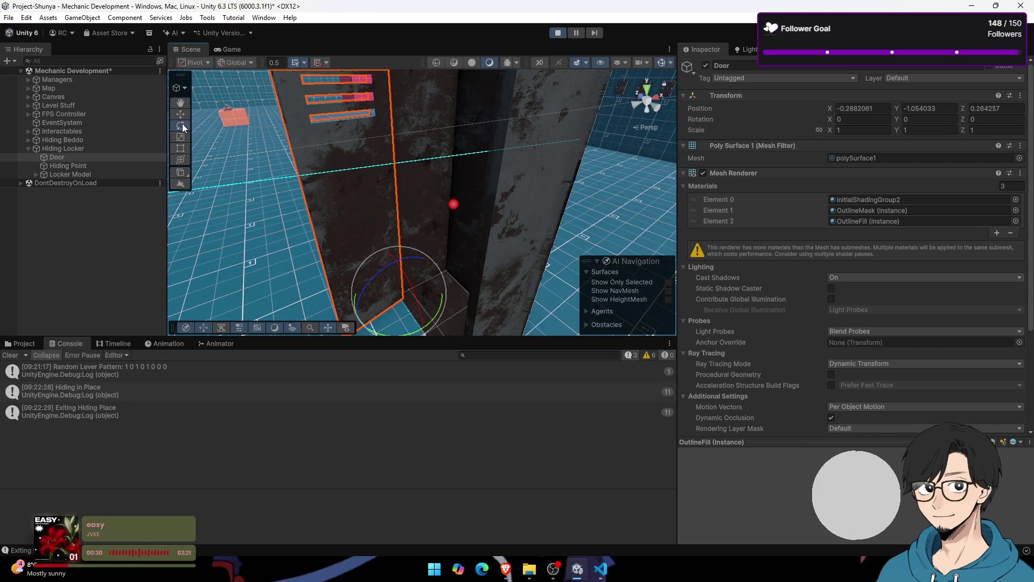
drag(394, 309, 523, 284)
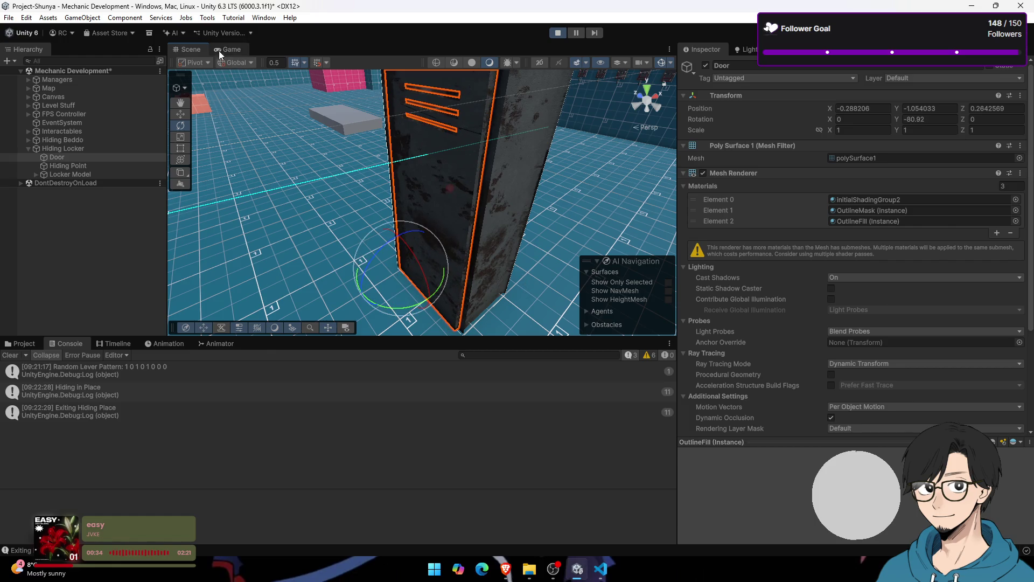
click(221, 49)
Step: Shift the Hiding Point along X to 0.133
key(super)
key(super)
click(185, 49)
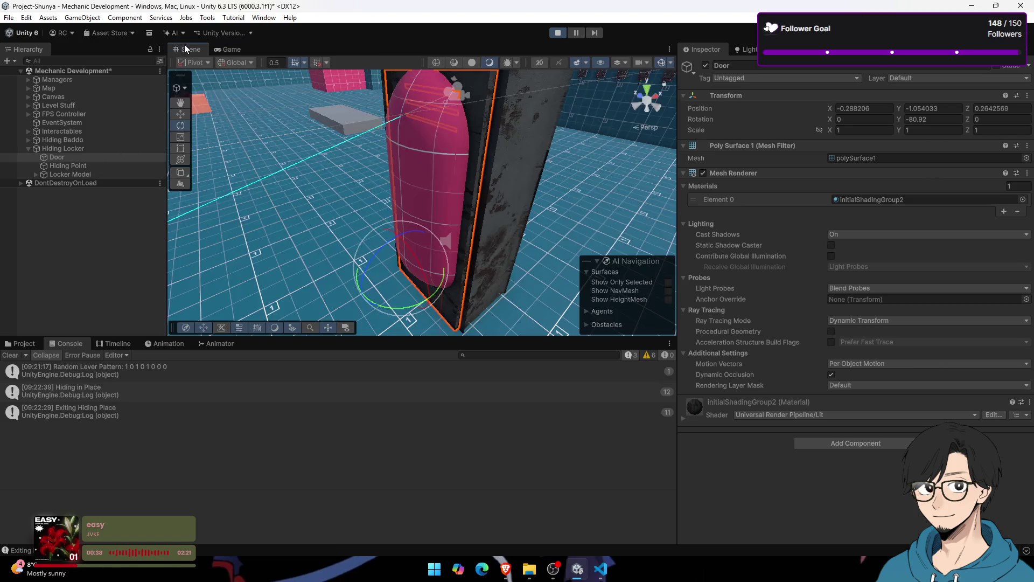
click(225, 49)
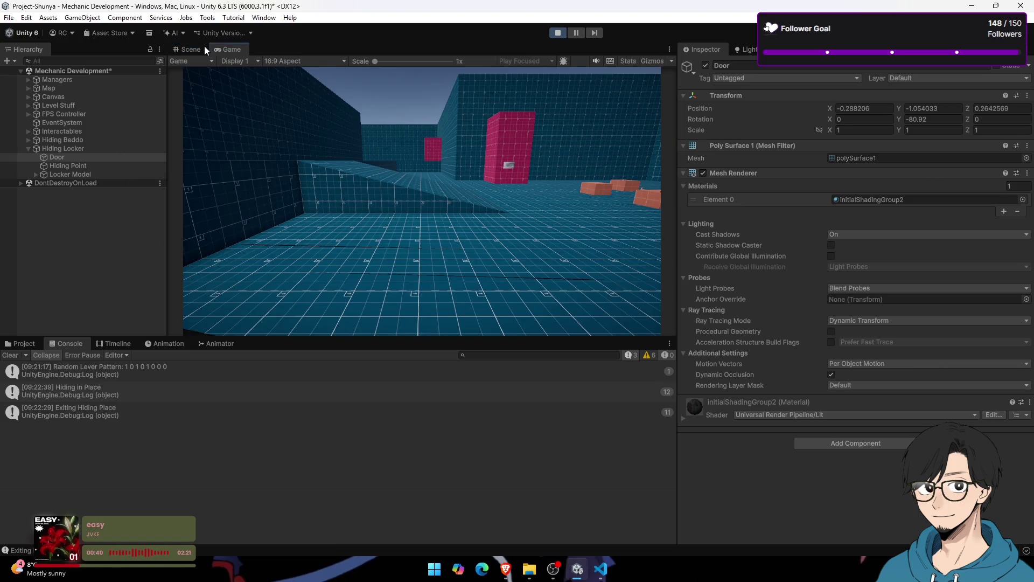
click(188, 49)
click(102, 166)
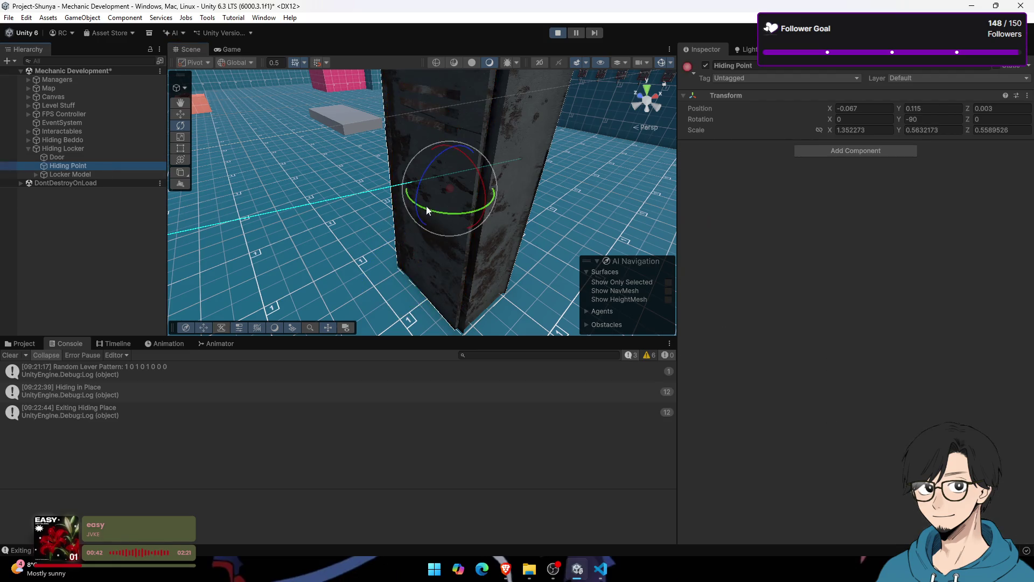
click(182, 117)
drag(480, 176, 495, 173)
click(228, 49)
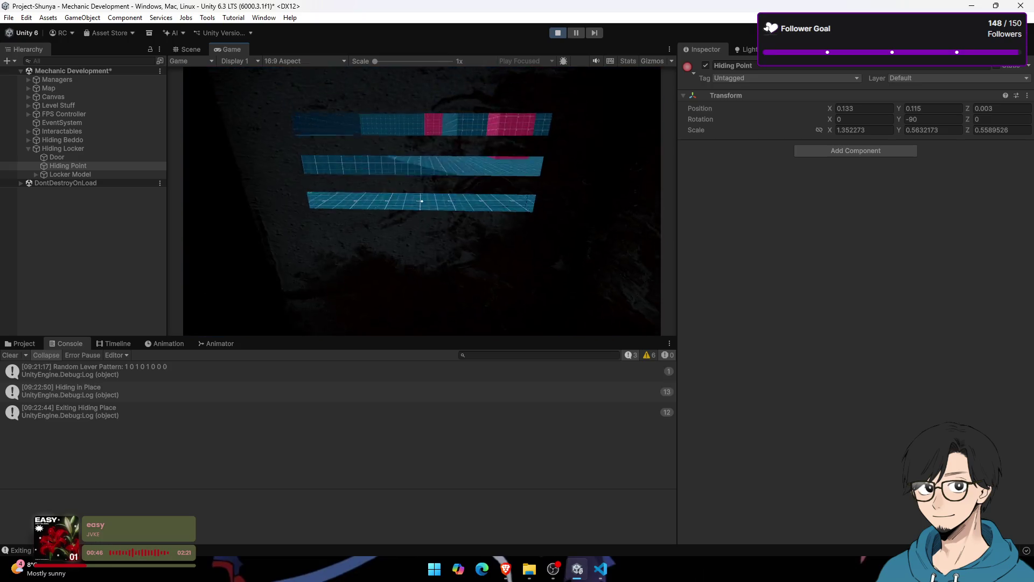
Step: Lower the Hiding Point to Y 0.034
key(super)
click(199, 47)
click(199, 46)
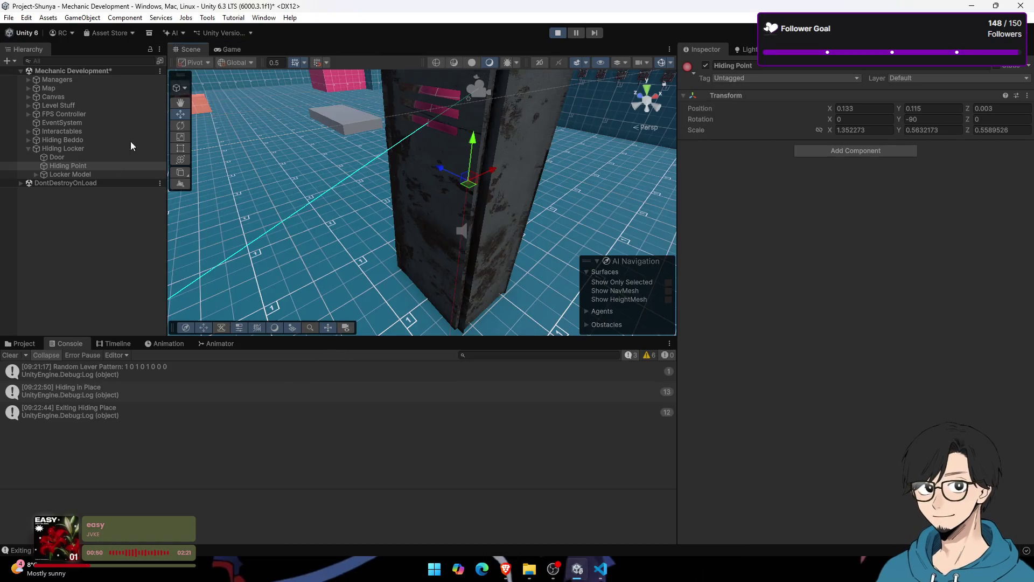
click(102, 157)
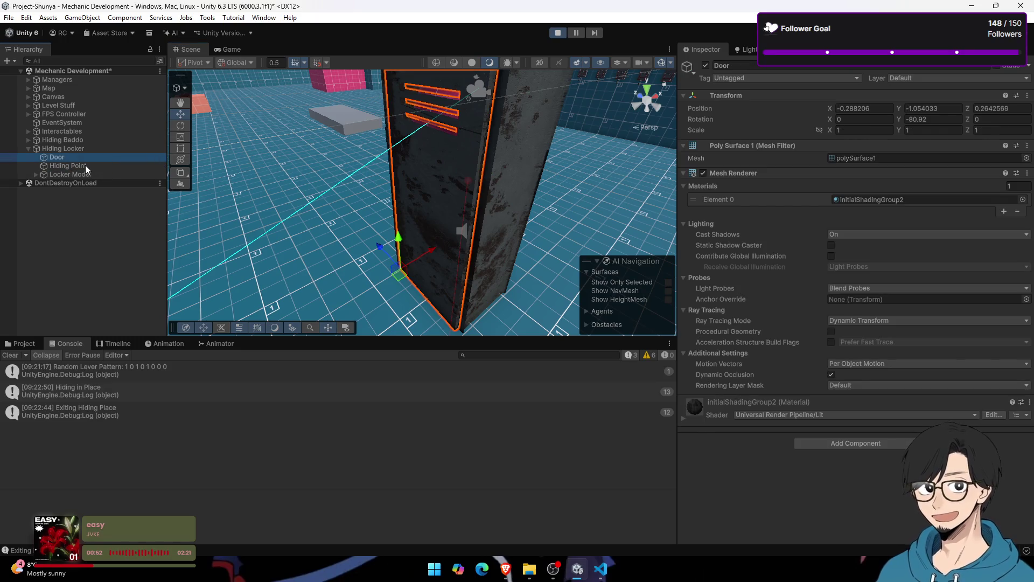
click(85, 165)
drag(474, 138, 473, 159)
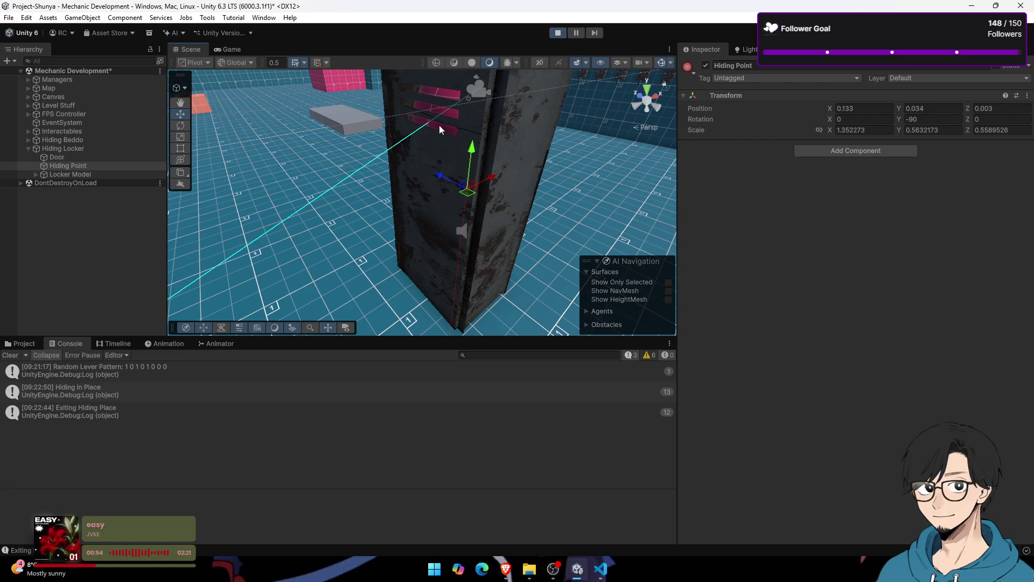
Step: Hide in and leave the locker again to test the adjusted Hiding Point
click(226, 49)
key(e)
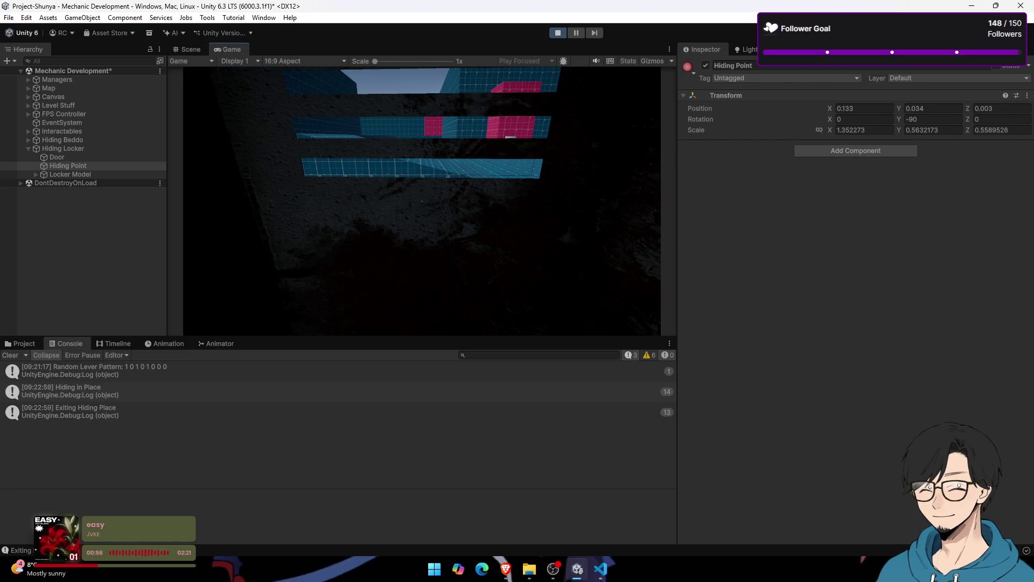
key(e)
key(super)
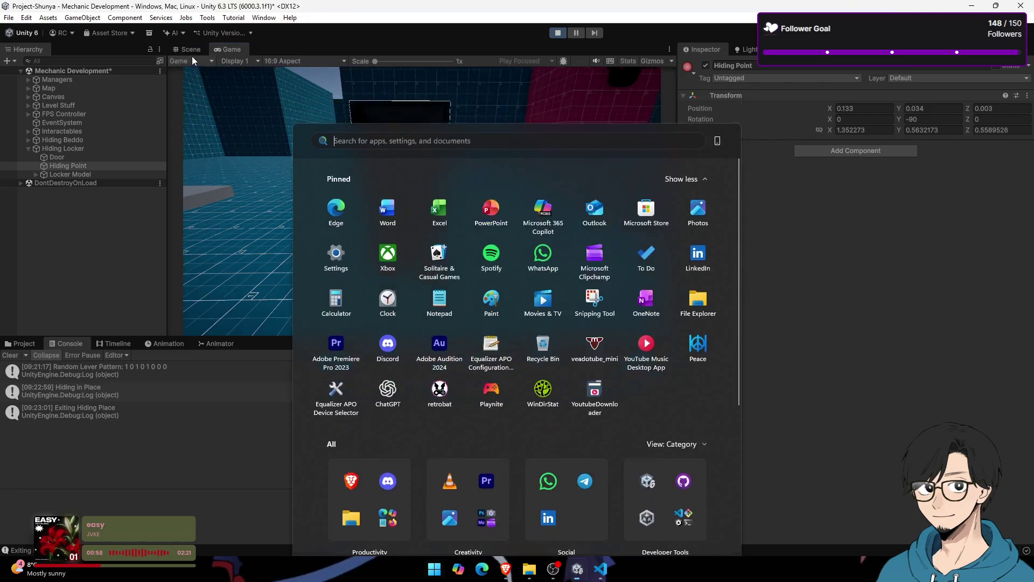
key(super)
Step: Copy the Hiding Point's Transform component during play, then stop Play mode
click(1028, 95)
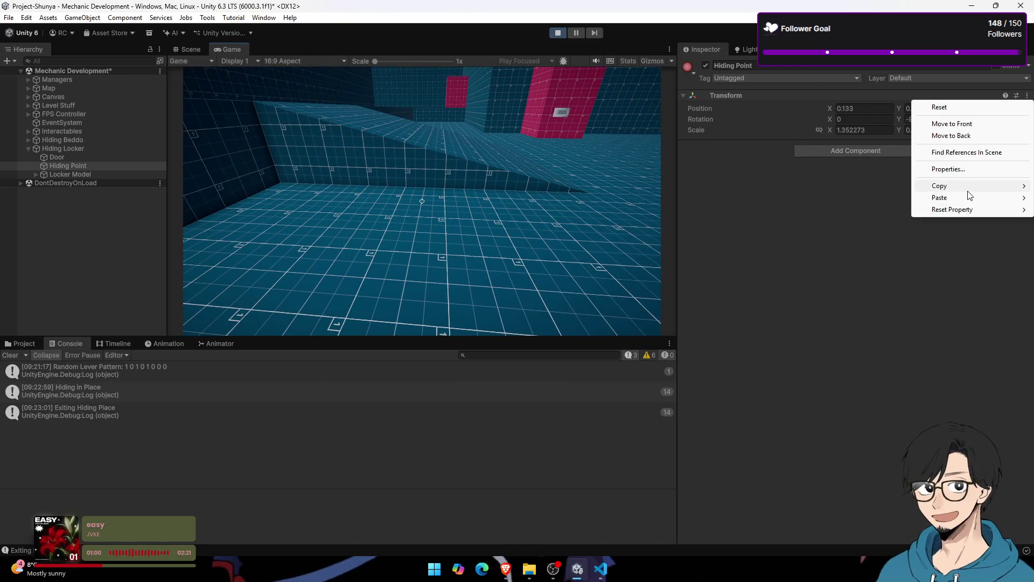
mouse_move(940, 185)
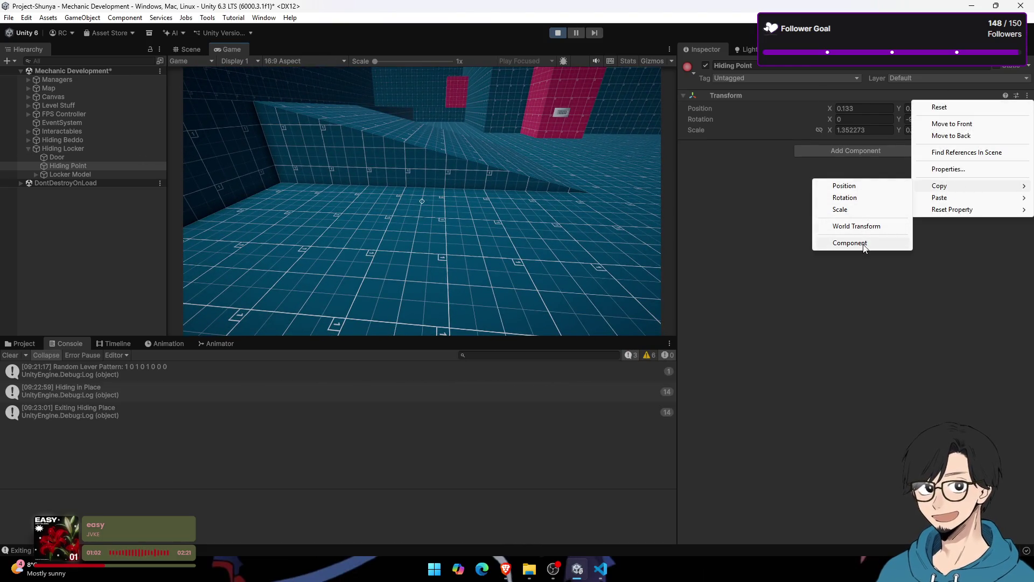
click(862, 226)
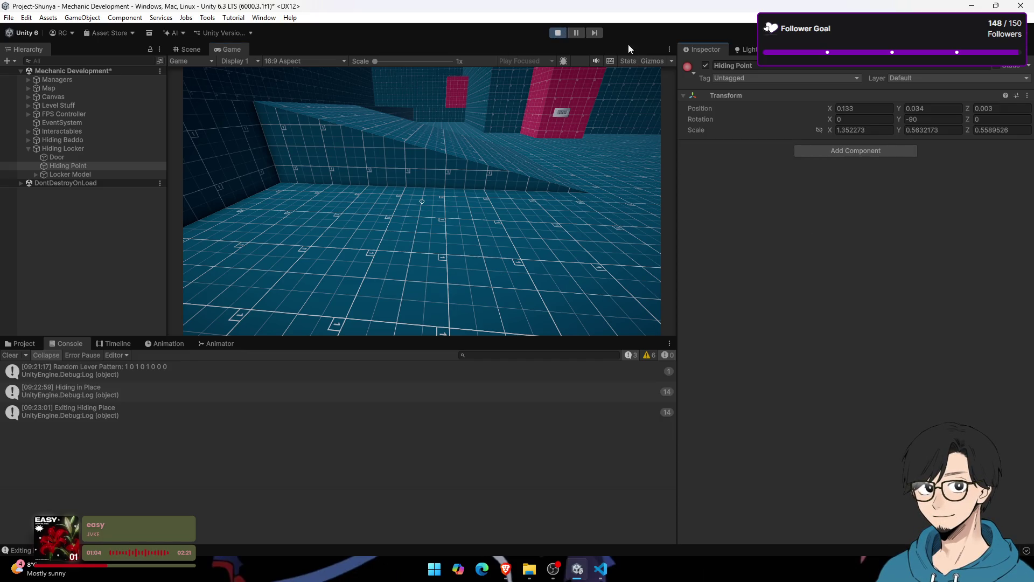
click(1027, 95)
mouse_move(959, 189)
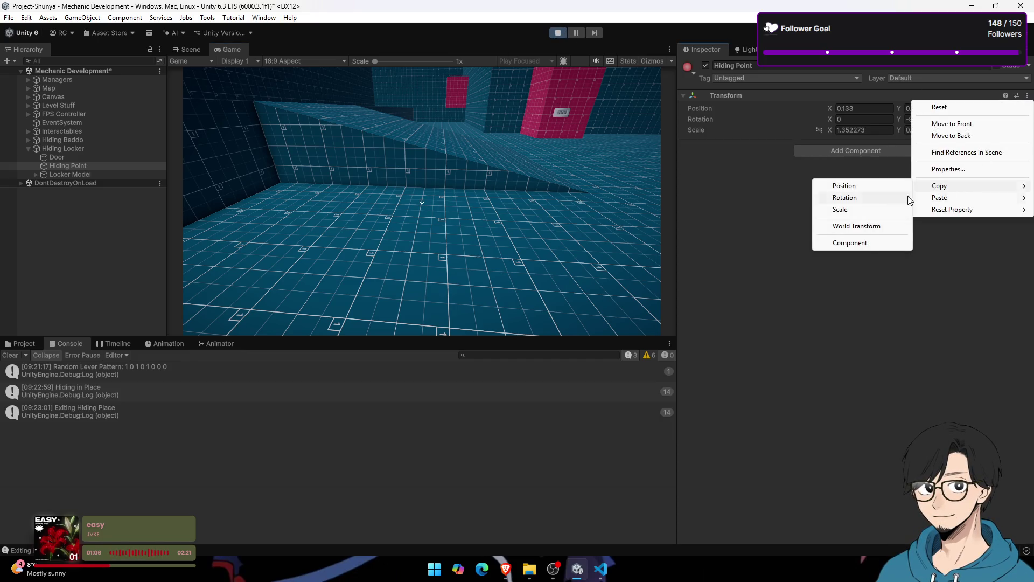
click(862, 226)
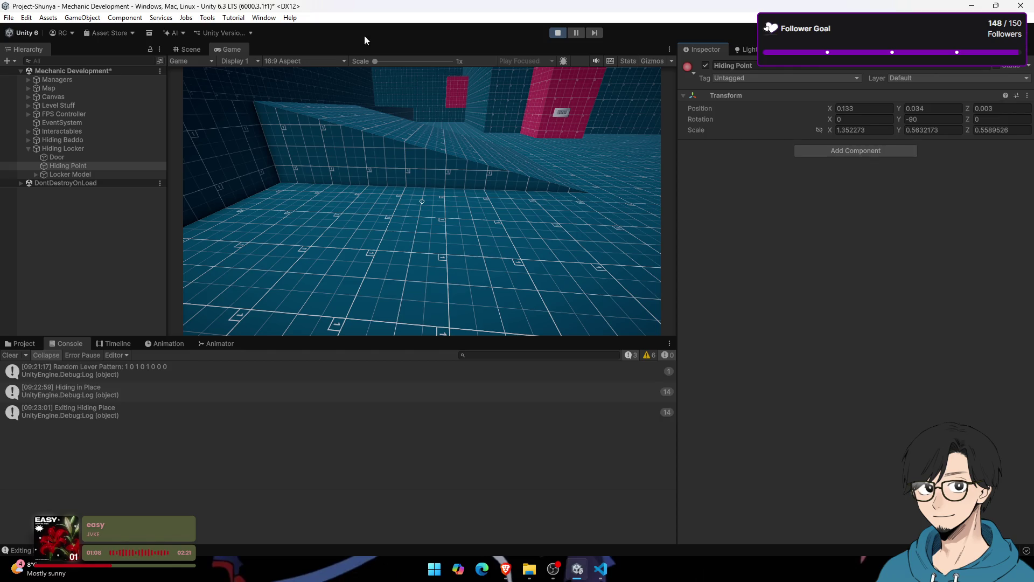
click(559, 34)
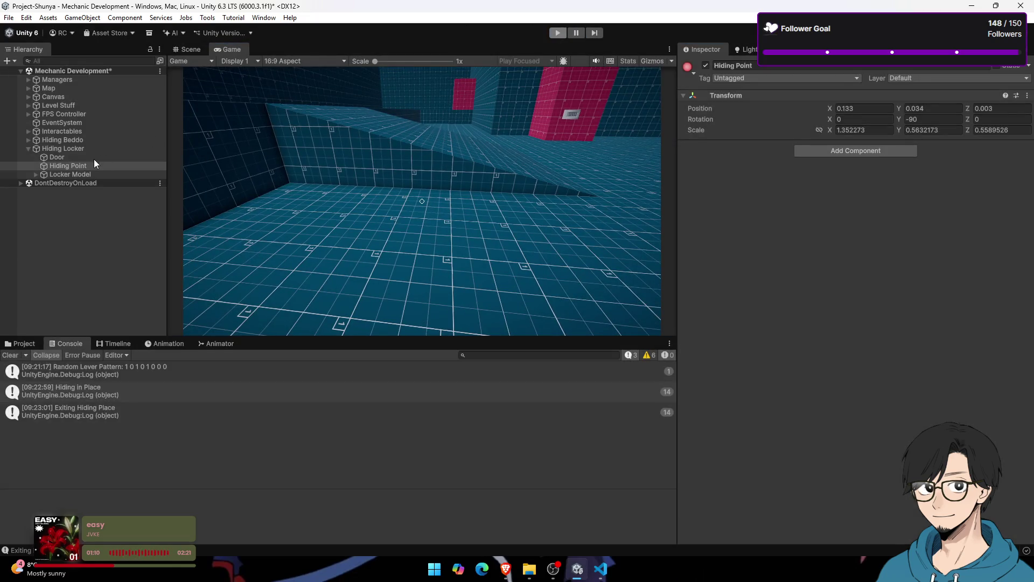
Step: Paste the copied Transform values onto Hiding Point, save the scene, and start Play again
click(96, 166)
click(1028, 96)
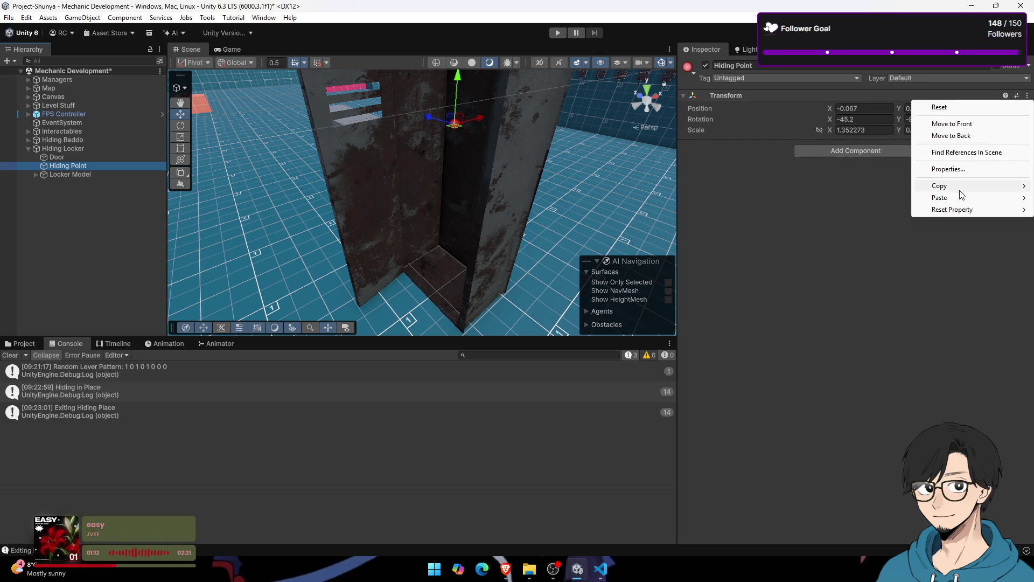
mouse_move(949, 197)
click(856, 242)
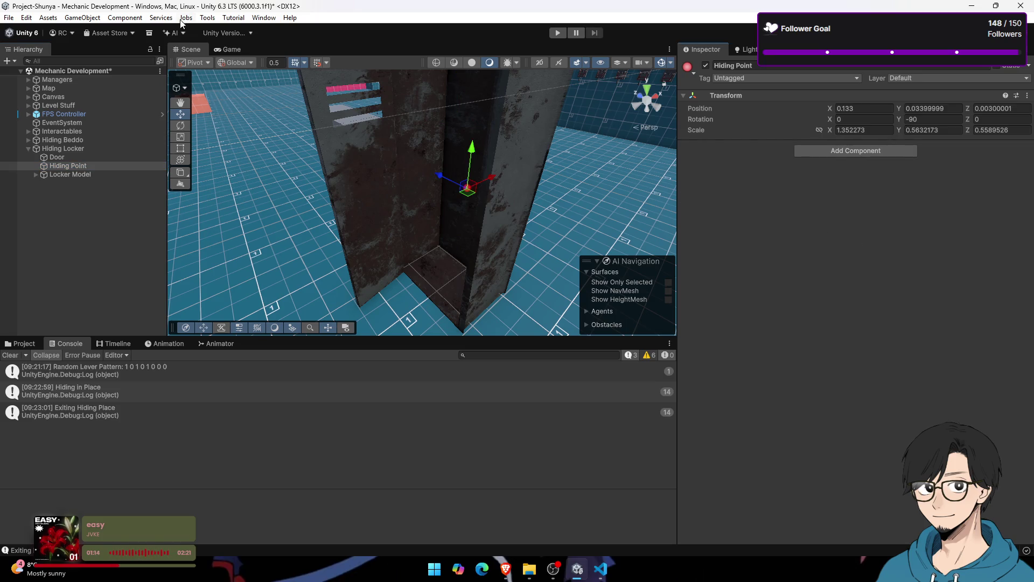
click(232, 49)
click(202, 50)
key(ctrl+s)
click(224, 49)
click(558, 33)
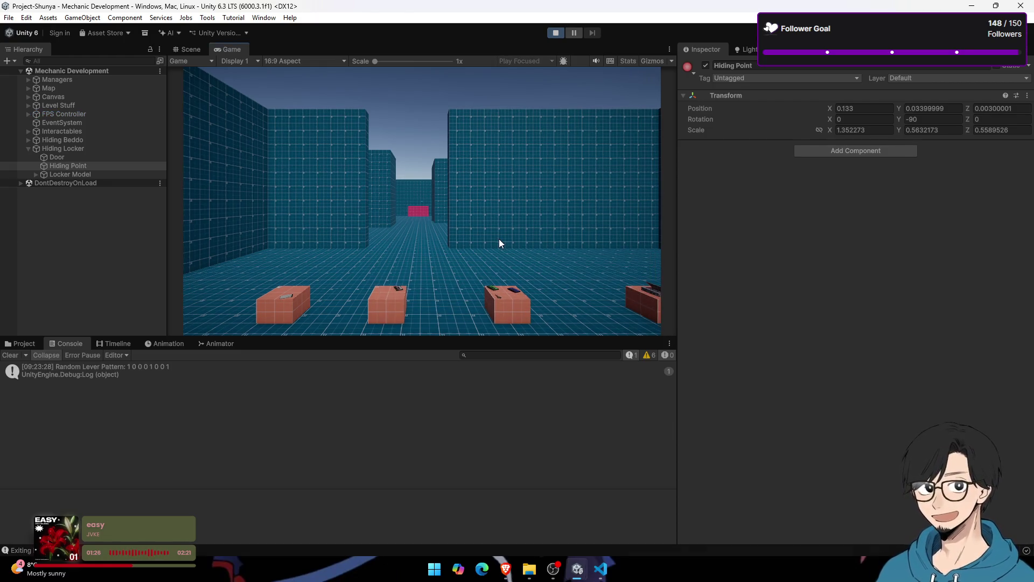
Step: Walk to the locker, open it, hide inside and exit, then stop Play
click(445, 191)
key(w)
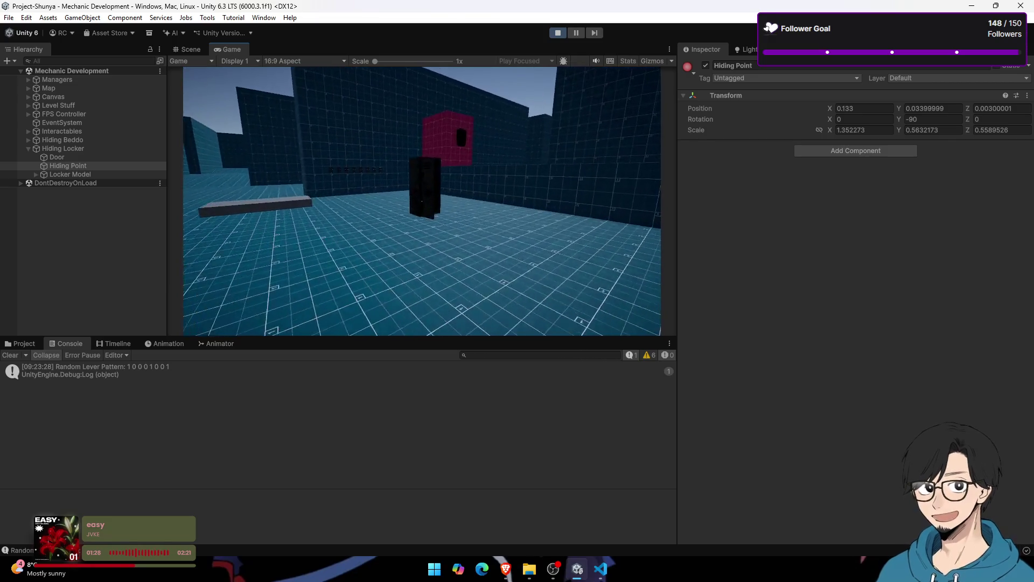
key(w)
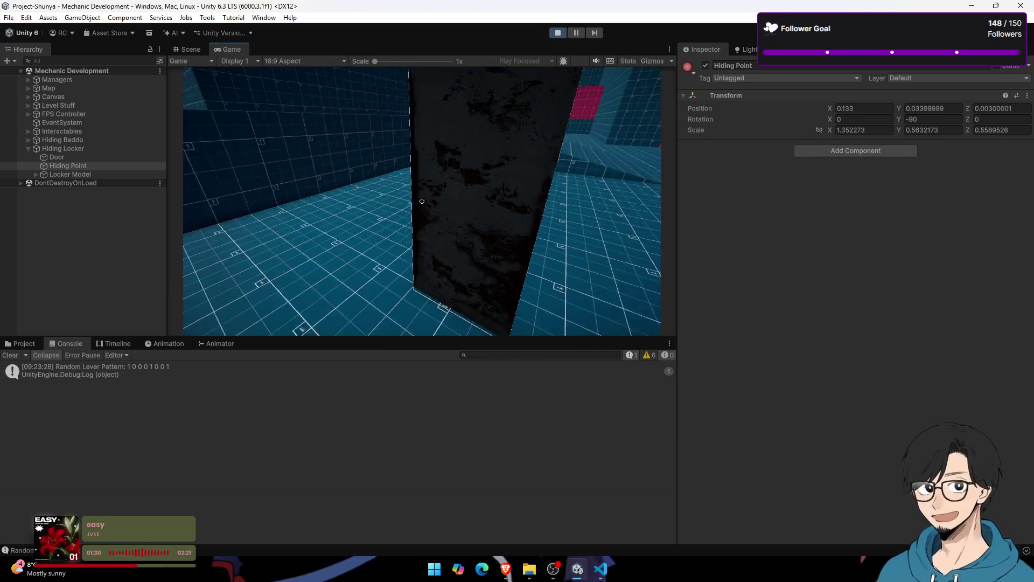
key(e)
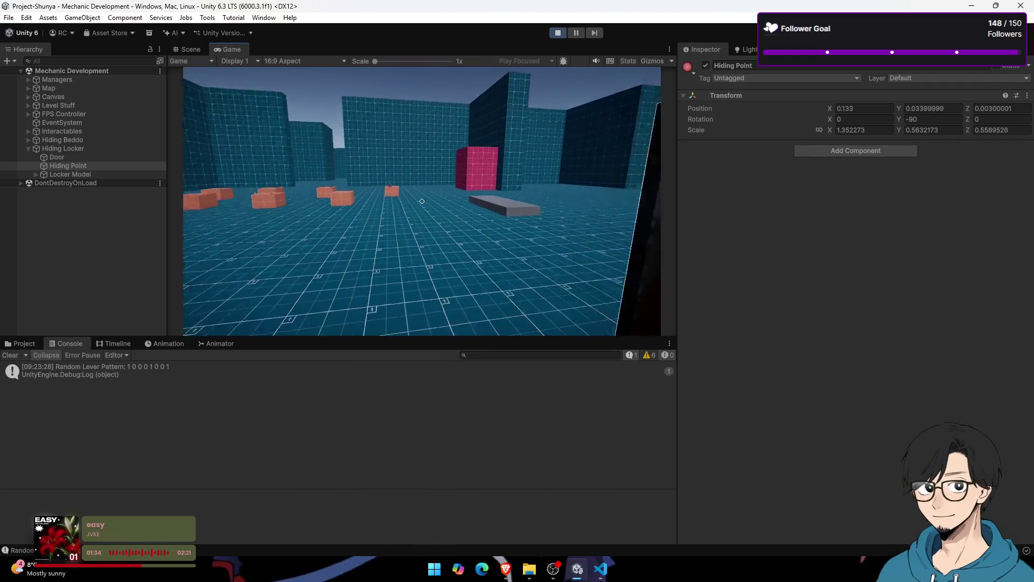
key(e)
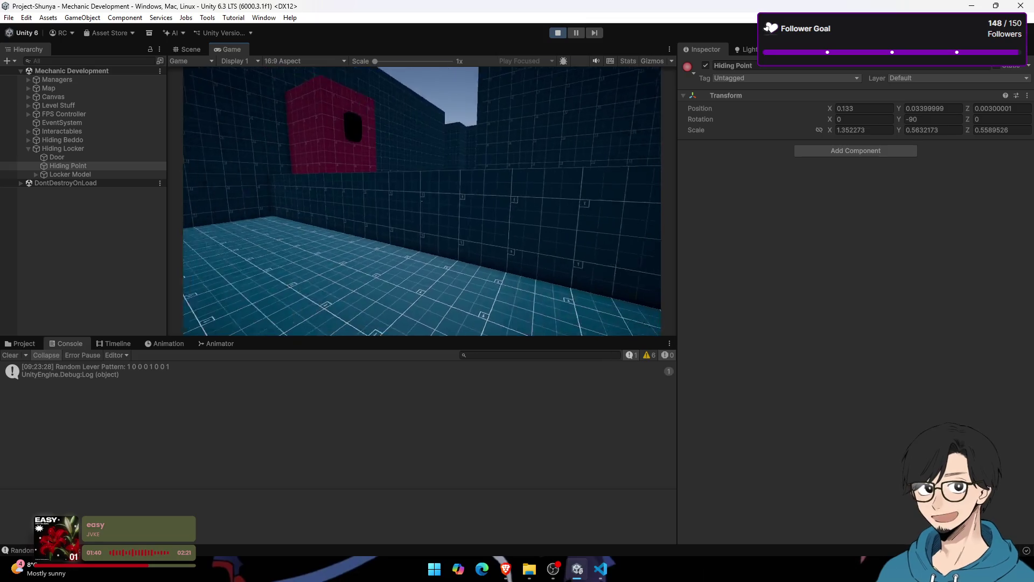
key(w)
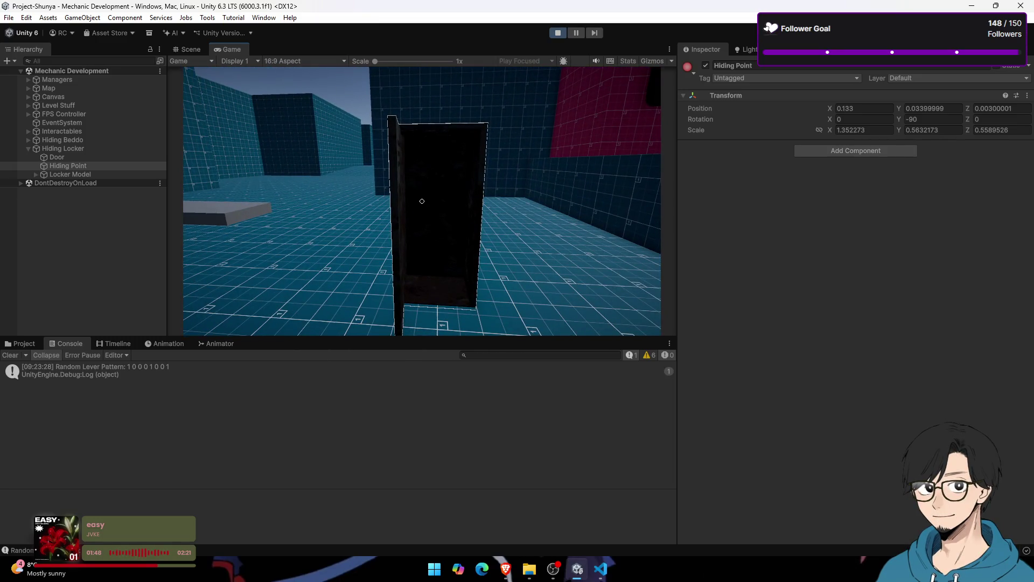
key(e)
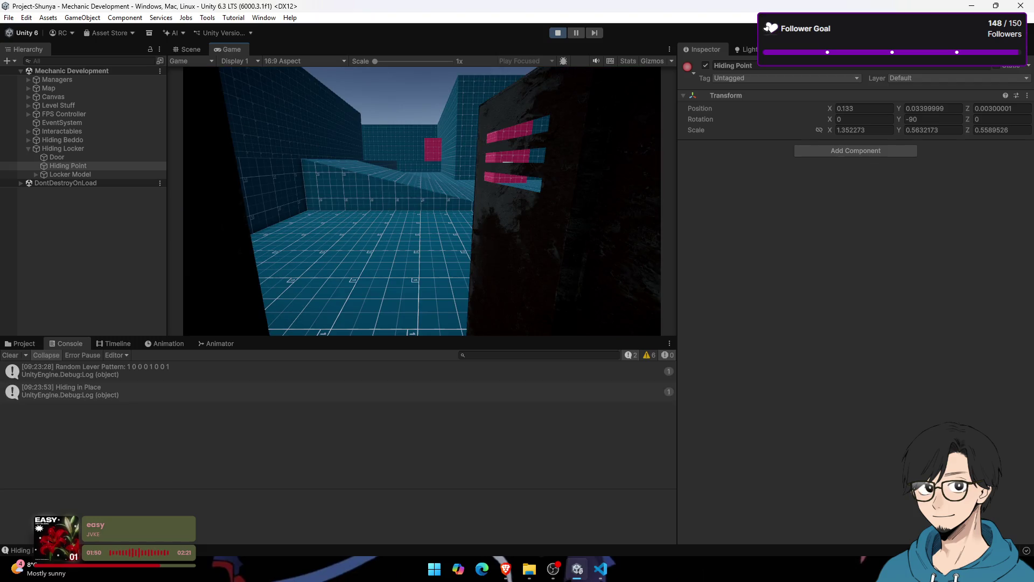
key(e)
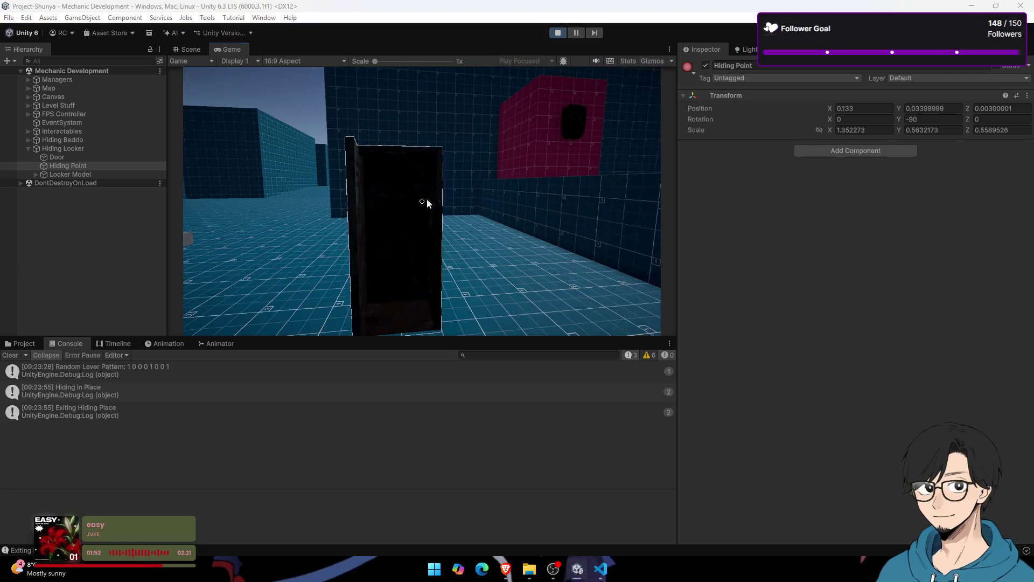
key(ctrl+p)
Step: Inspect Hiding Locker, Door, Hiding Point and Locker Model in turn, then bring OBS Studio forward
click(67, 167)
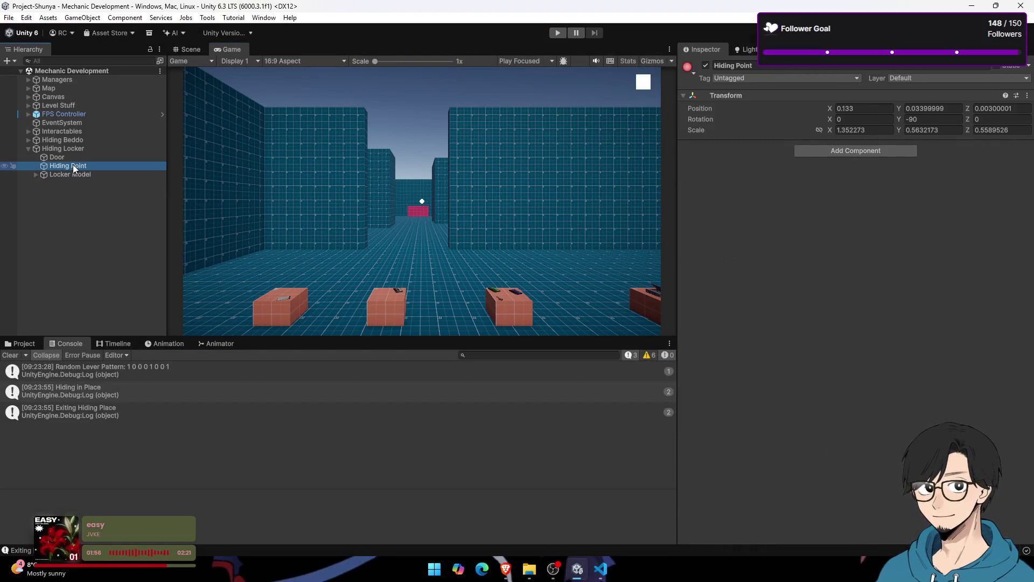
click(75, 157)
click(79, 151)
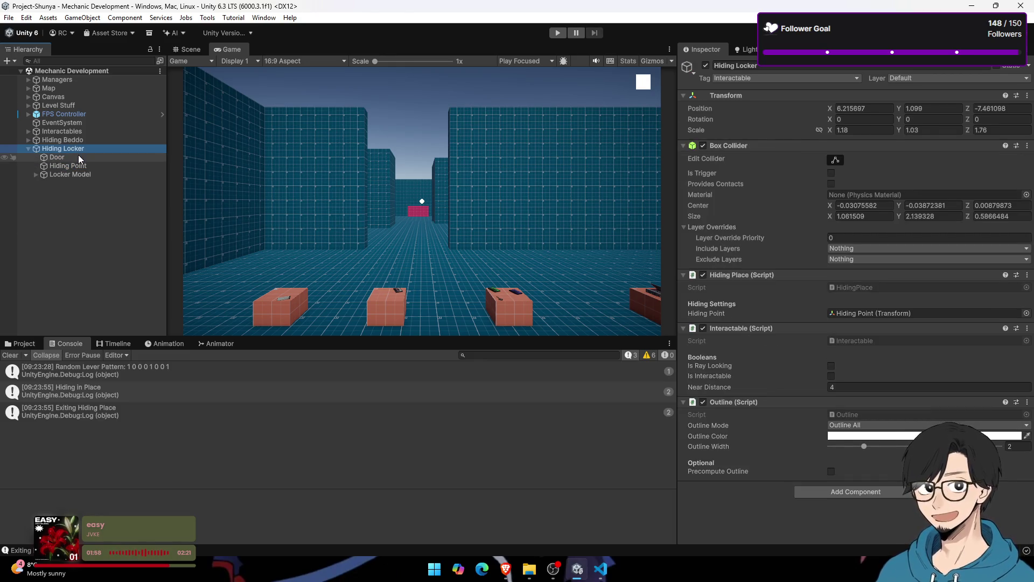
click(88, 173)
click(87, 166)
click(87, 157)
click(89, 150)
click(90, 157)
click(95, 173)
click(93, 158)
click(96, 165)
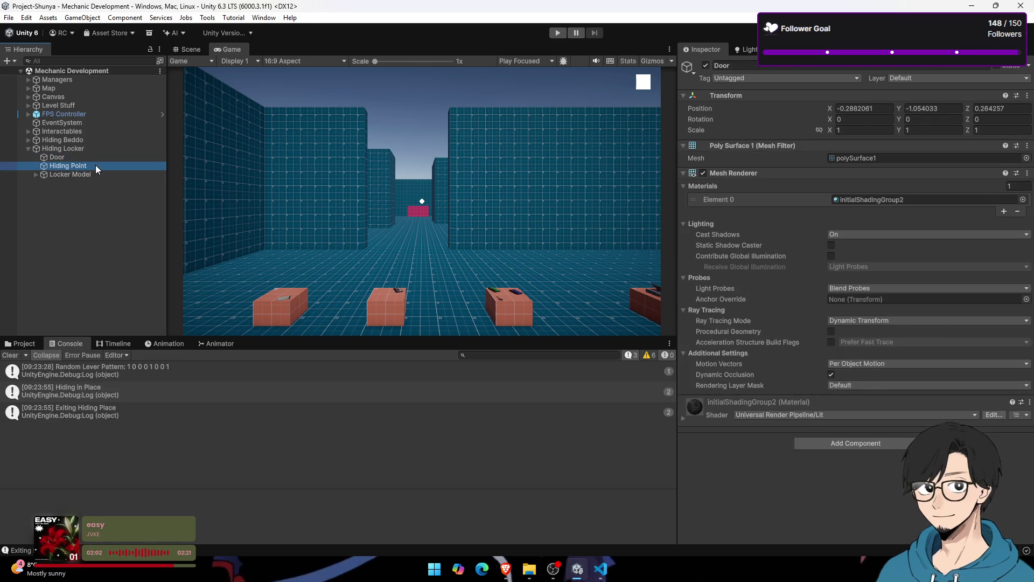
click(96, 157)
click(96, 150)
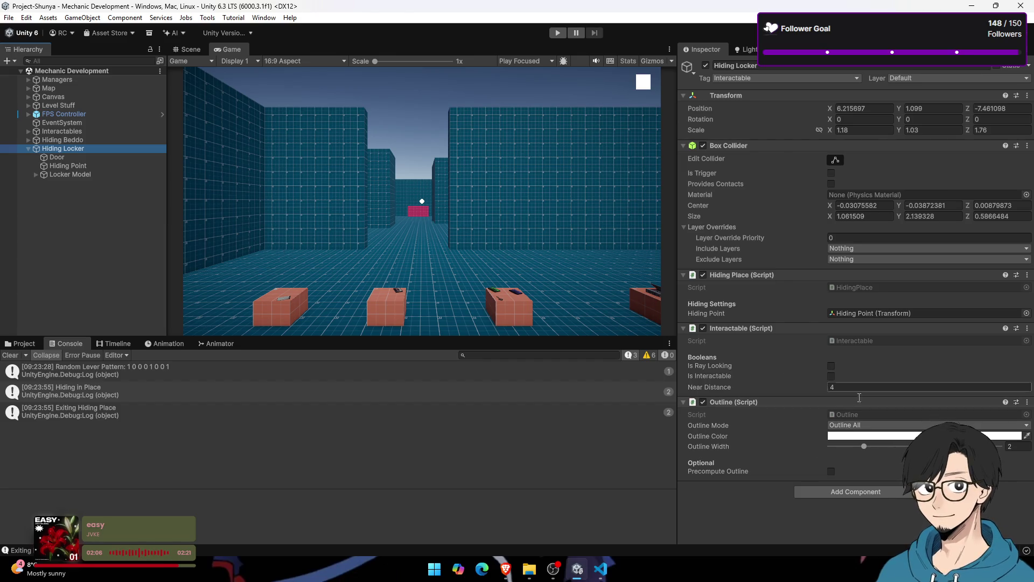
mouse_move(588, 566)
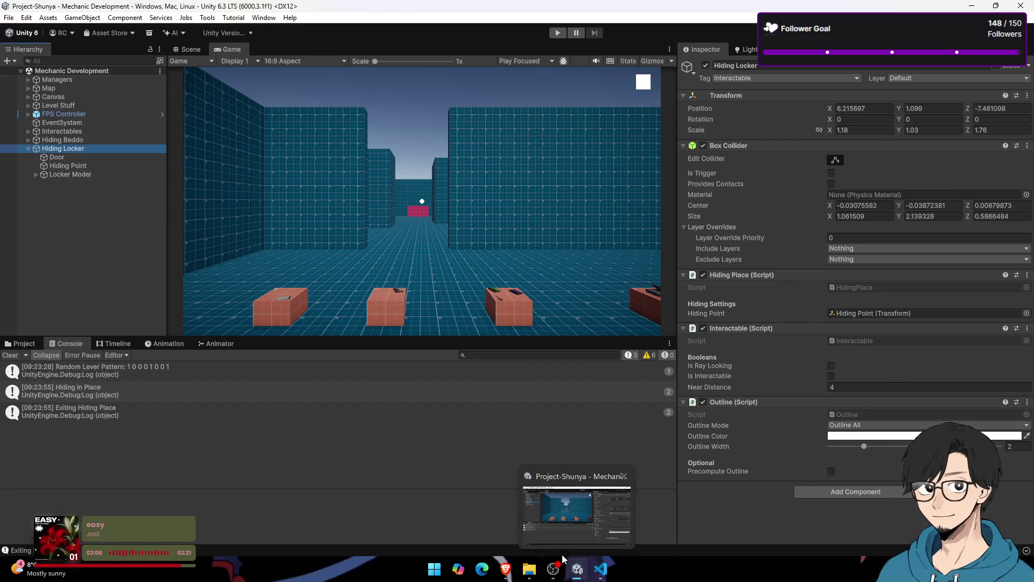
click(554, 570)
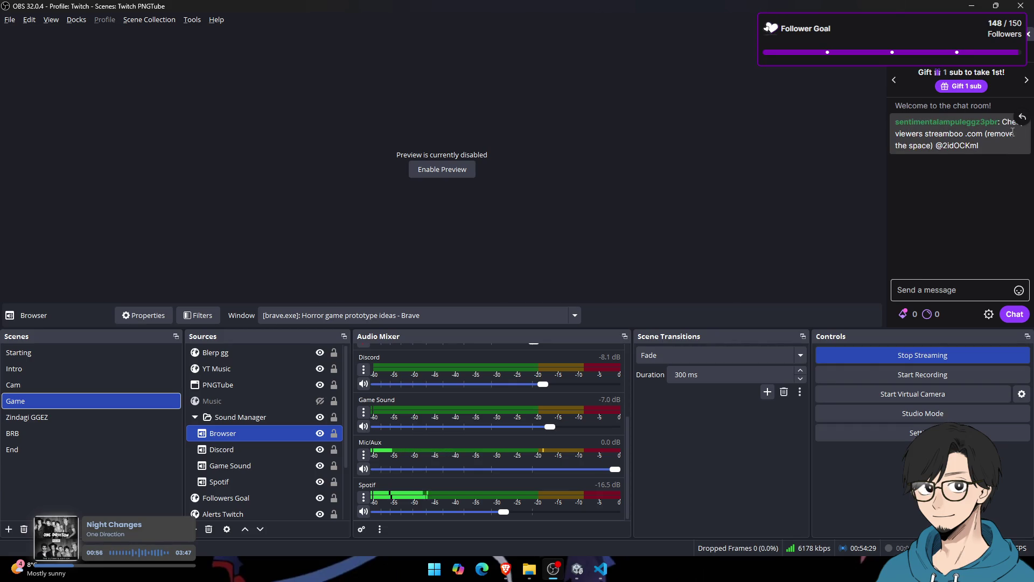
Step: Alt+Tab past Unity to the Brave browser window
key(alt+Tab)
key(alt+Tab)
key(Tab)
key(Tab)
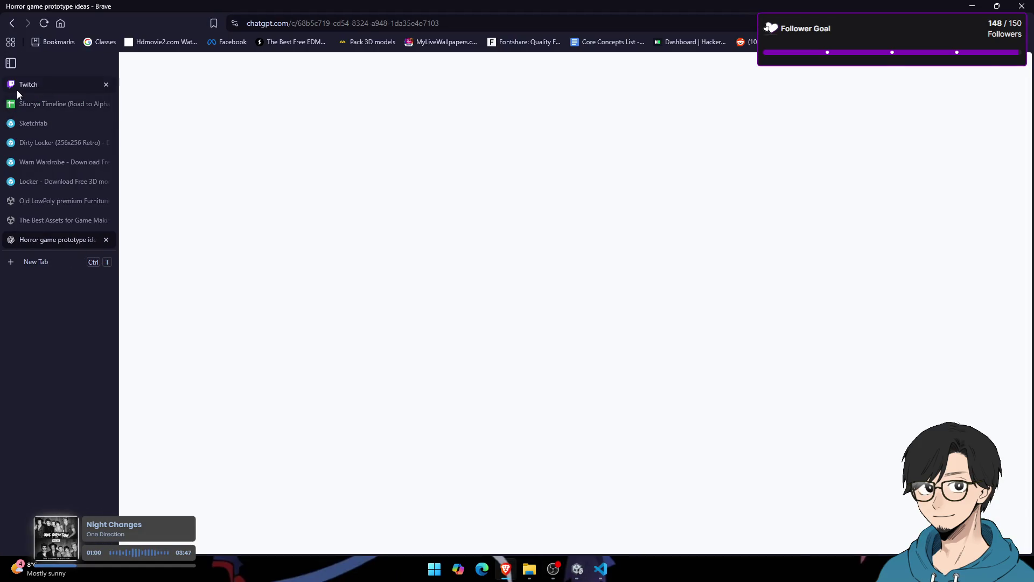
Step: Open the Twitch Stream Manager and look over the first-time chatter's message
click(18, 88)
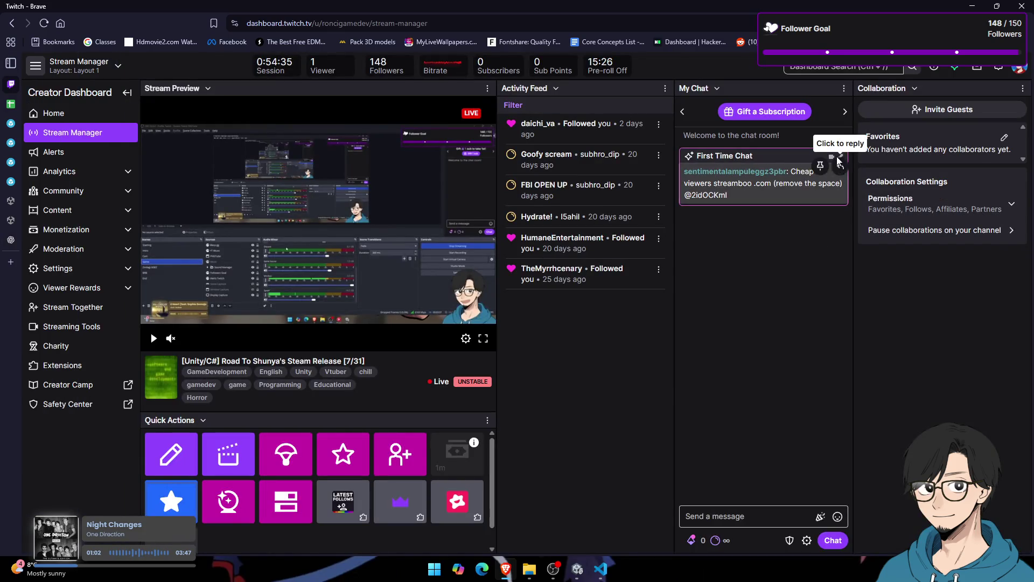
mouse_move(823, 171)
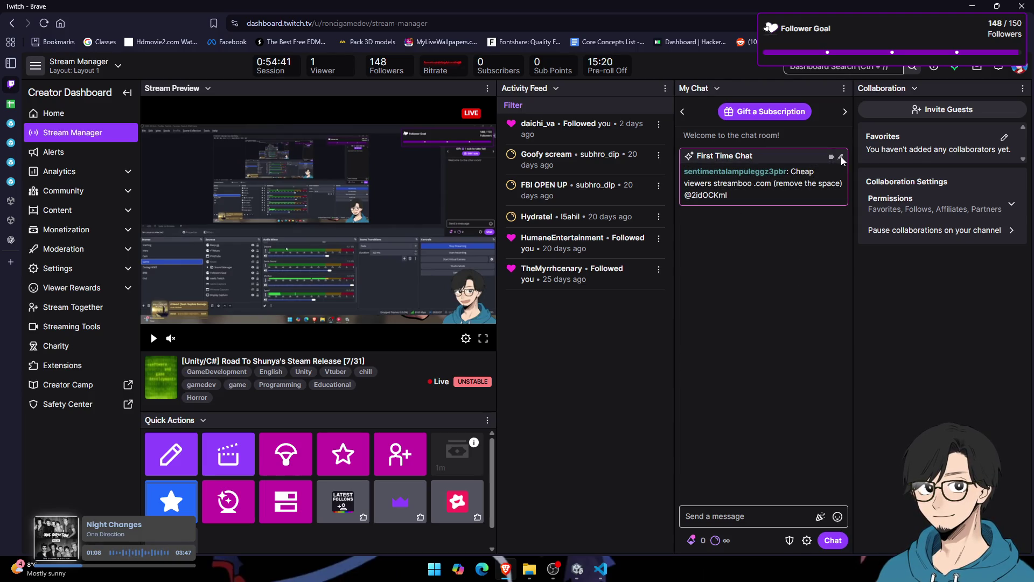
right_click(749, 188)
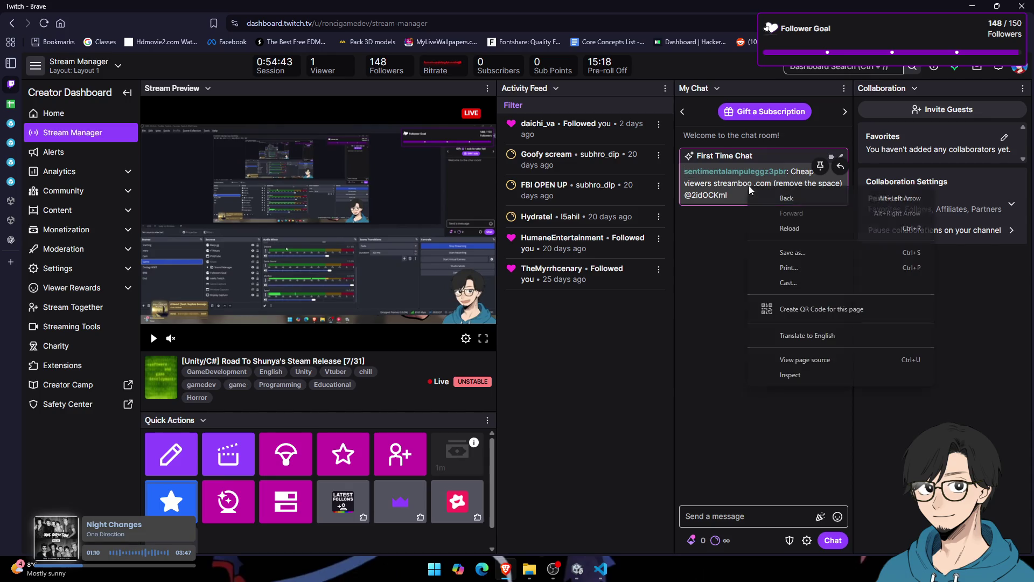
click(716, 245)
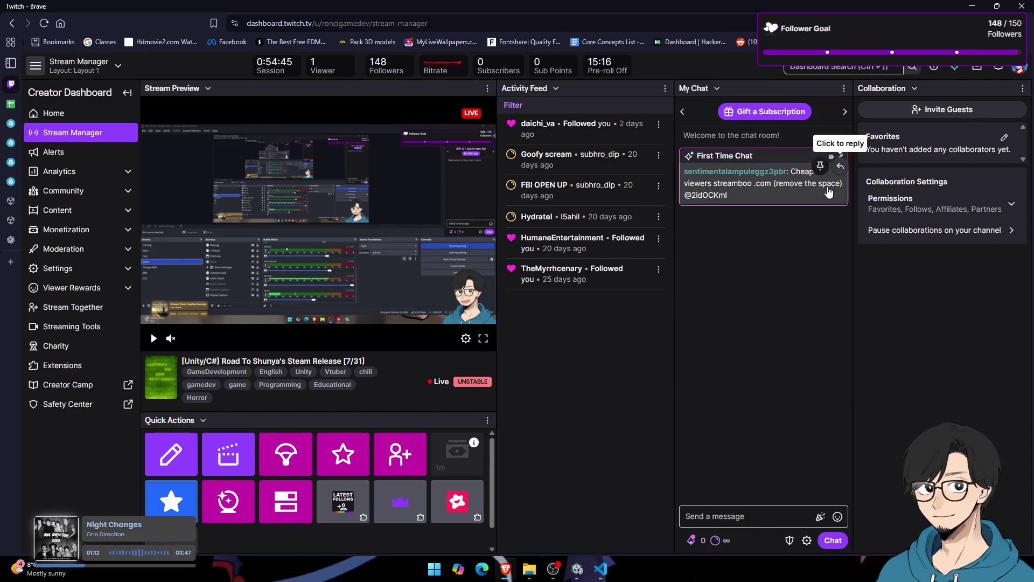
click(841, 167)
click(841, 455)
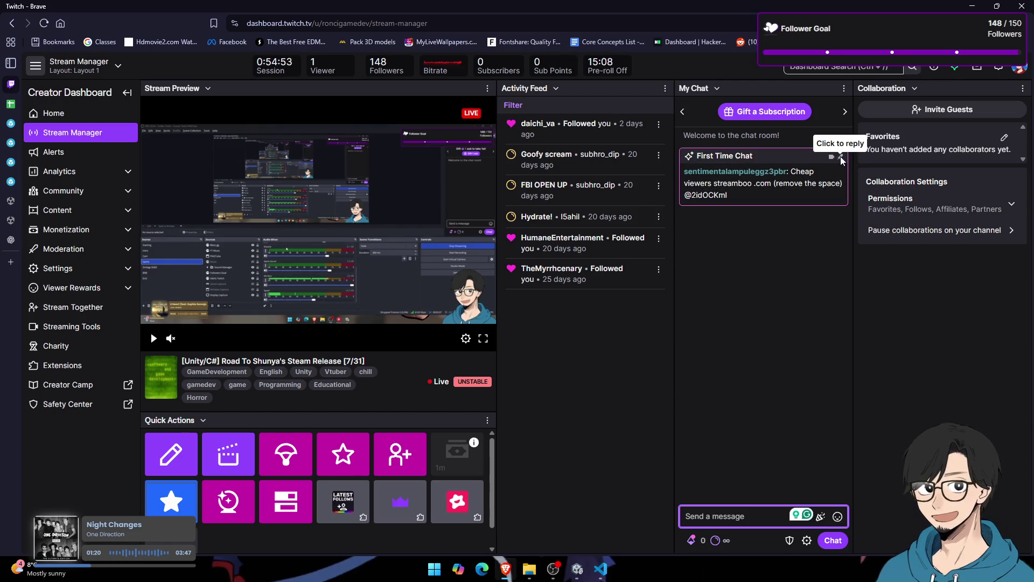
click(745, 161)
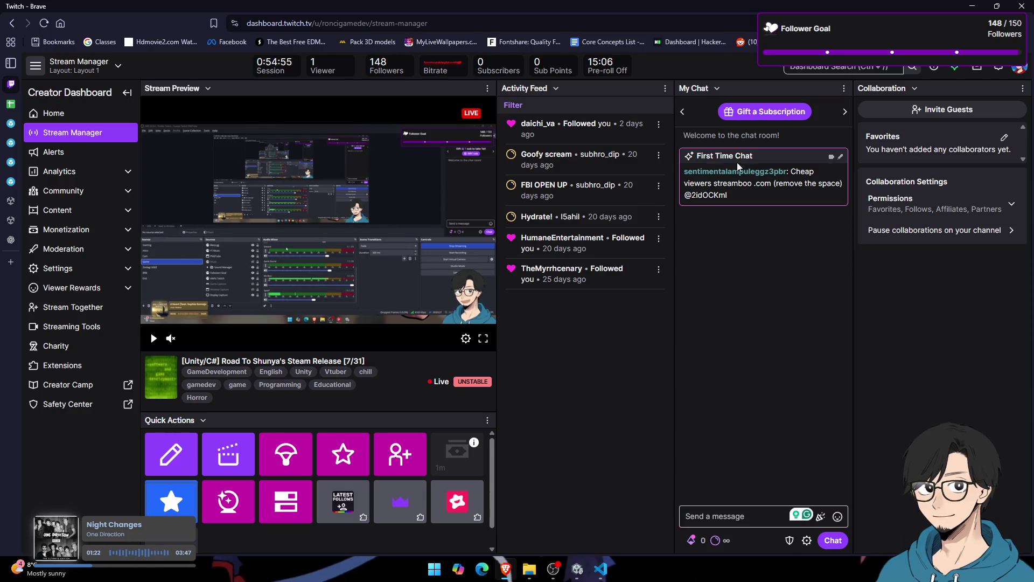
Step: Restrict the first-time chatter flagged as a Suspicious User
click(752, 172)
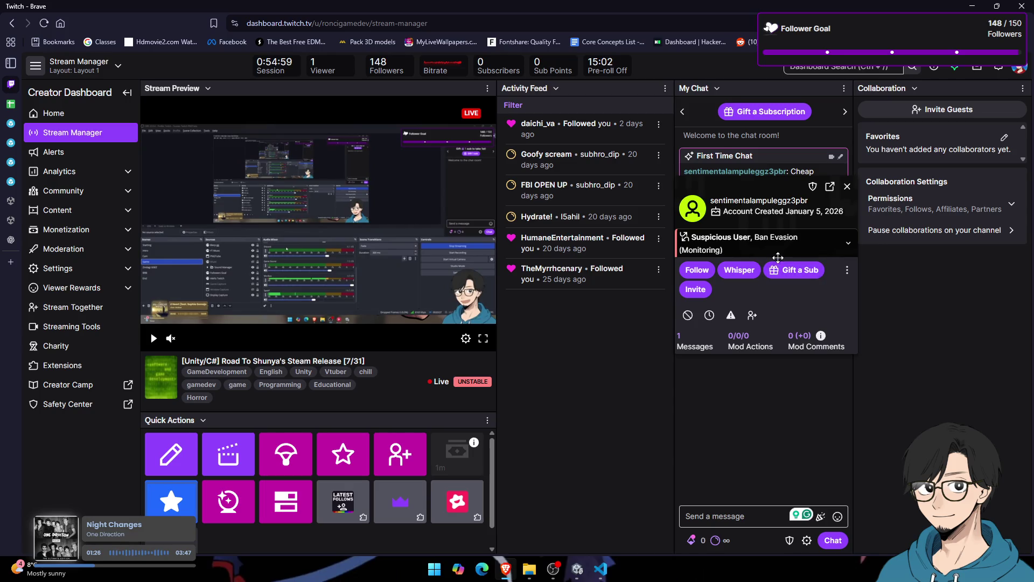
click(846, 246)
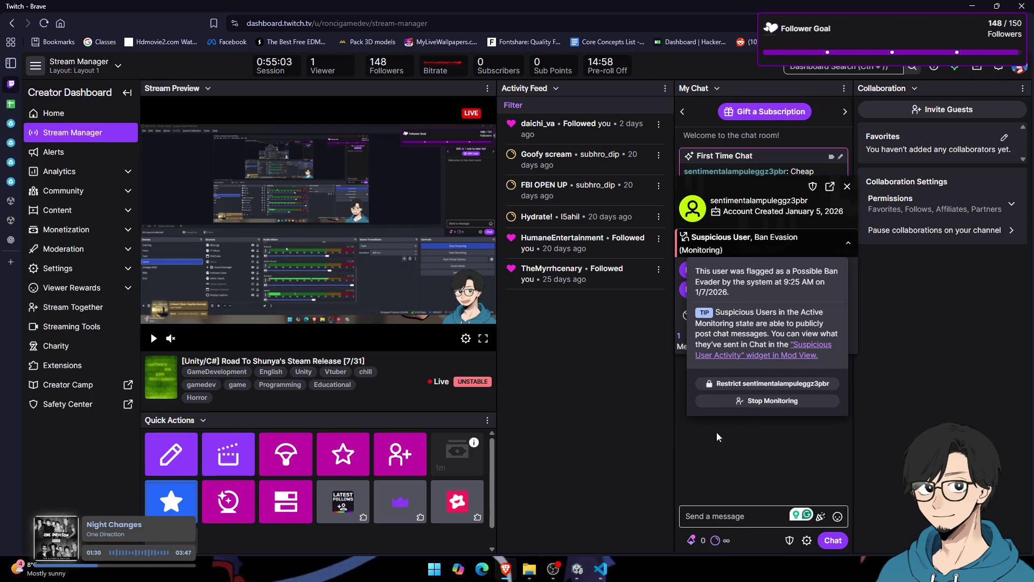
click(698, 445)
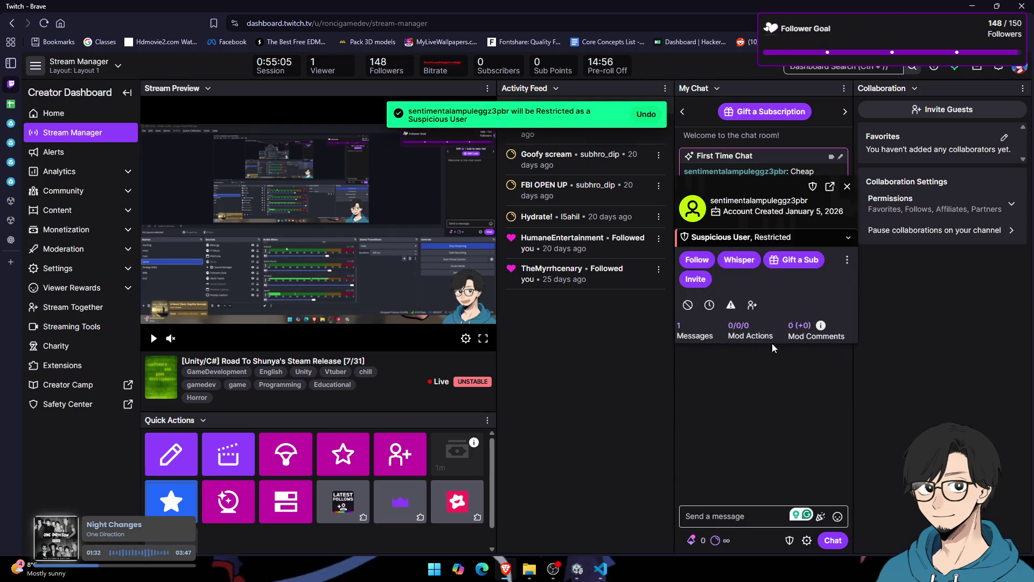
click(847, 187)
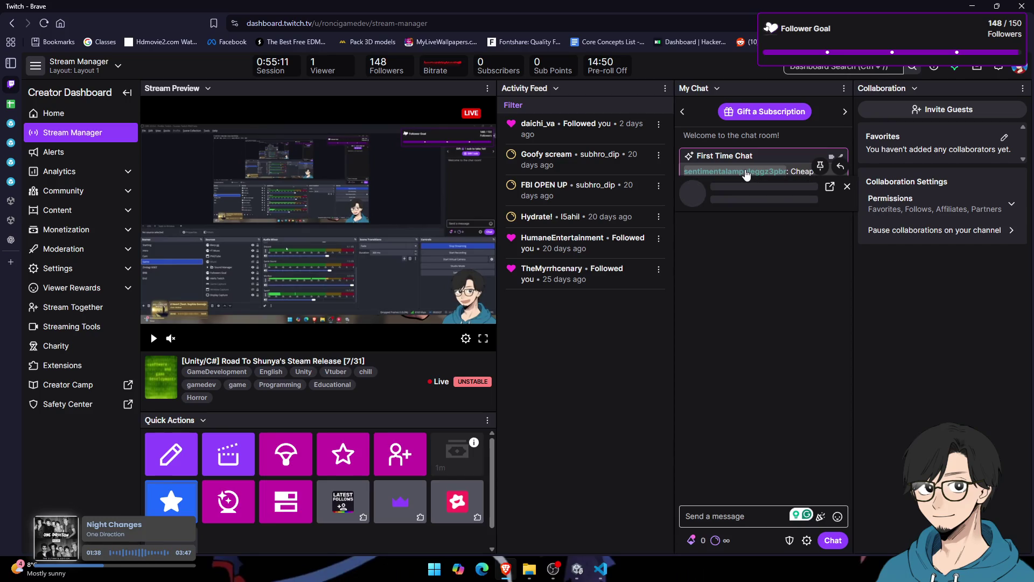
Step: Block the chatter from their user card and confirm the block
click(746, 172)
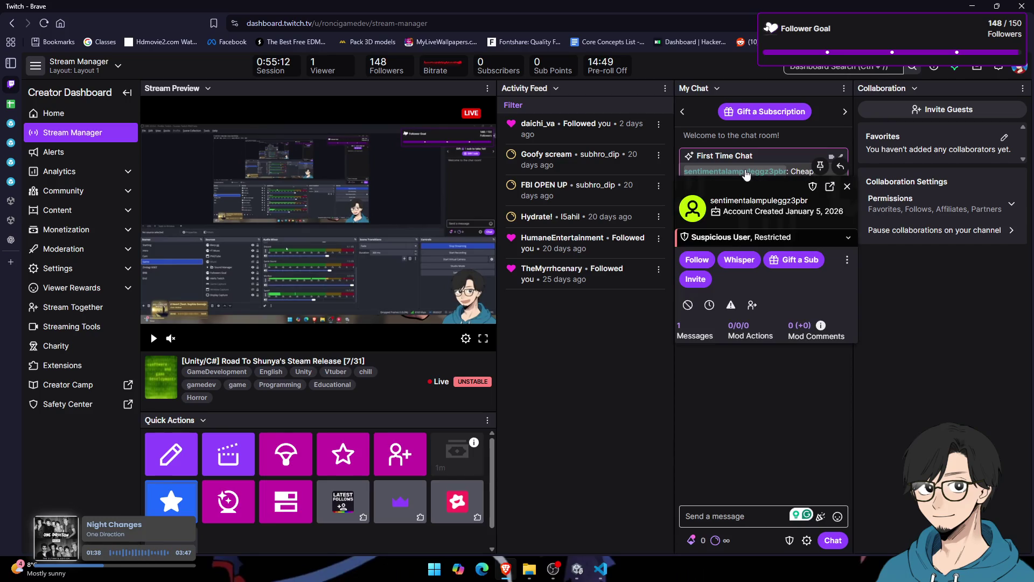
click(847, 261)
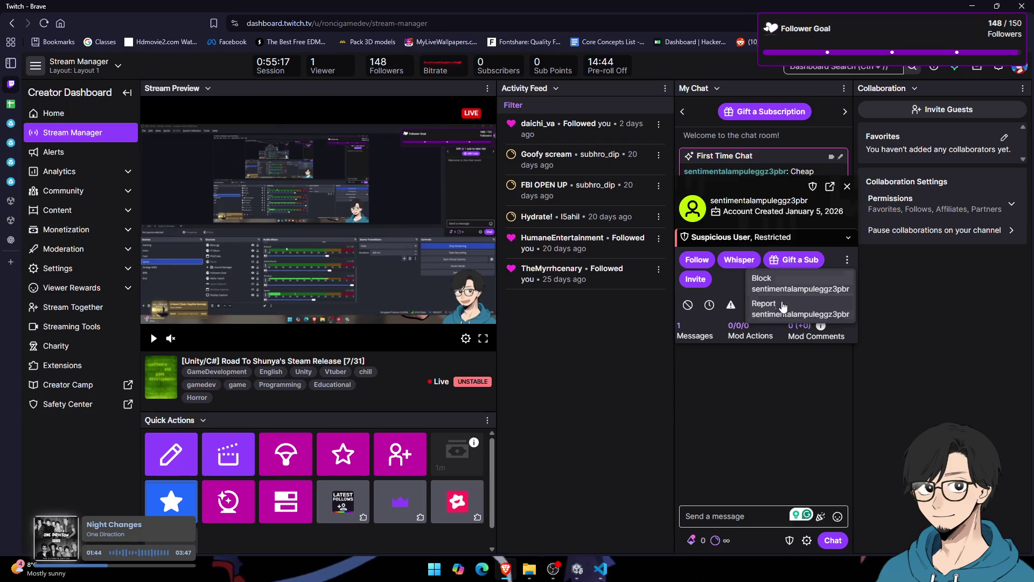
click(787, 282)
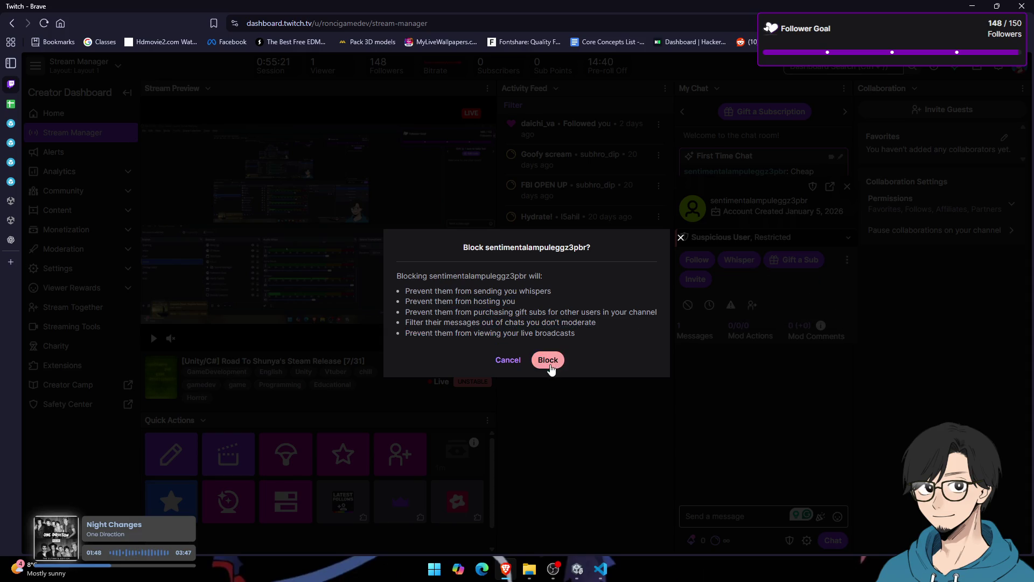
click(548, 360)
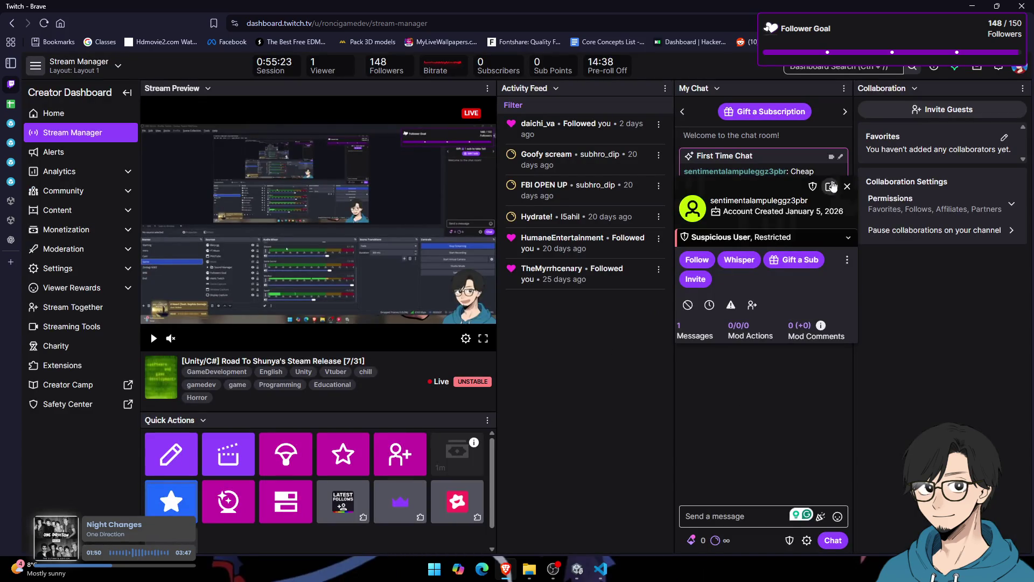
key(alt+Tab)
Step: Run the game, walk to the Hiding Locker, hide inside and exit again
key(alt+Tab)
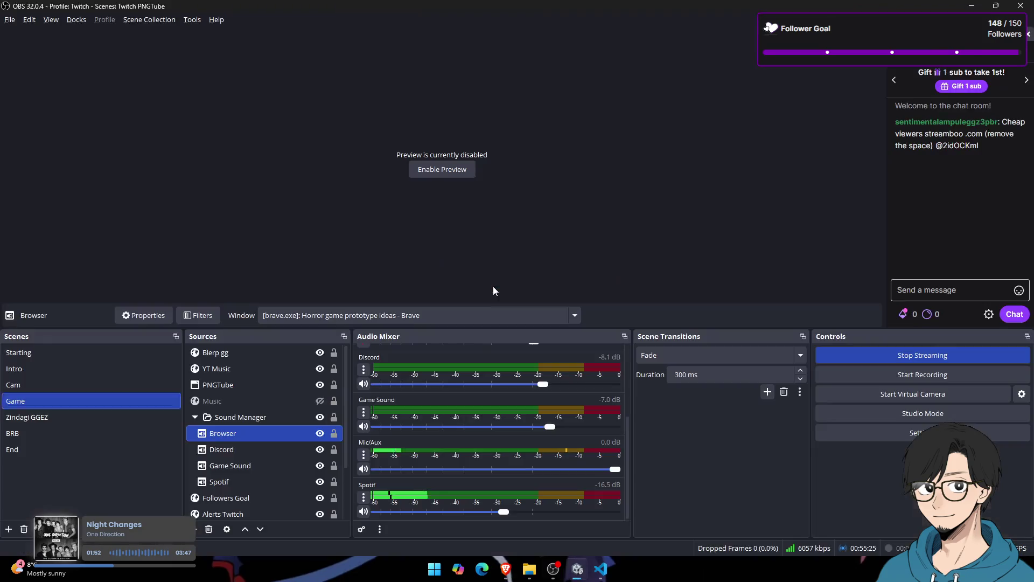
key(alt+Tab)
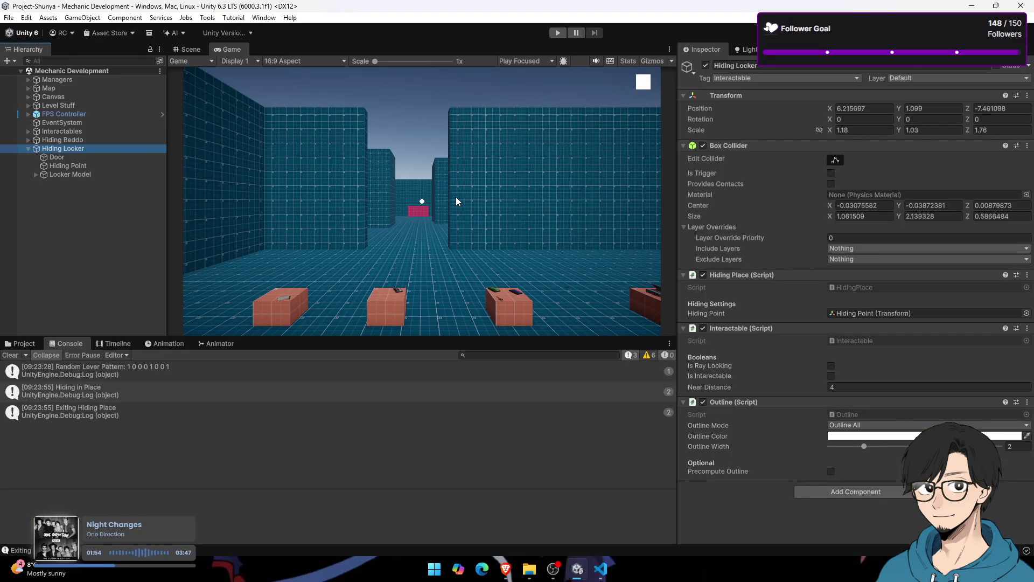
click(555, 35)
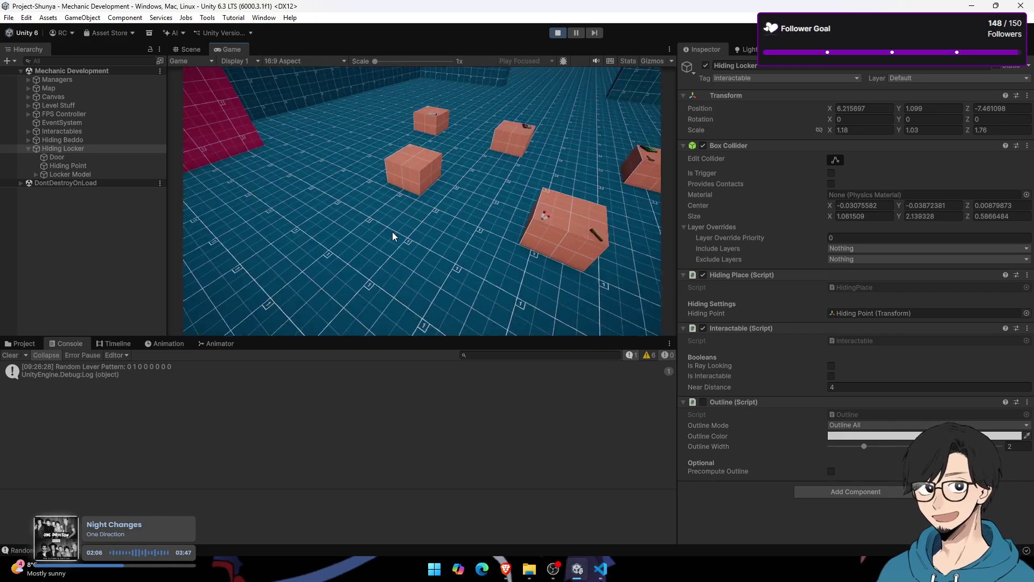
click(393, 236)
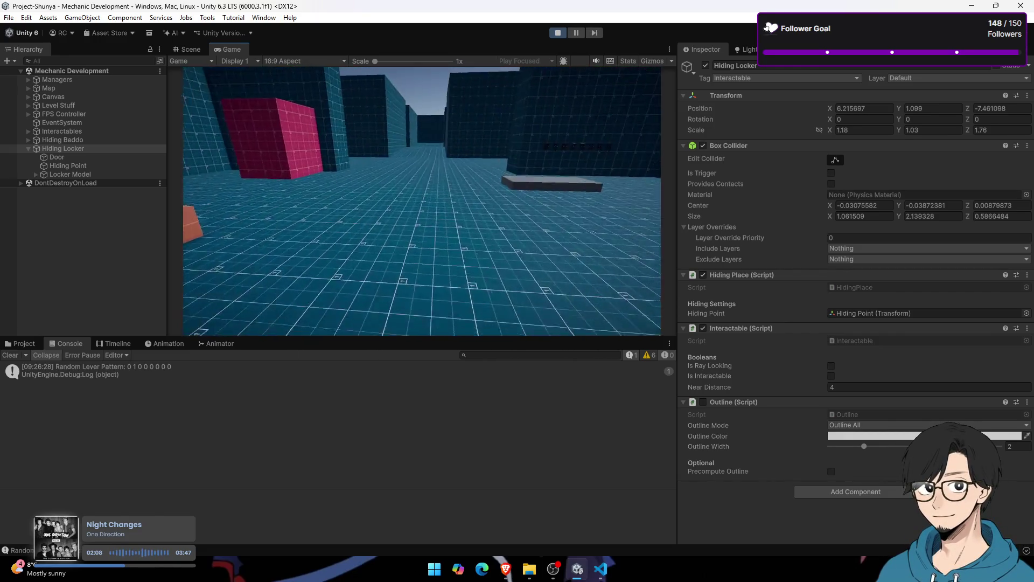
key(w)
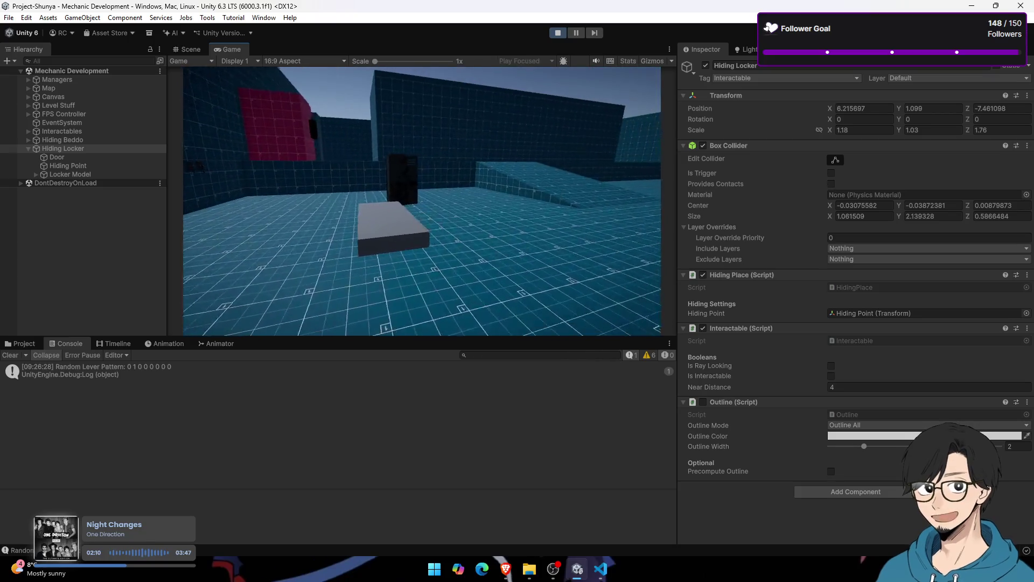
key(e)
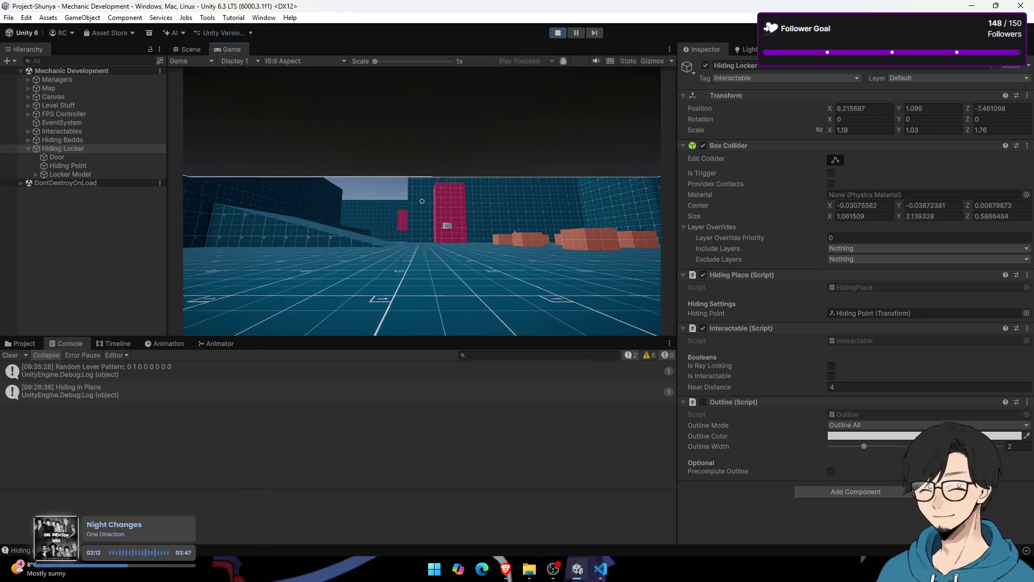
key(e)
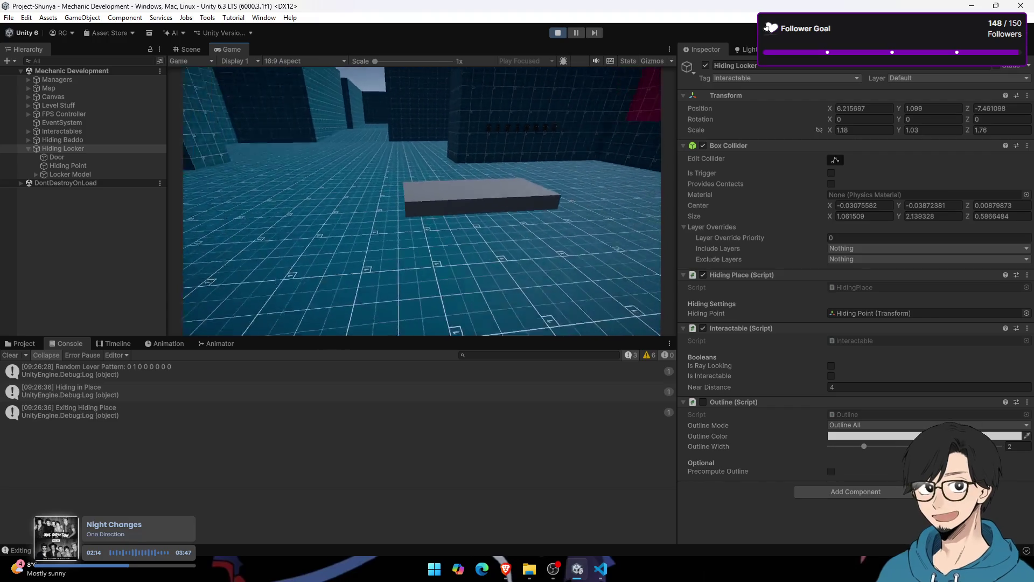
key(alt+Tab)
key(alt+Tab)
key(alt+Tab)
key(alt+Tab)
key(alt+Tab)
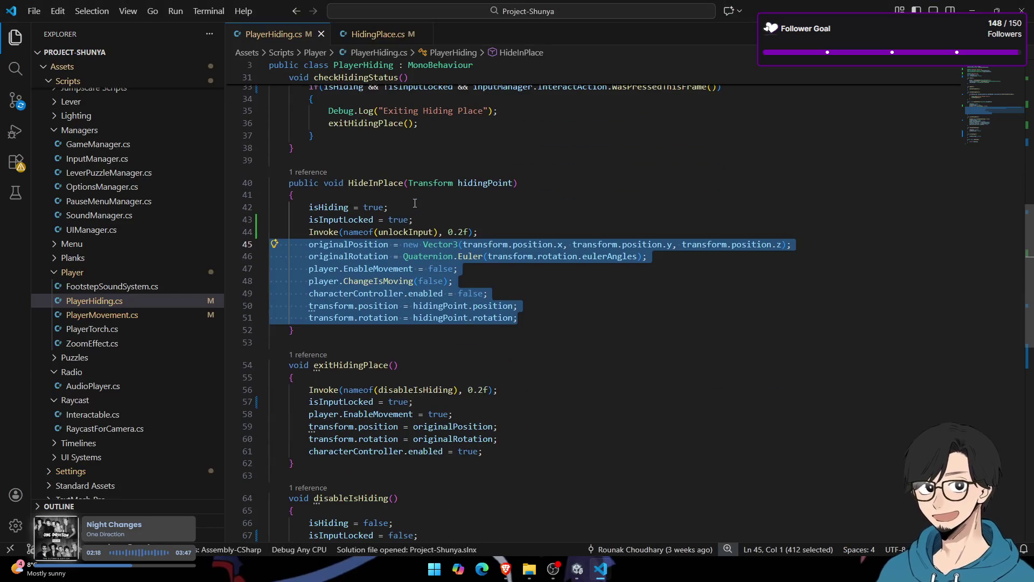
Step: Declare a UIManager uiManager field and assign it with GetComponent in Start
key(ctrl+z)
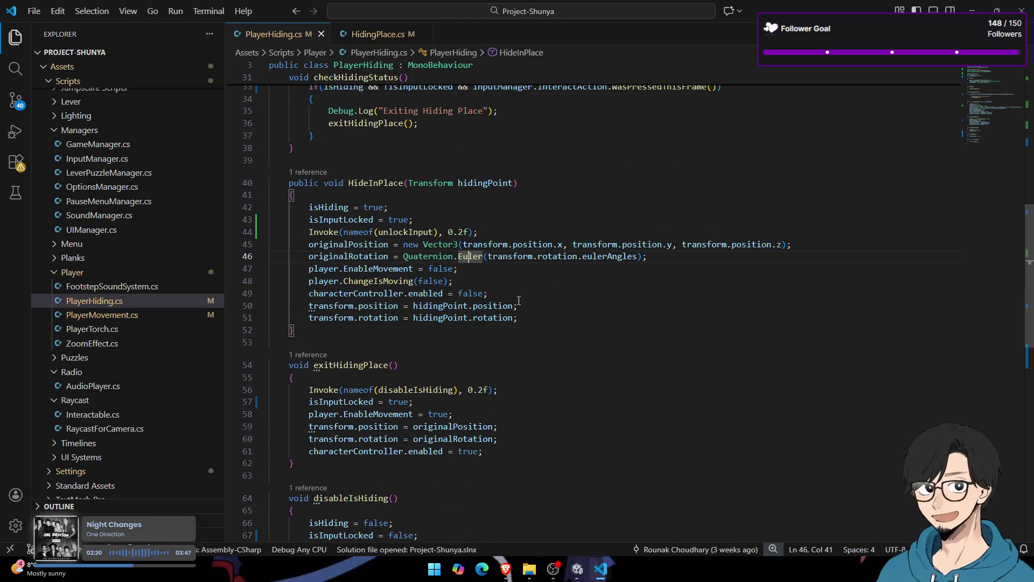
scroll(484, 273, up, 10)
click(502, 194)
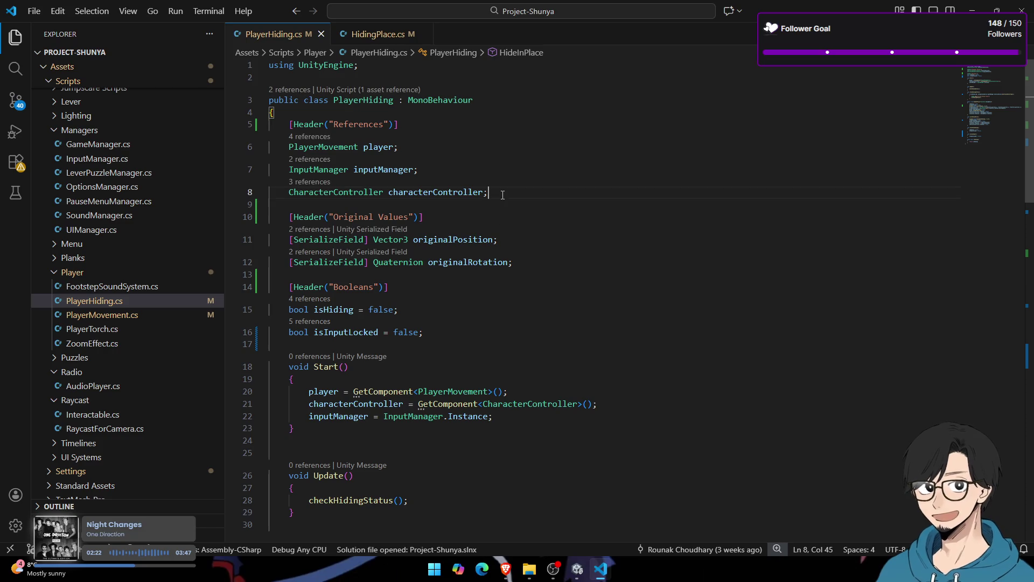
key(Return)
text(UIMa)
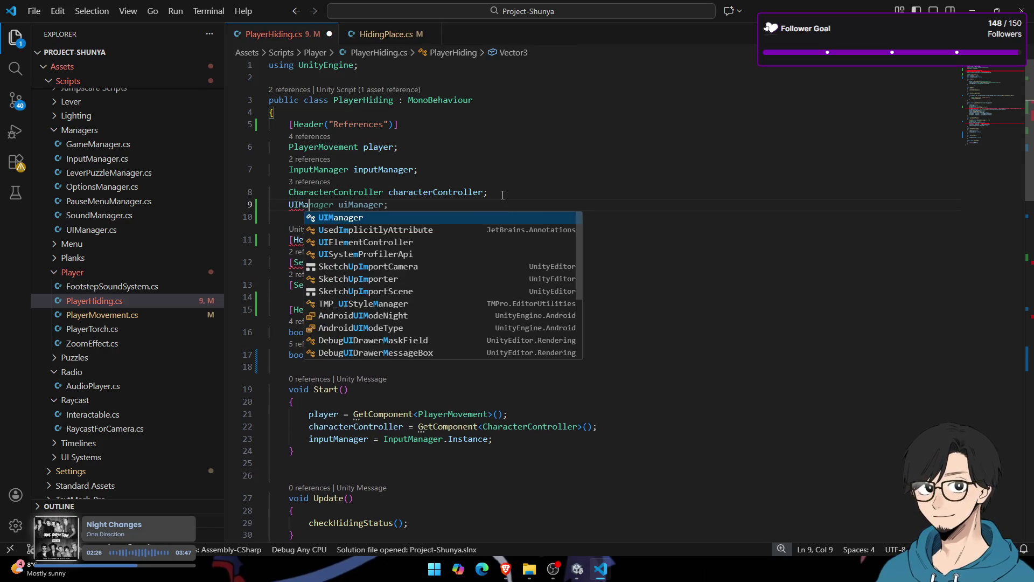
key(Tab)
text(uiManager;)
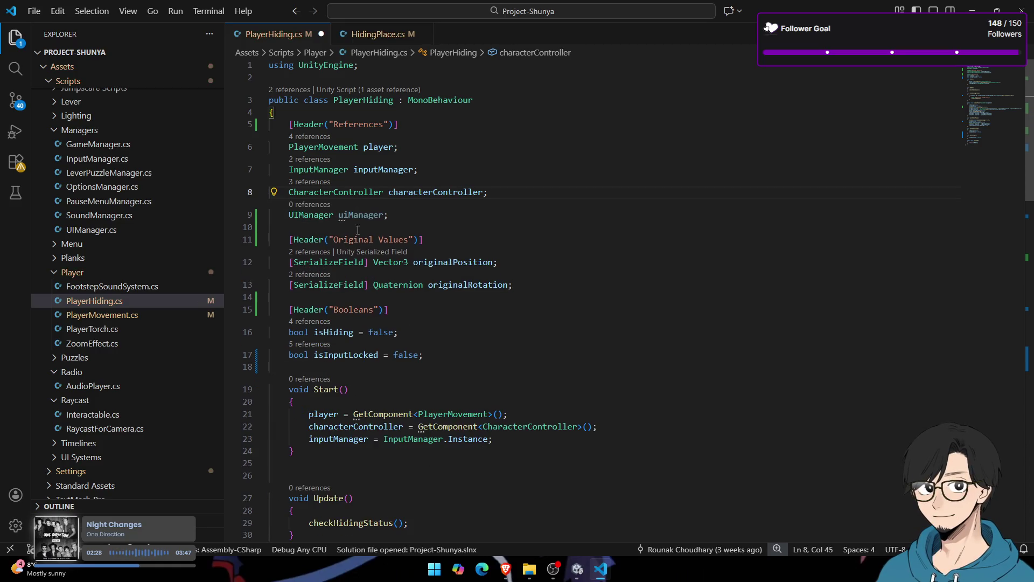
double_click(360, 215)
click(513, 419)
key(Return)
text(uiManager = GetComponent)
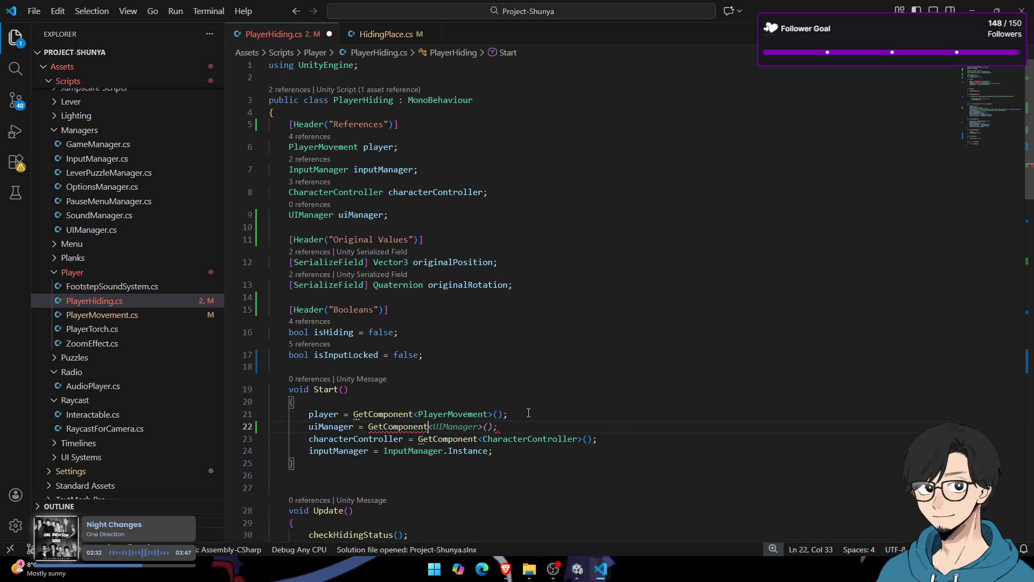
key(Tab)
Step: Change the uiManager assignment to UIManager.Instance and move it below the inputManager line
scroll(496, 381, down, 3)
key(Left)
key(ctrl+shift+Left)
key(ctrl+shift+Left)
key(ctrl+shift+Left)
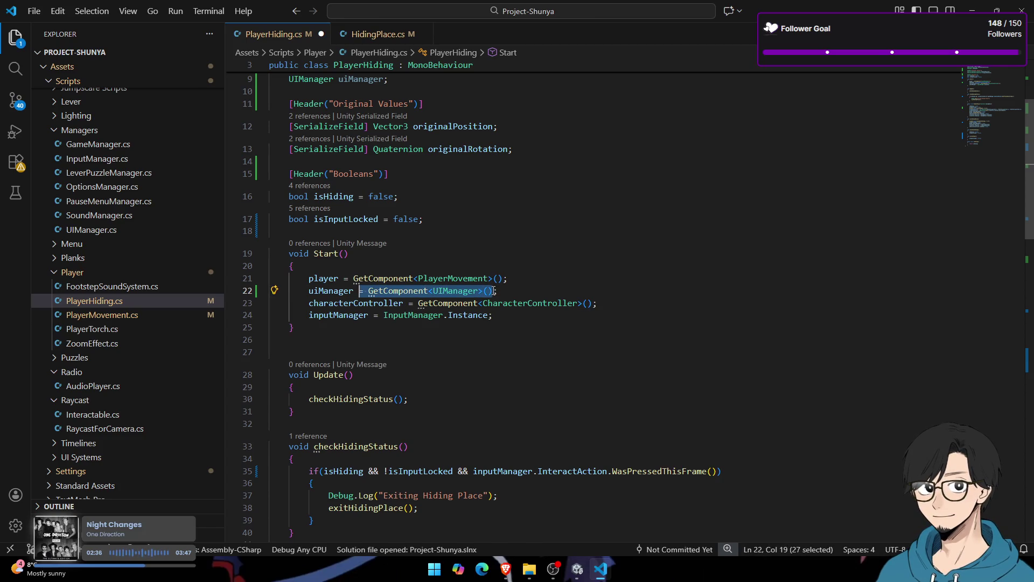
text(UIManager.Instance)
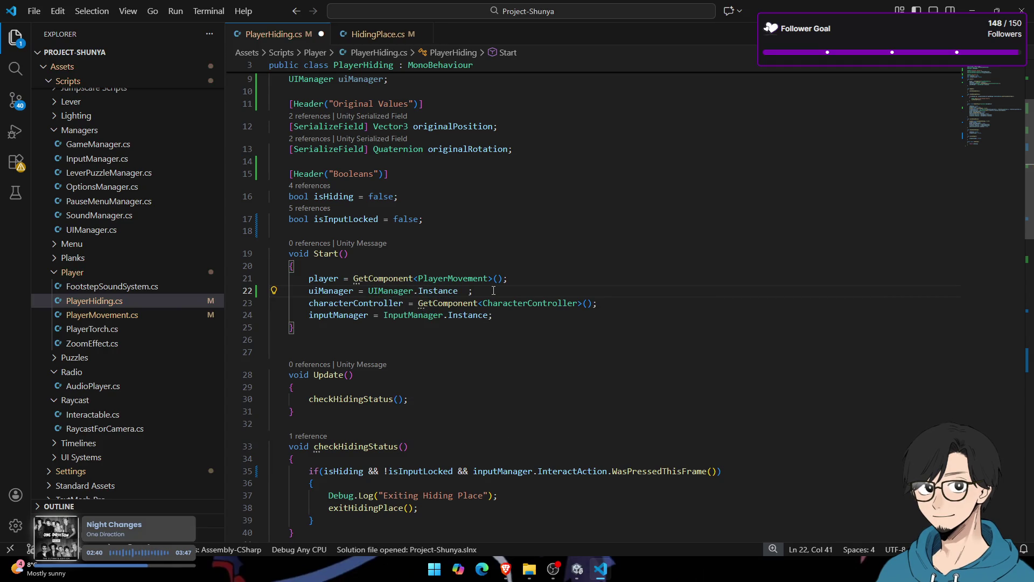
key(alt+Down)
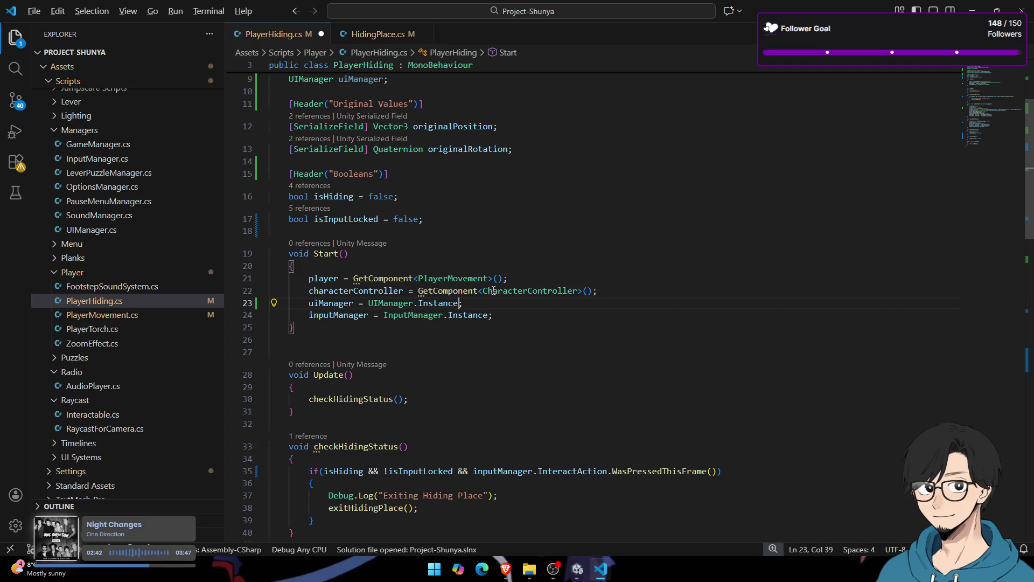
key(alt+Down)
scroll(414, 354, down, 8)
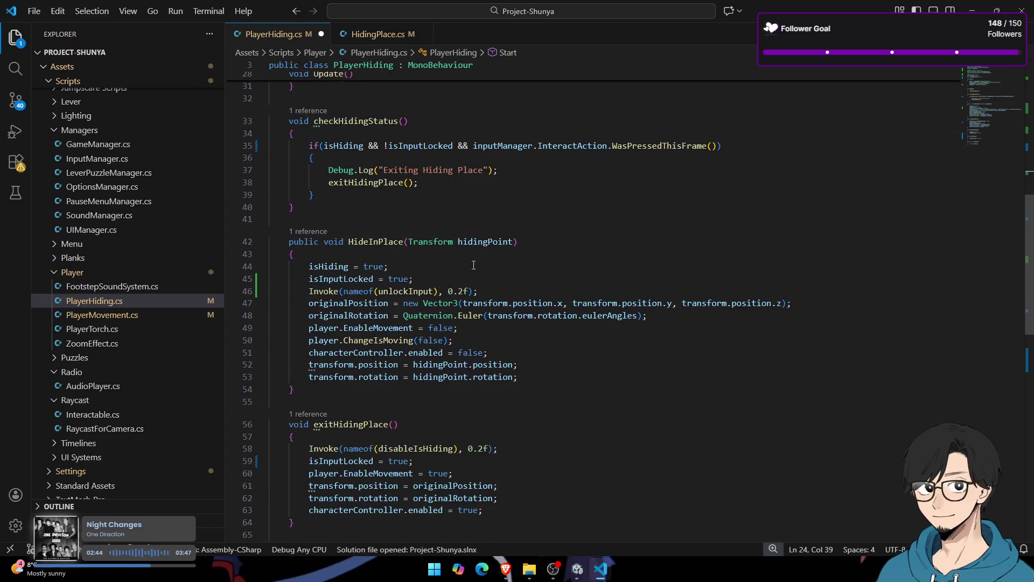
scroll(431, 339, down, 3)
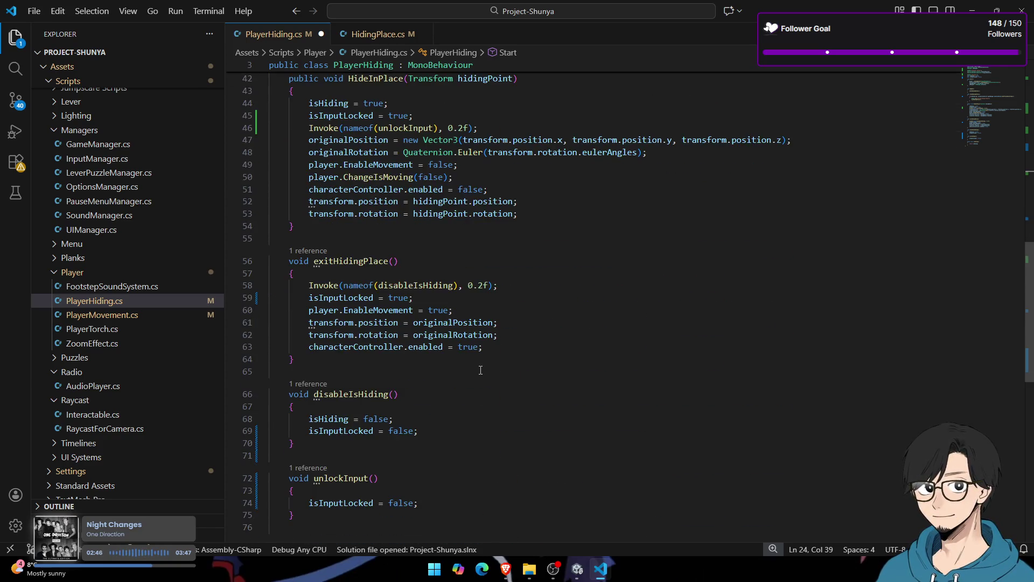
scroll(467, 312, up, 2)
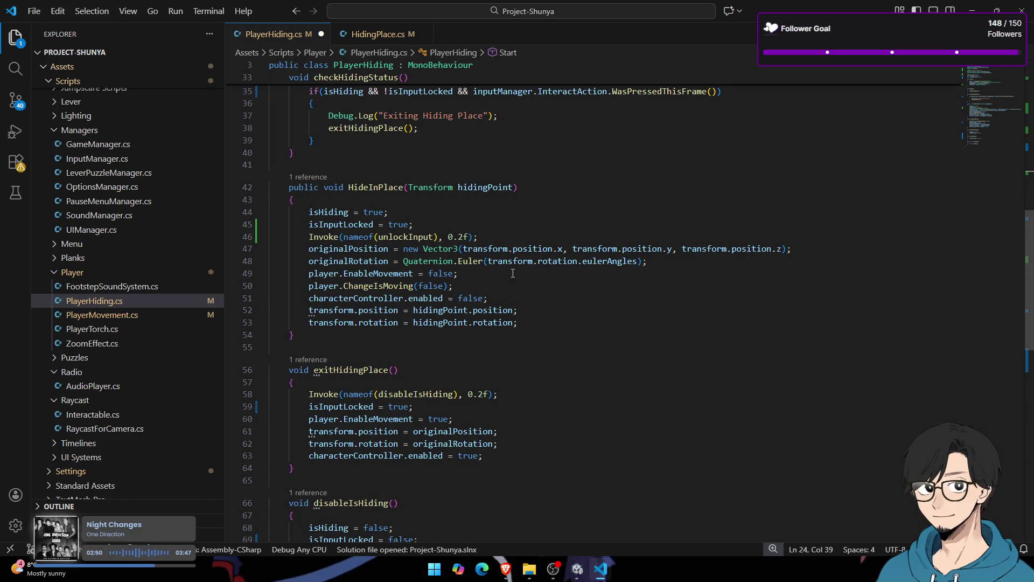
Step: End HideInPlace with a uiManager.CrosshairIdle() call and copy that statement
click(542, 322)
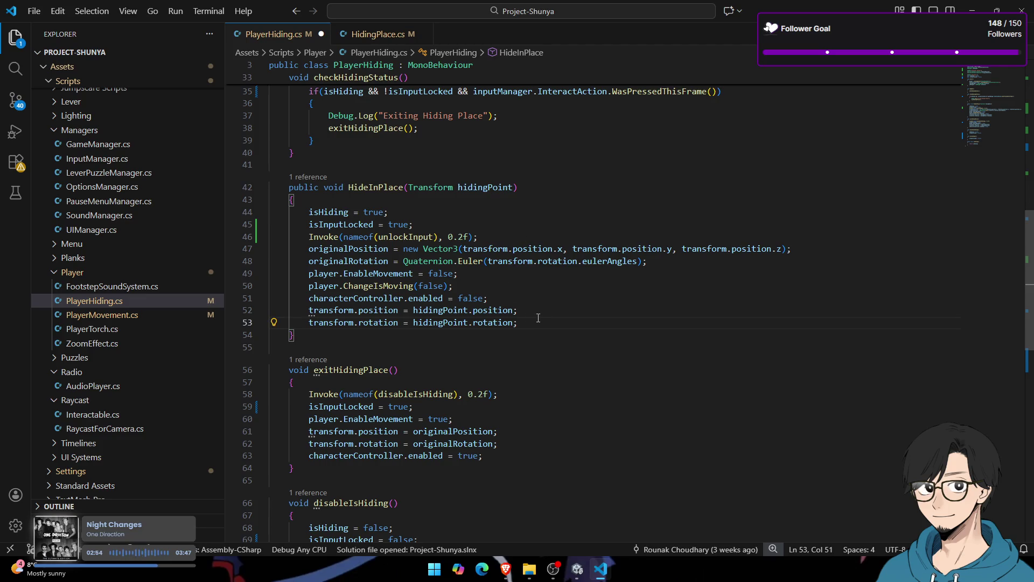
key(Return)
text(uiManager)
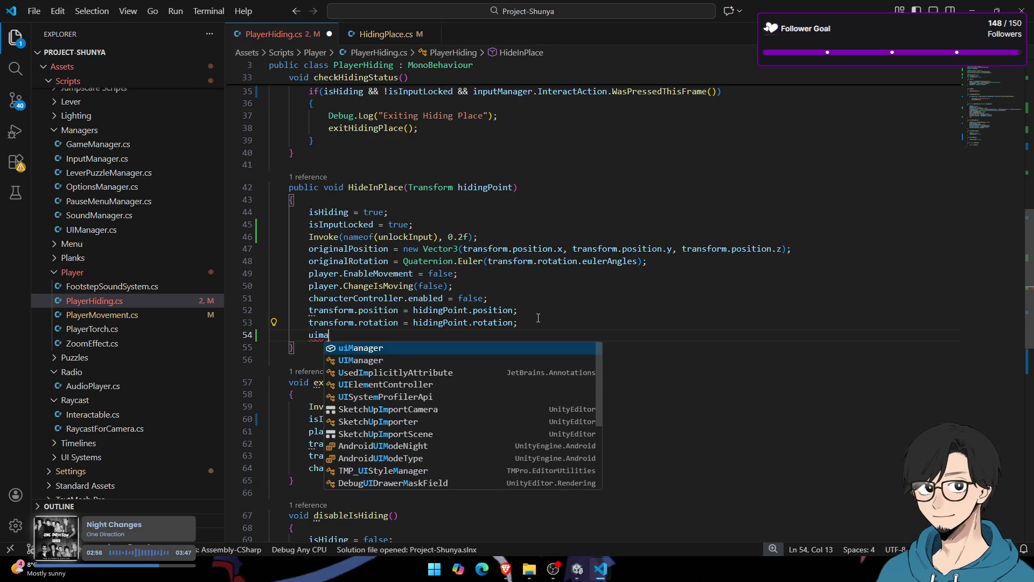
text(.)
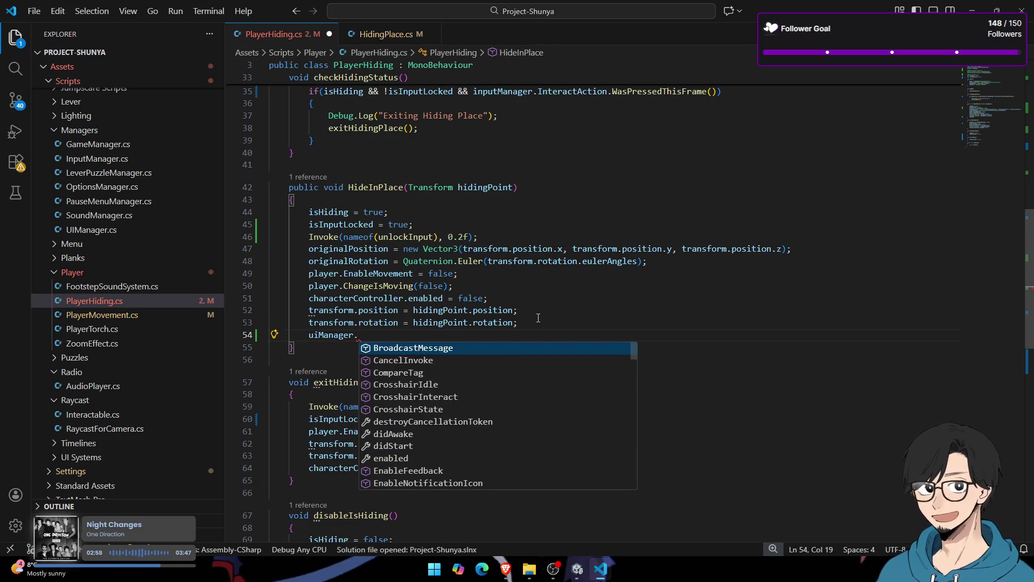
text(Idle)
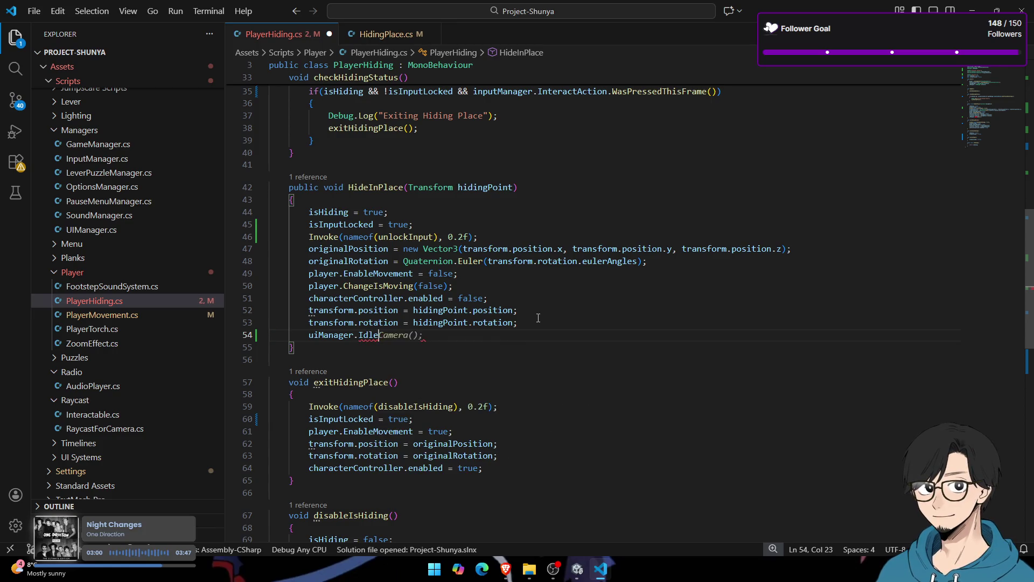
key(BackSpace)
key(BackSpace)
key(BackSpace)
text(Cross)
key(Tab)
text(()
key(End)
key(shift+Home)
key(shift+Home)
key(ctrl+shift+Right)
key(ctrl+shift+Left)
key(ctrl+c)
Step: Paste the call at the end of exitHidingPlace, change it to CrosshairInteract, and save
click(500, 474)
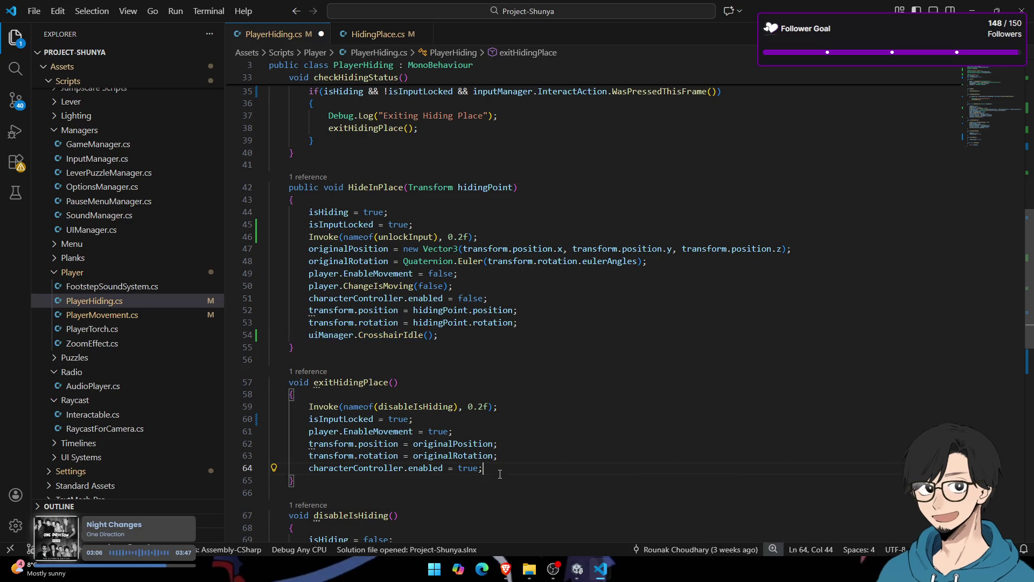
key(Return)
key(ctrl+v)
key(Left)
key(Left)
key(ctrl+shift+Left)
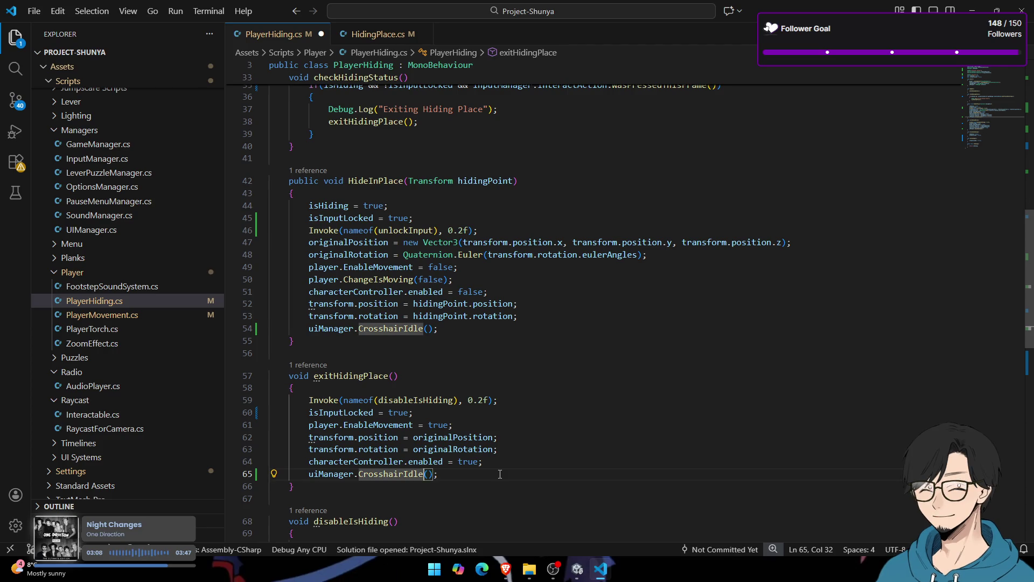
text(Crossha)
key(Down)
key(Tab)
key(ctrl+s)
key(alt+Tab)
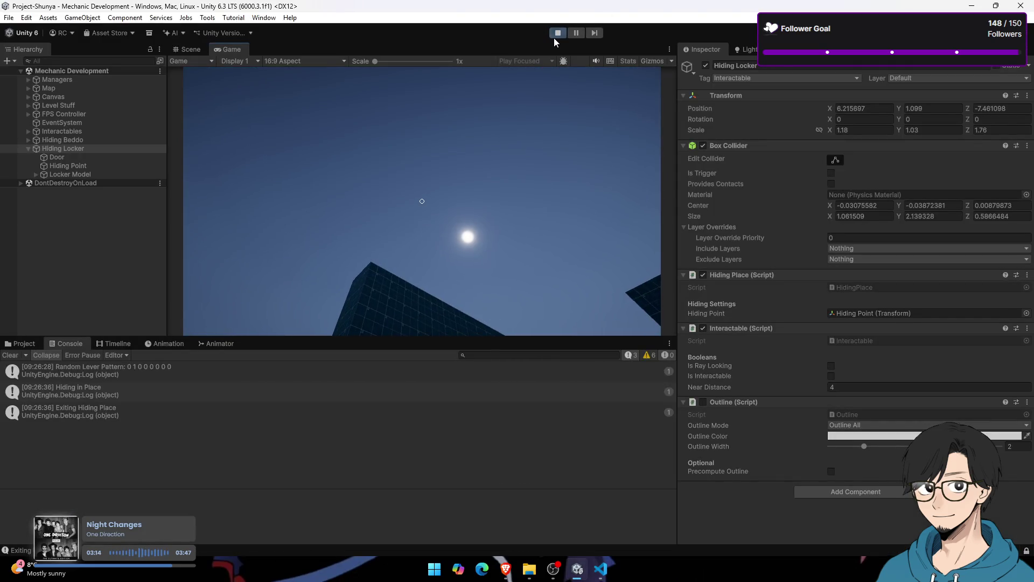
Step: Stop the running play test, then start Play mode again to test the locker
click(555, 35)
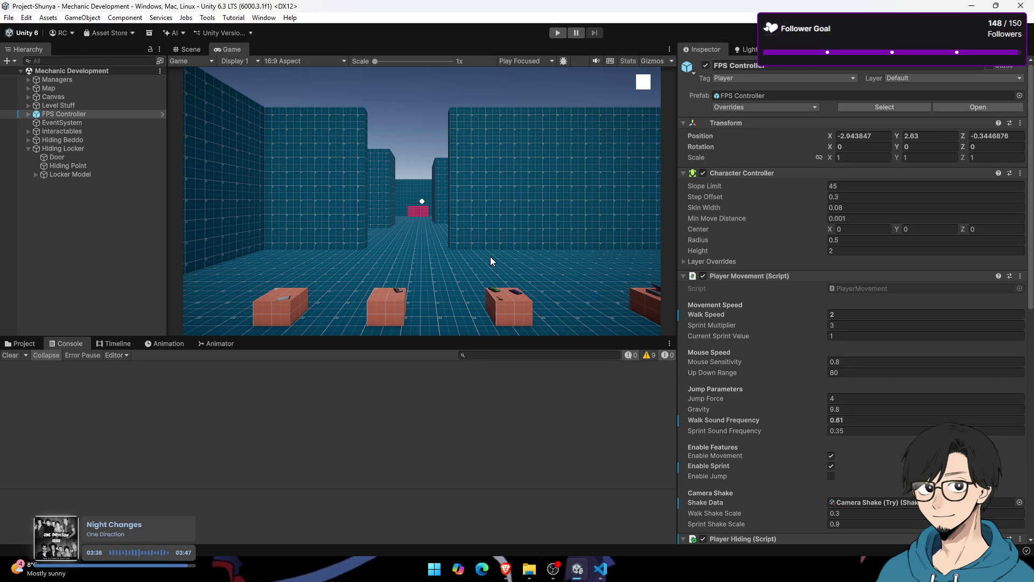
click(557, 32)
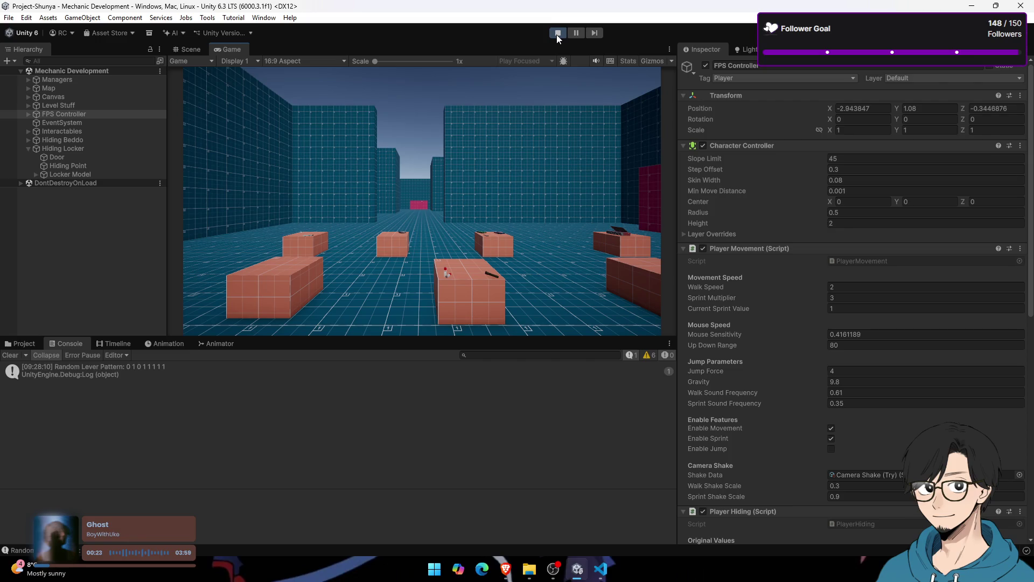
Step: Walk and sprint the player up to the Hiding Locker with WASD
key(w)
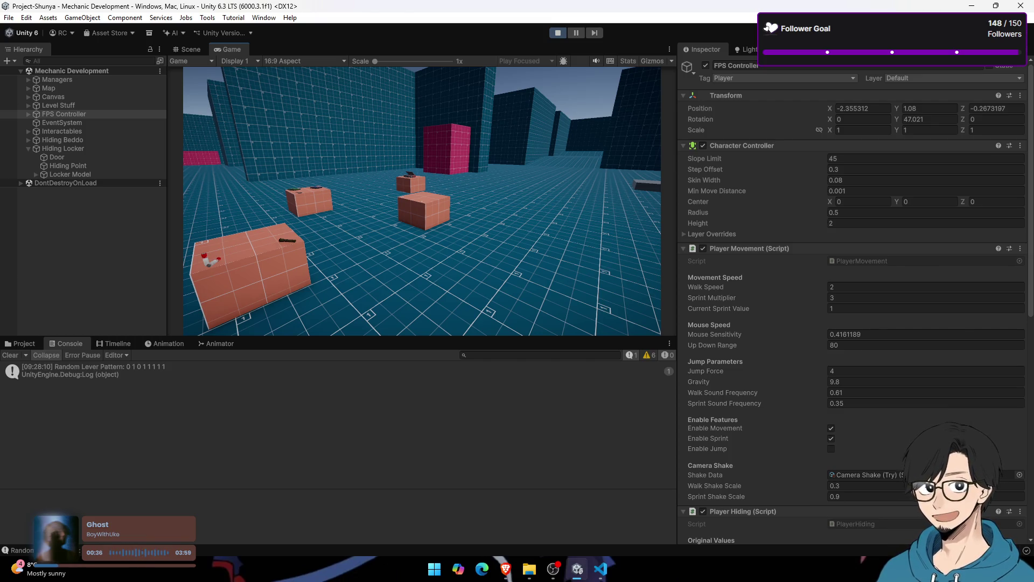
key(w)
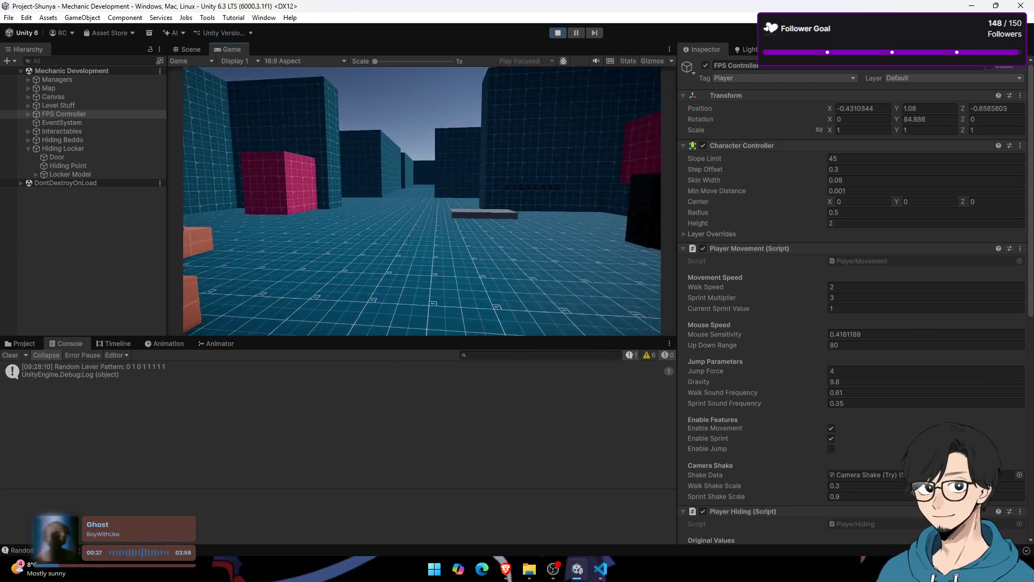
key(w)
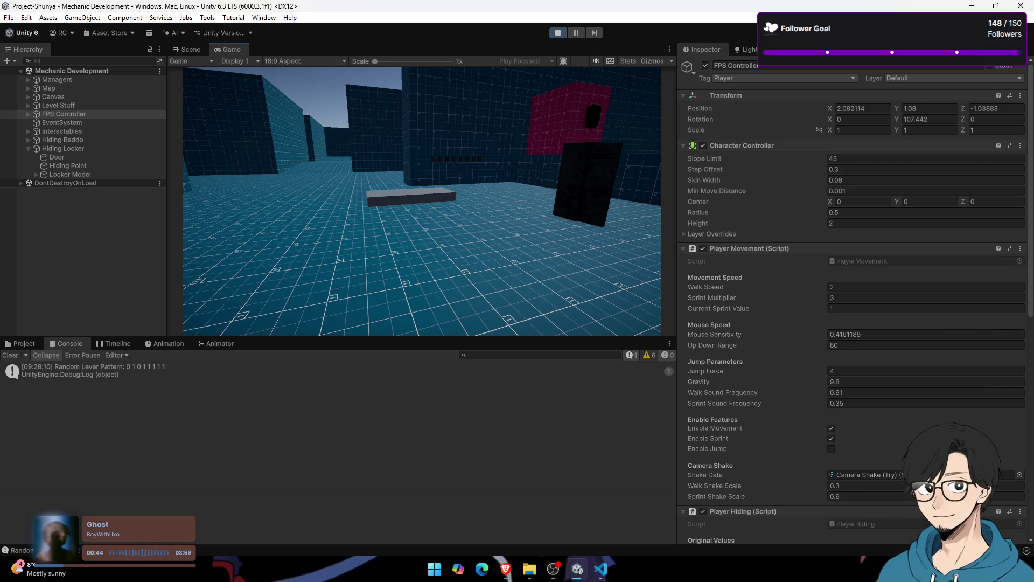
key(d)
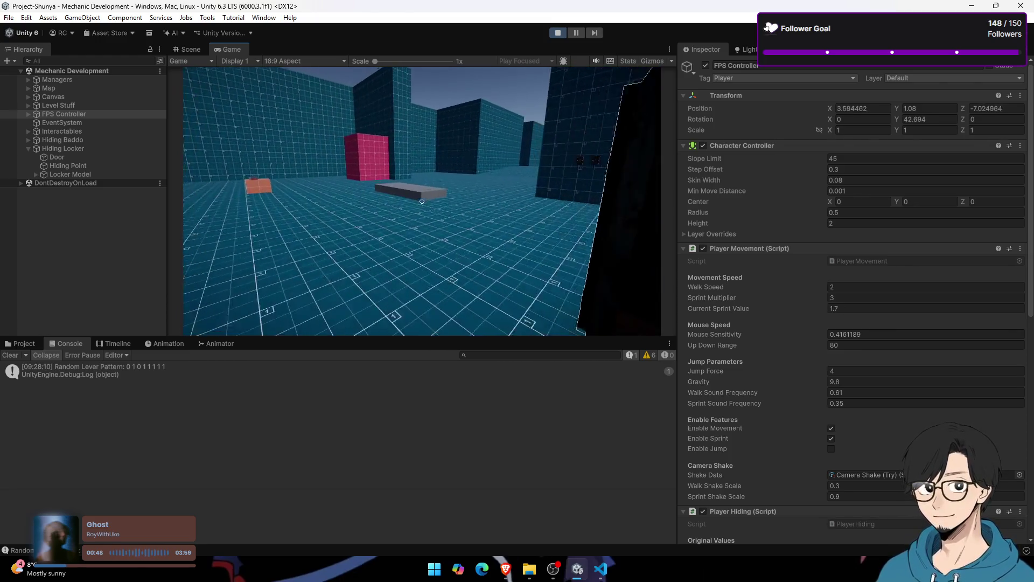
key(w)
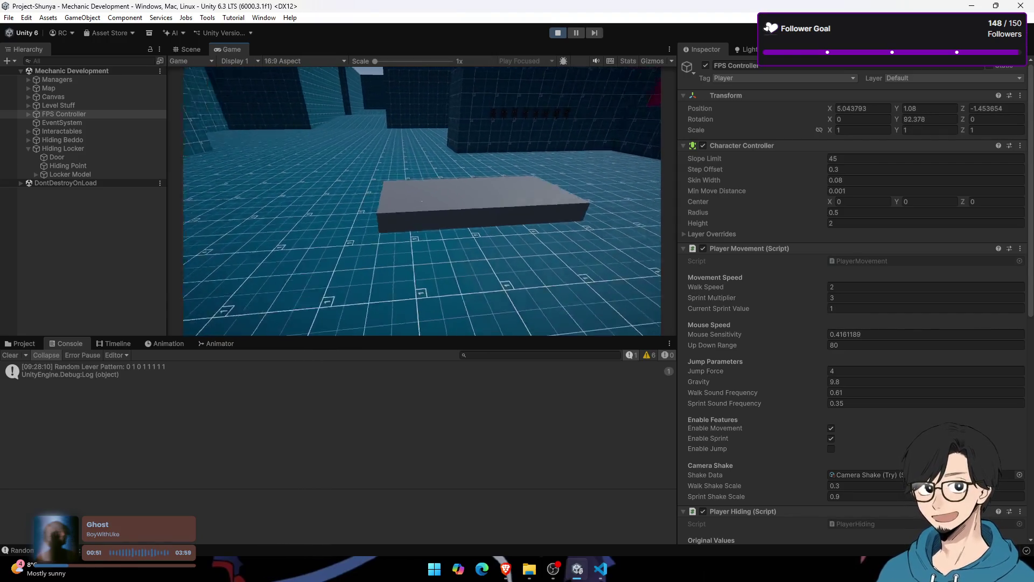
key(shift+d)
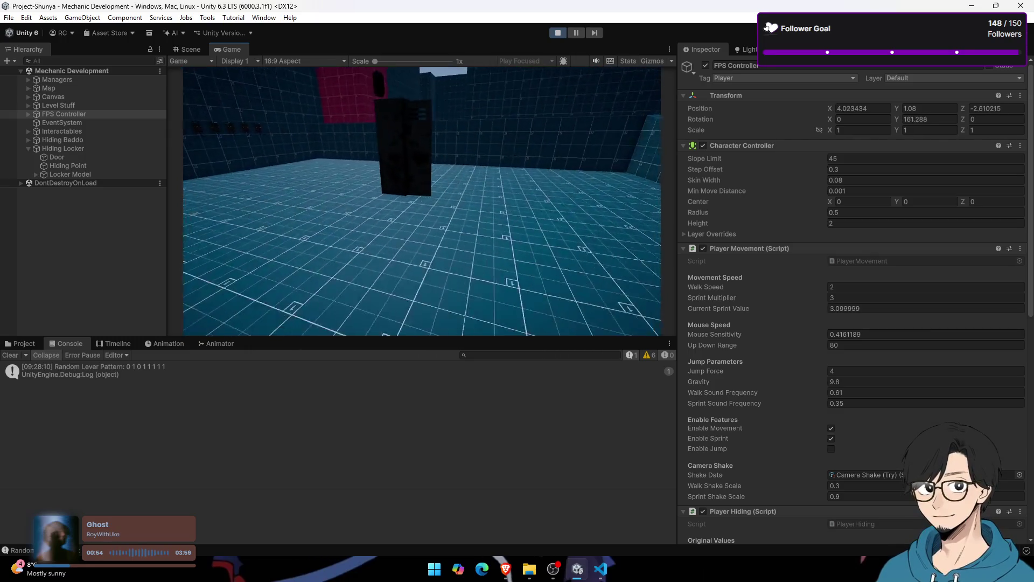
key(w)
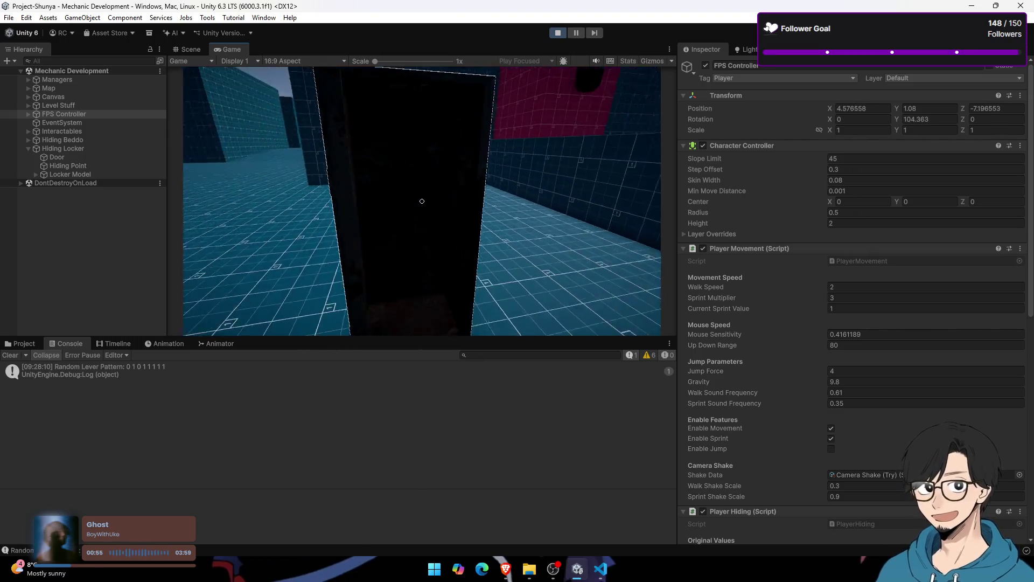
key(shift+a)
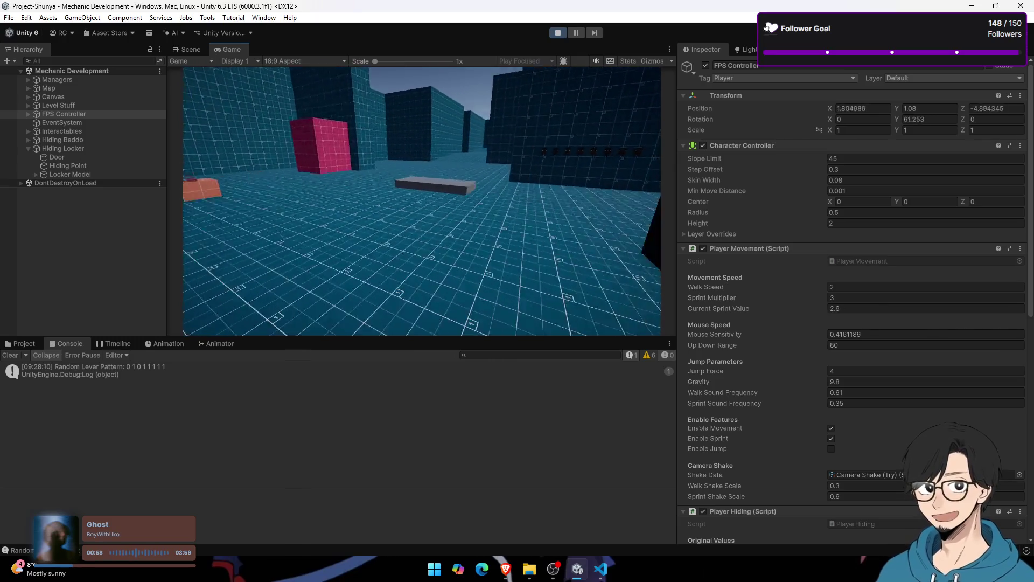
key(shift+w+d)
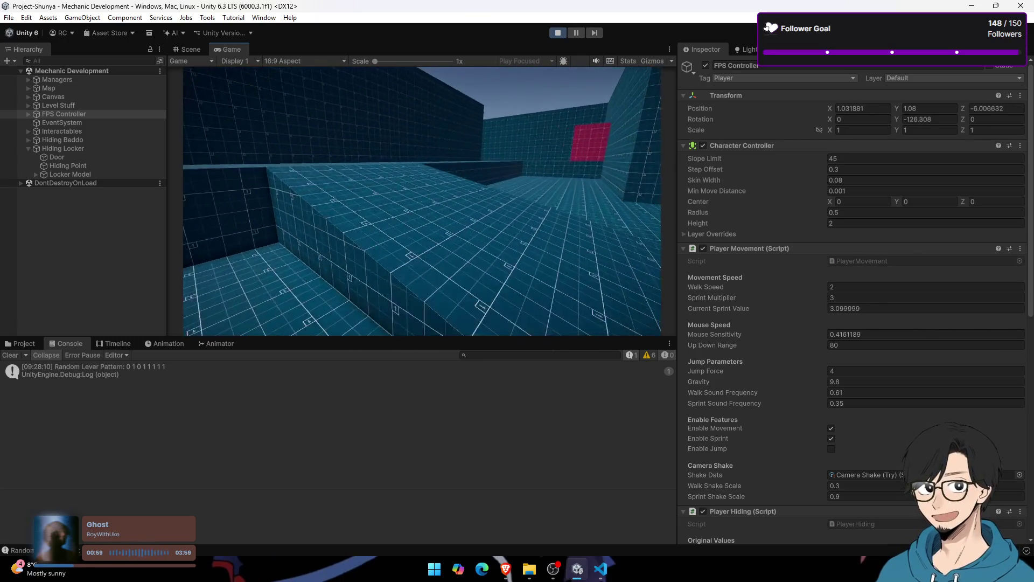
Step: Use the E key repeatedly to hide in and exit the locker several times
key(e)
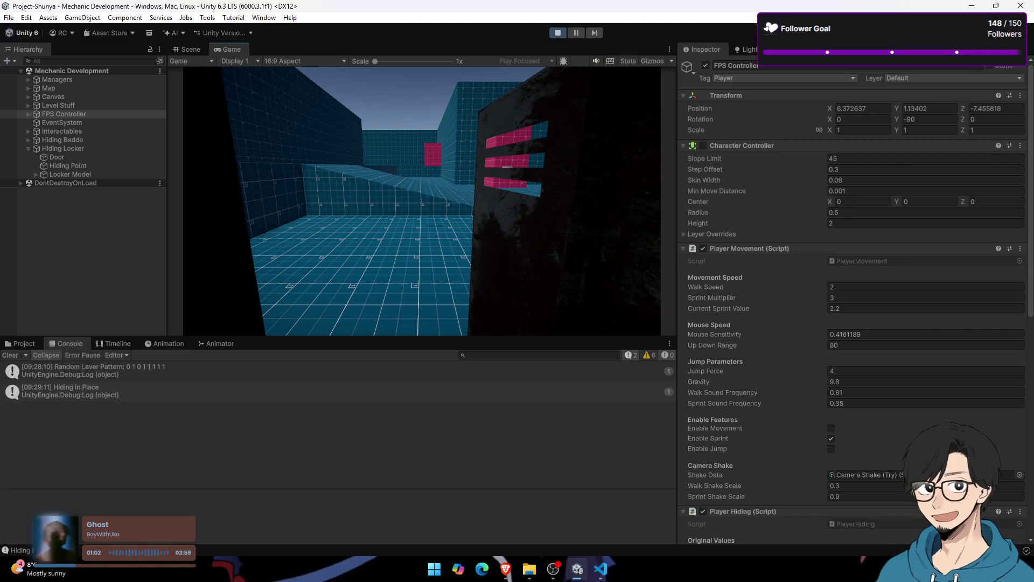
key(e)
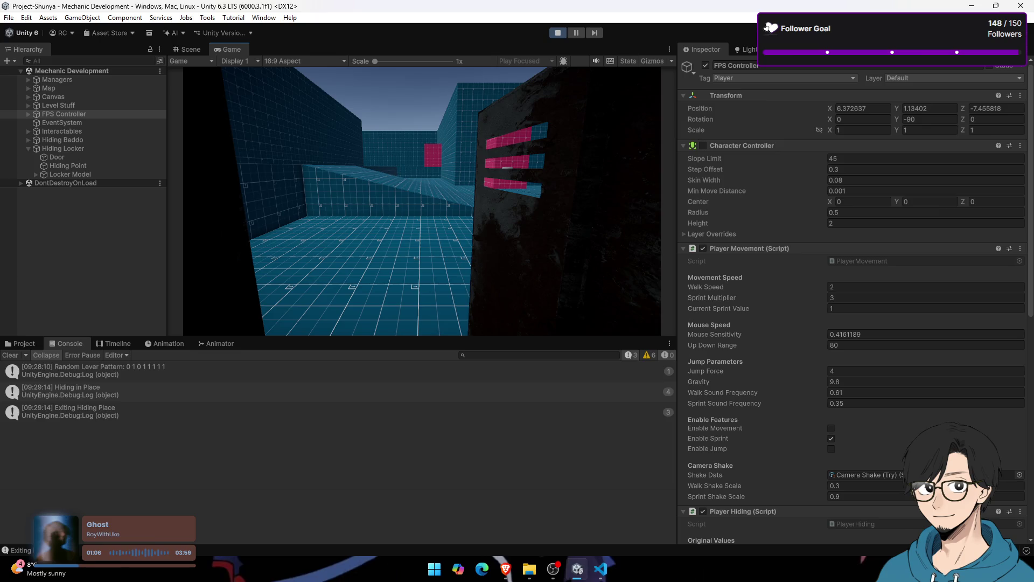
key(e)
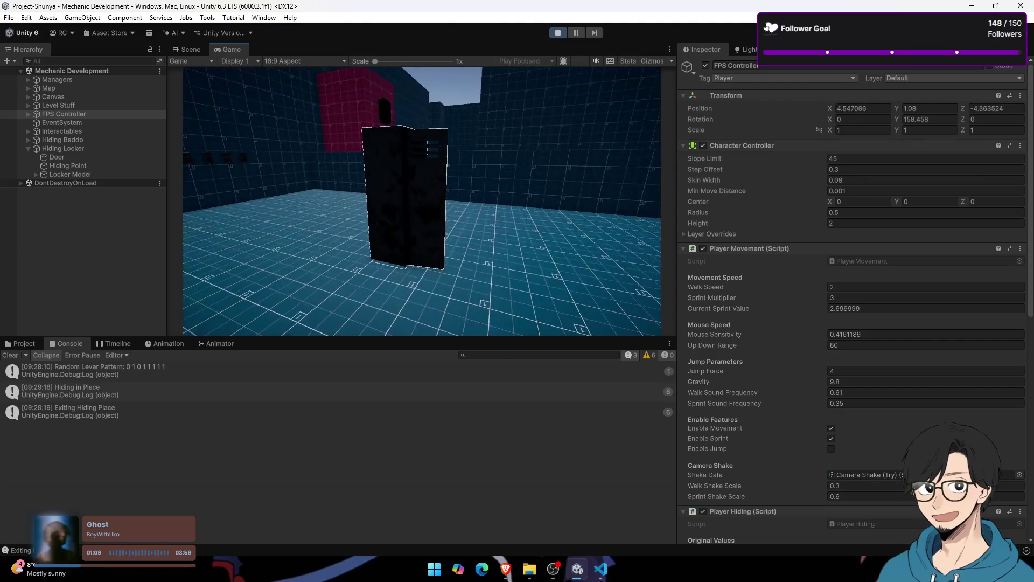
key(e)
key(e)
key(e)
key(e)
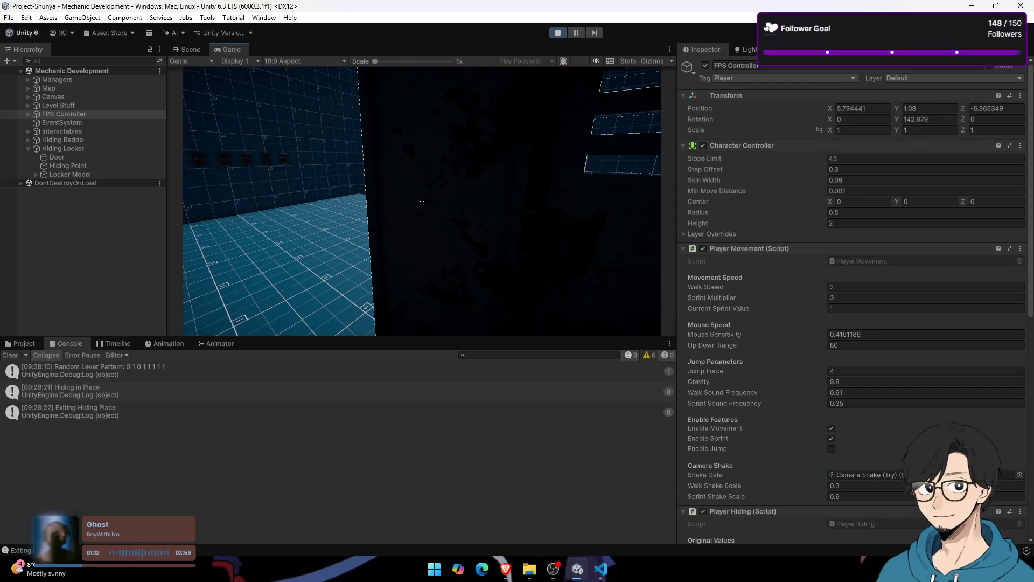
key(e)
key(e)
key(e)
key(e)
key(e)
key(e)
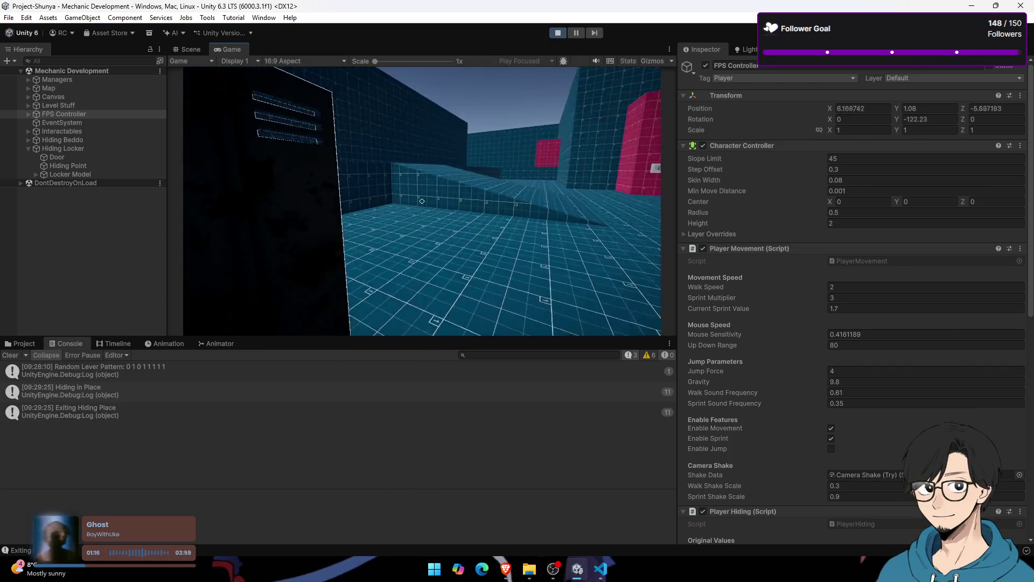
key(e)
key(e)
key(e)
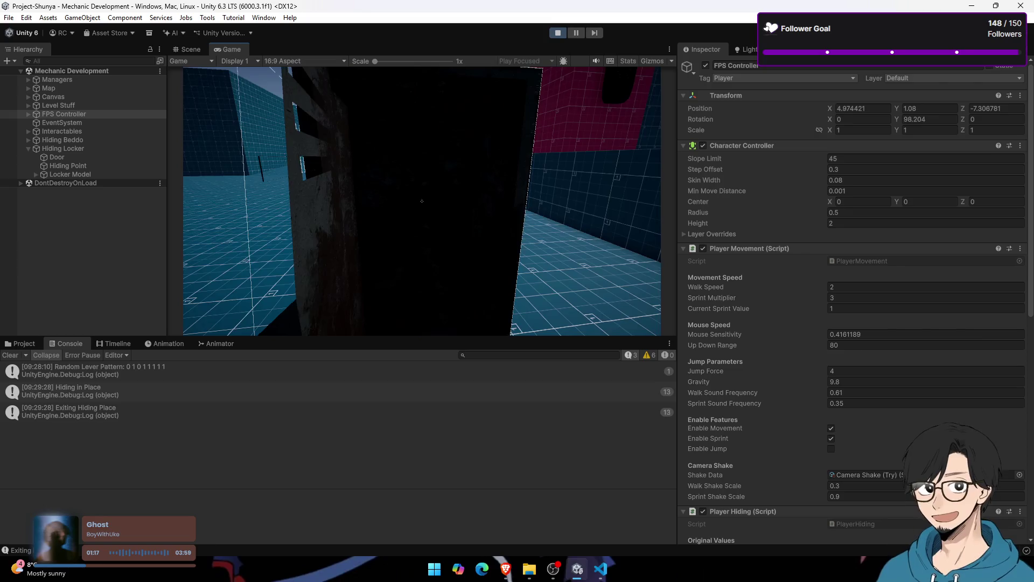
key(s)
key(w)
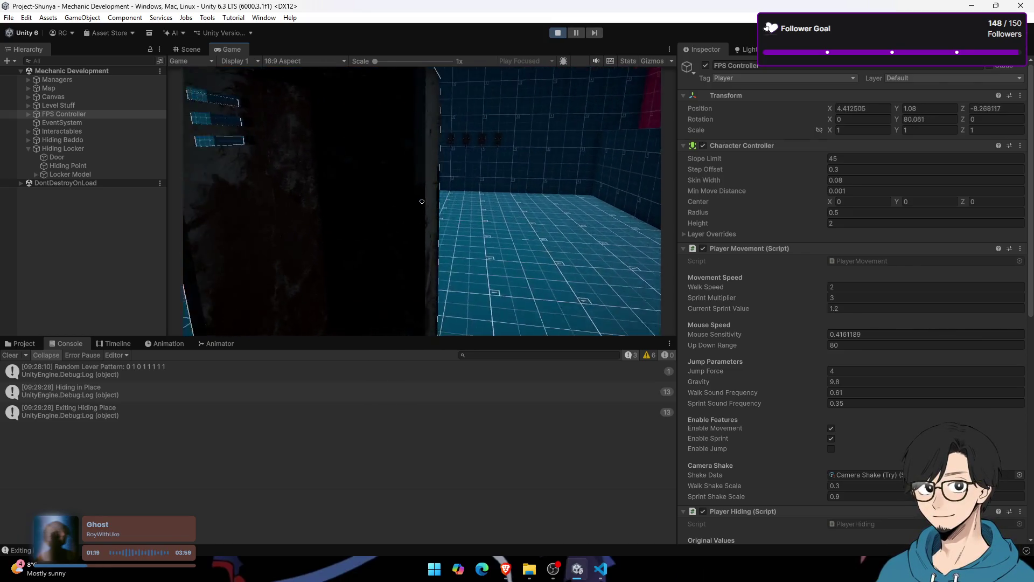
Step: Move around the locker, then switch to the Scene view and orbit to see it from outside
key(super)
key(super)
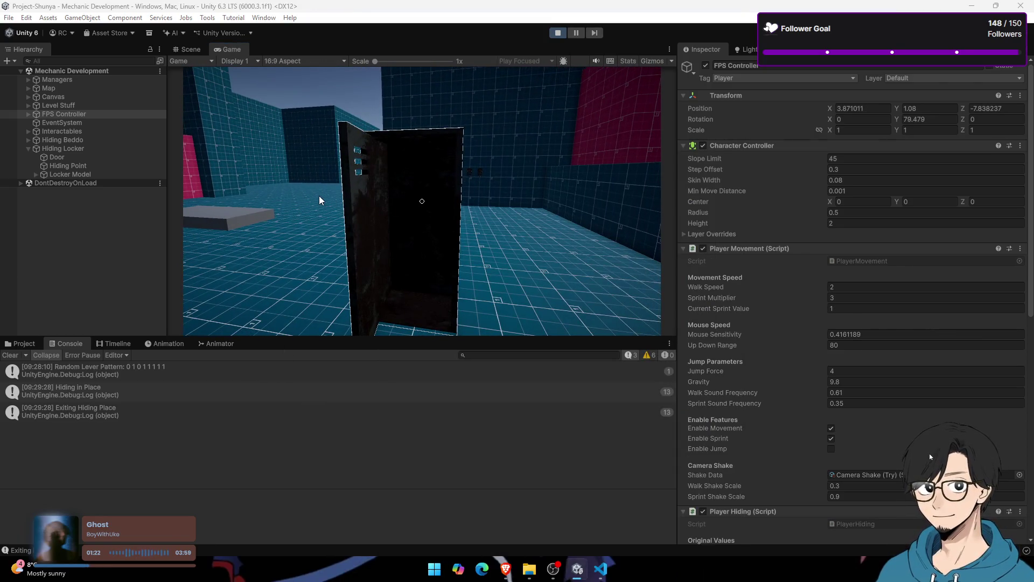
click(321, 201)
key(s)
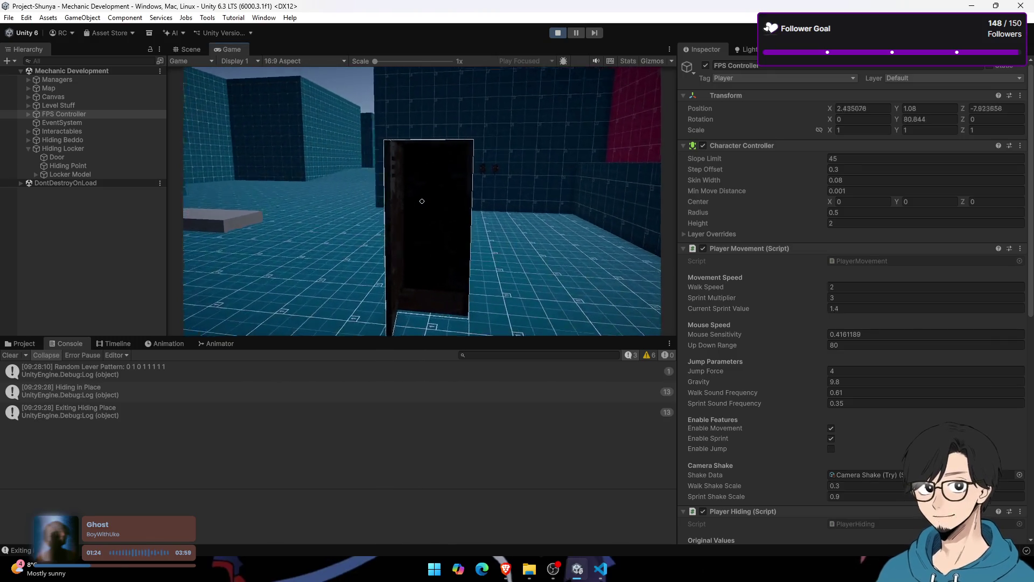
key(a)
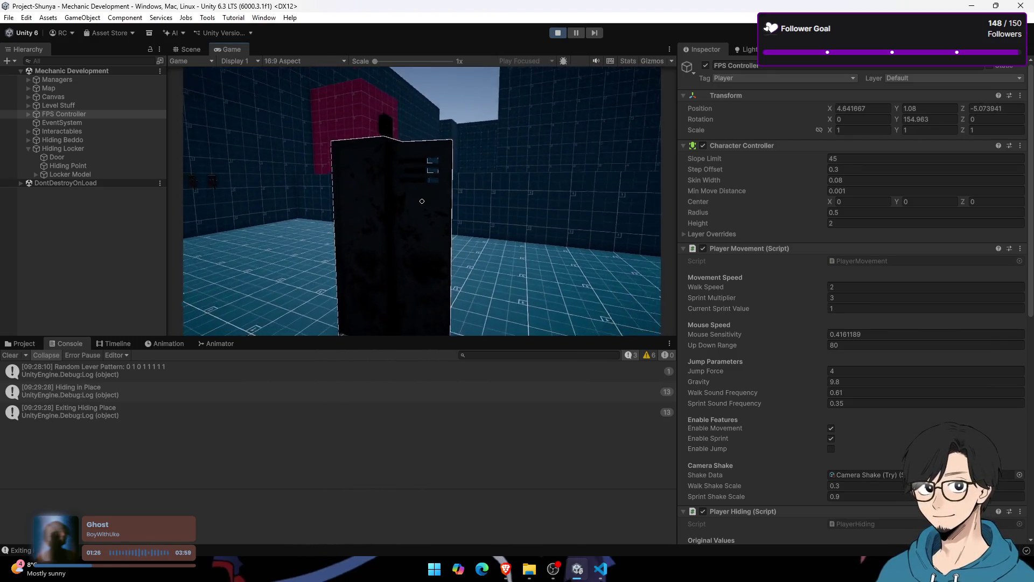
key(super)
click(193, 48)
mouse_move(464, 232)
mouse_down()
mouse_move(555, 194)
mouse_move(596, 204)
mouse_up()
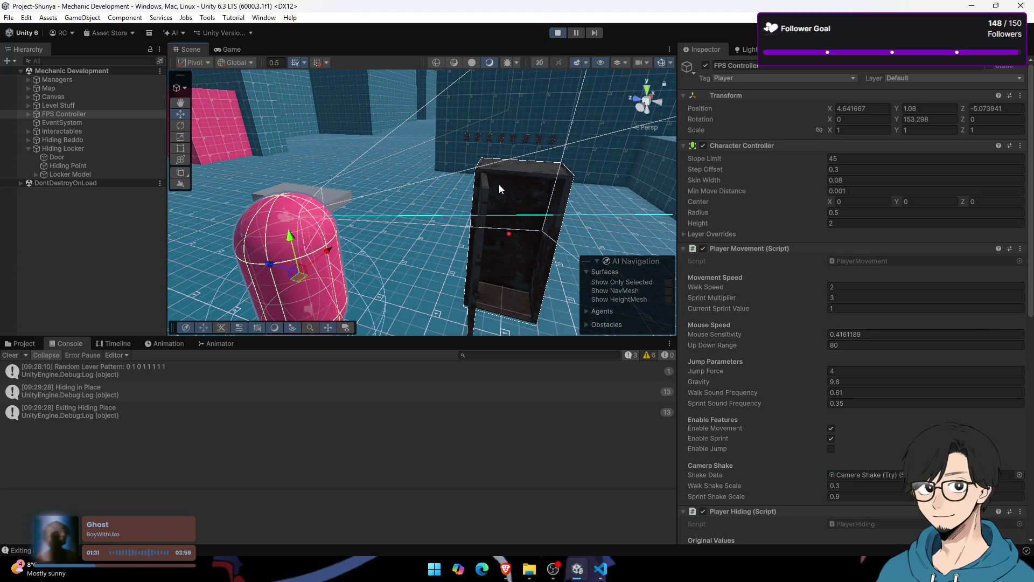
click(227, 48)
click(197, 50)
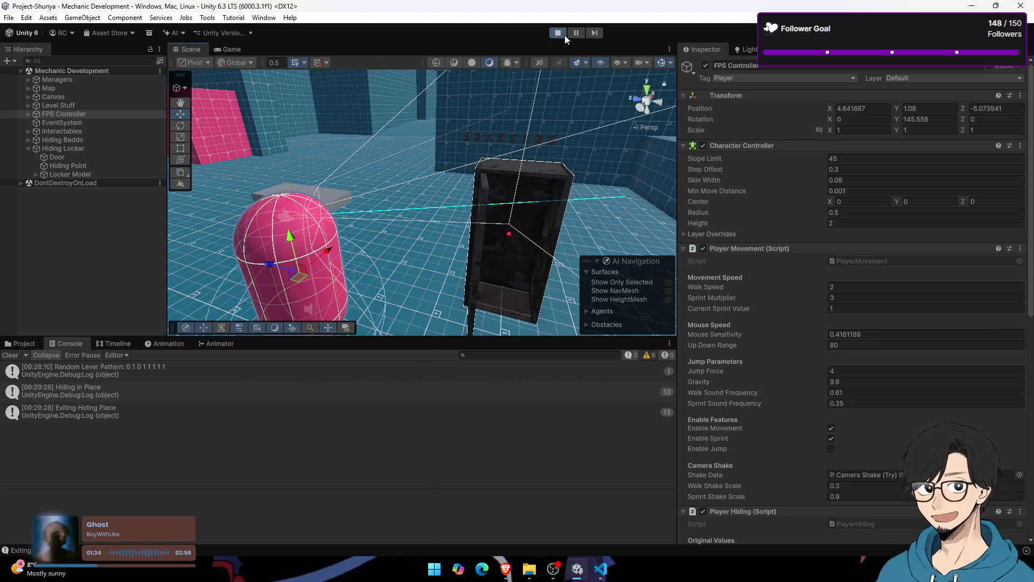
Step: Stop the play test, clear the console, return to the Assets root, and select the locker in the scene
click(562, 31)
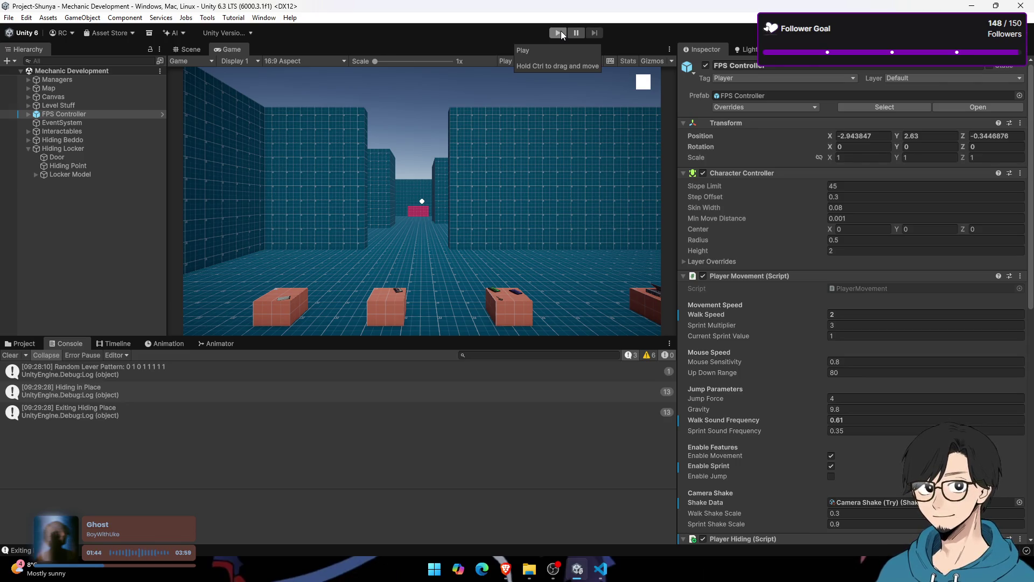
click(189, 49)
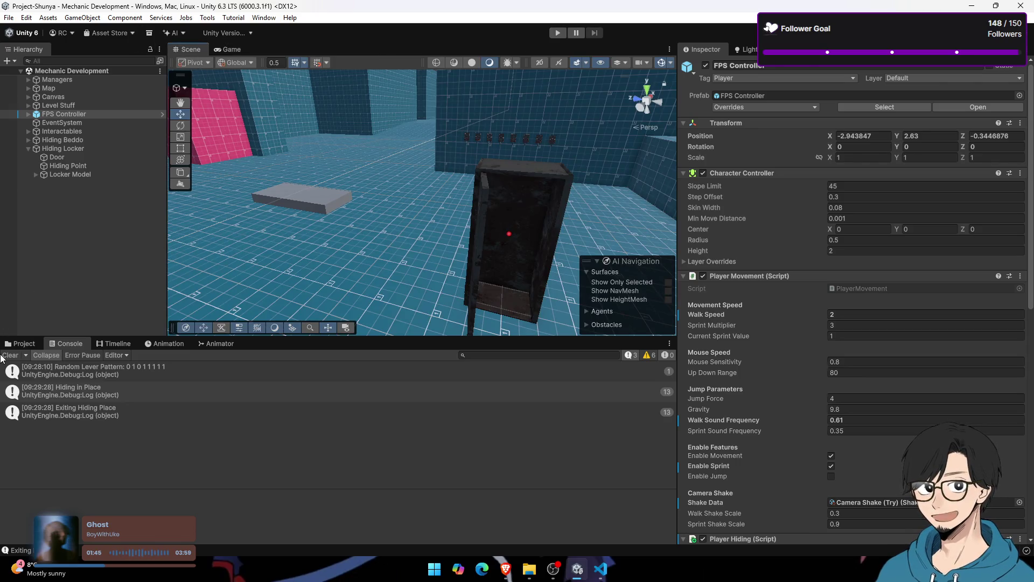
click(10, 355)
click(10, 344)
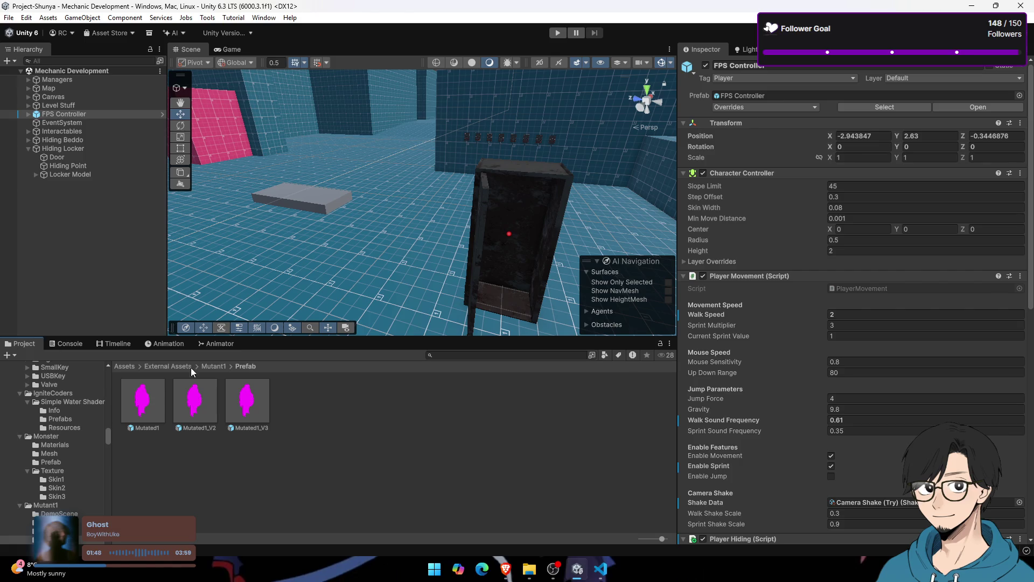
click(132, 366)
drag(302, 226, 363, 215)
click(373, 212)
Step: Compare the Door child's and Hiding Locker parent's components, ending on Hiding Locker
click(103, 156)
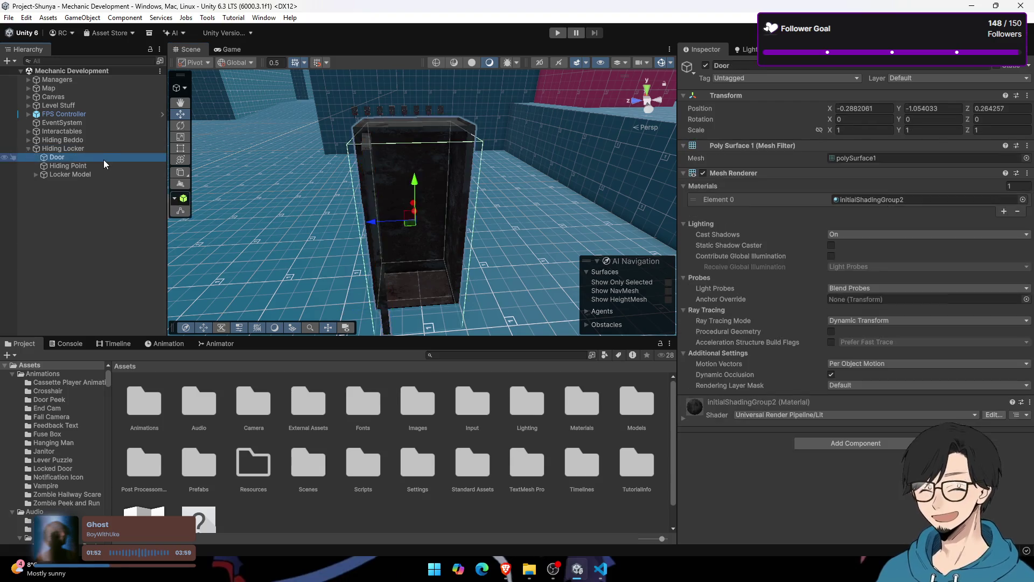
click(102, 150)
click(102, 156)
click(101, 148)
click(108, 157)
click(106, 151)
click(111, 160)
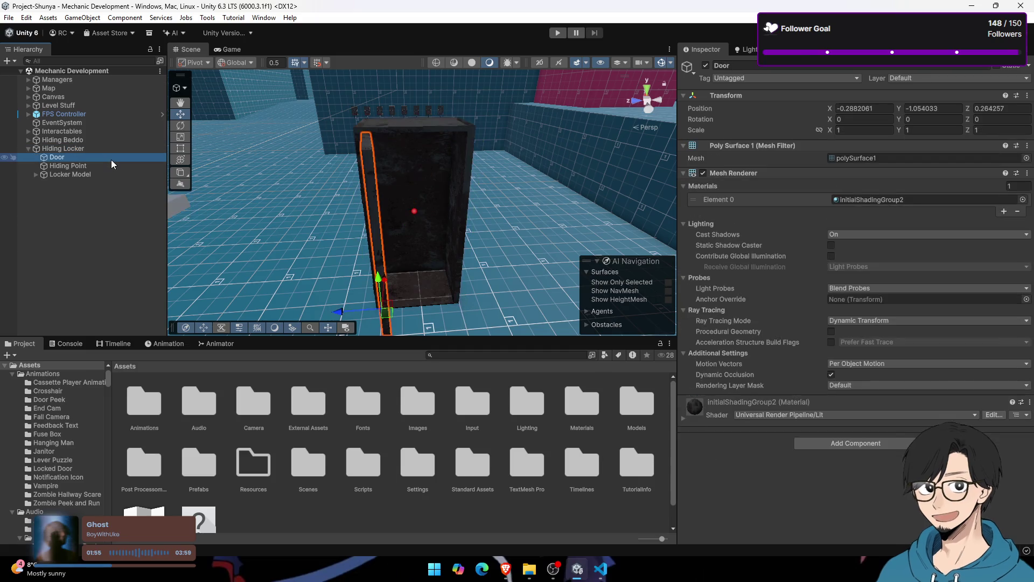
click(110, 148)
click(111, 157)
click(111, 149)
click(114, 157)
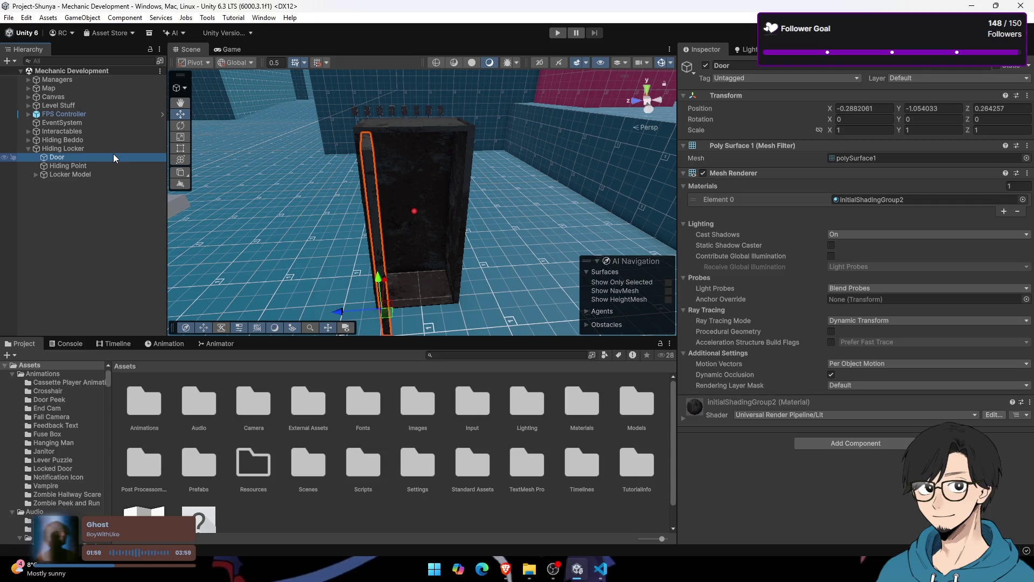
click(112, 147)
click(114, 156)
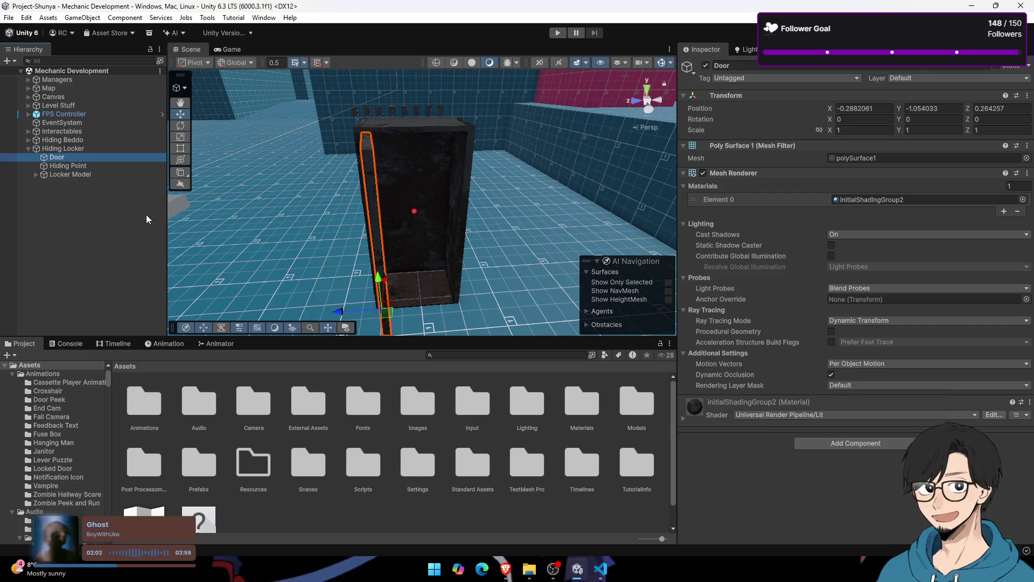
click(93, 150)
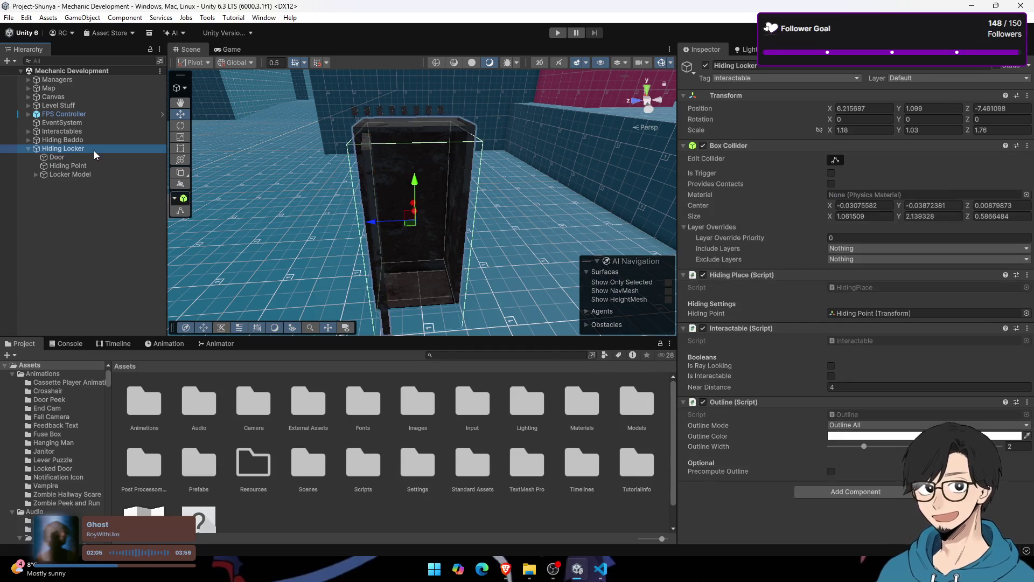
Step: Add an Animator component to Hiding Locker by searching 'animat', then reselect Hiding Locker
click(834, 492)
text(animat)
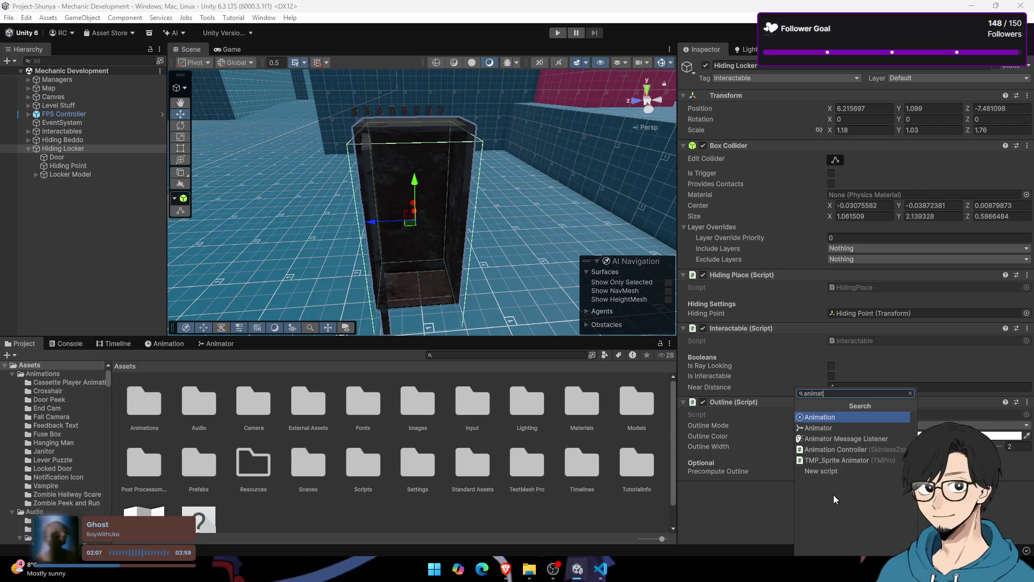
key(Down)
key(Return)
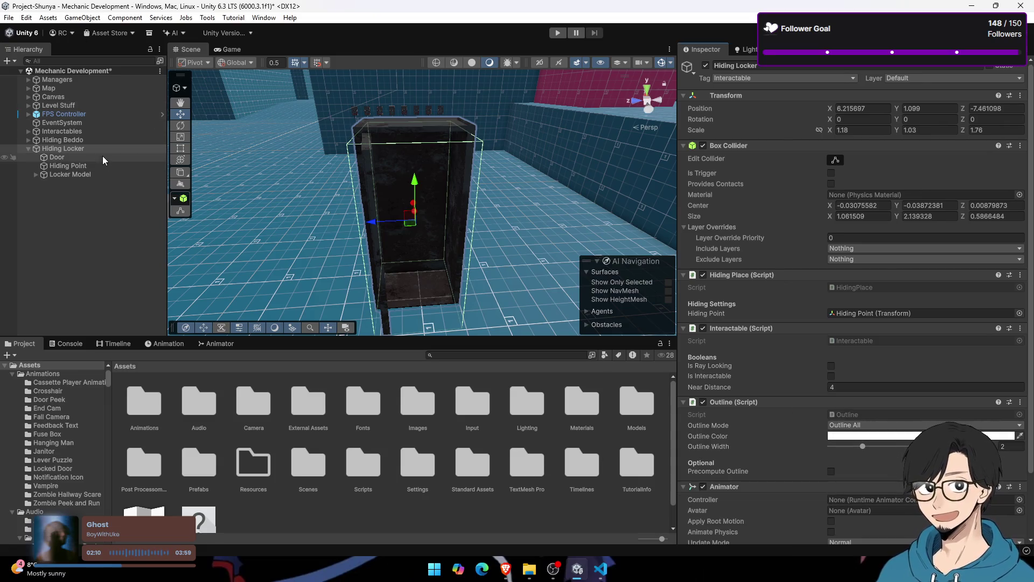
click(102, 157)
click(108, 163)
click(102, 157)
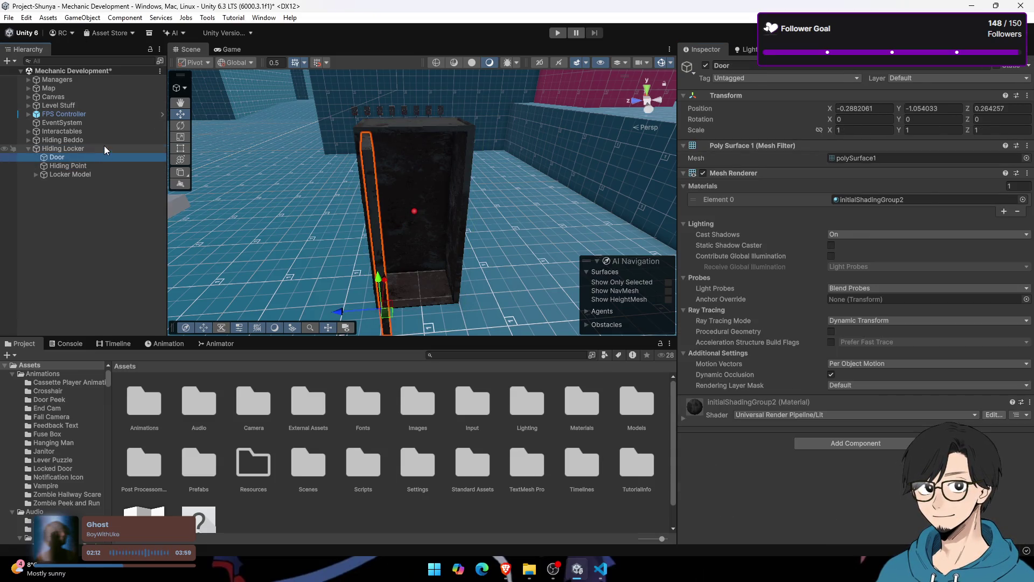
click(105, 147)
Step: Open the Animation and Animator windows, reselect Hiding Locker, and open the Animations folder
click(163, 343)
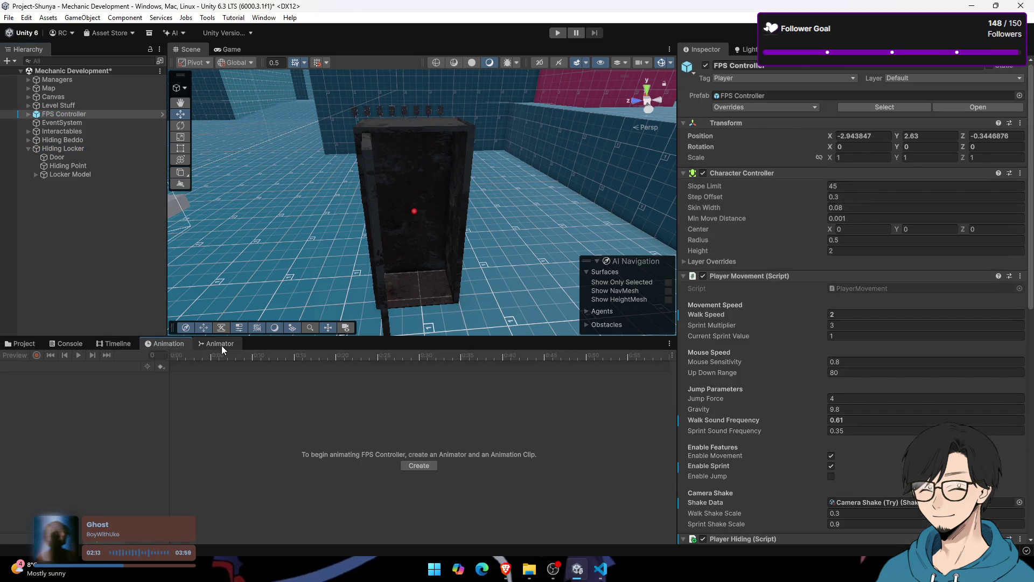
click(221, 347)
click(85, 140)
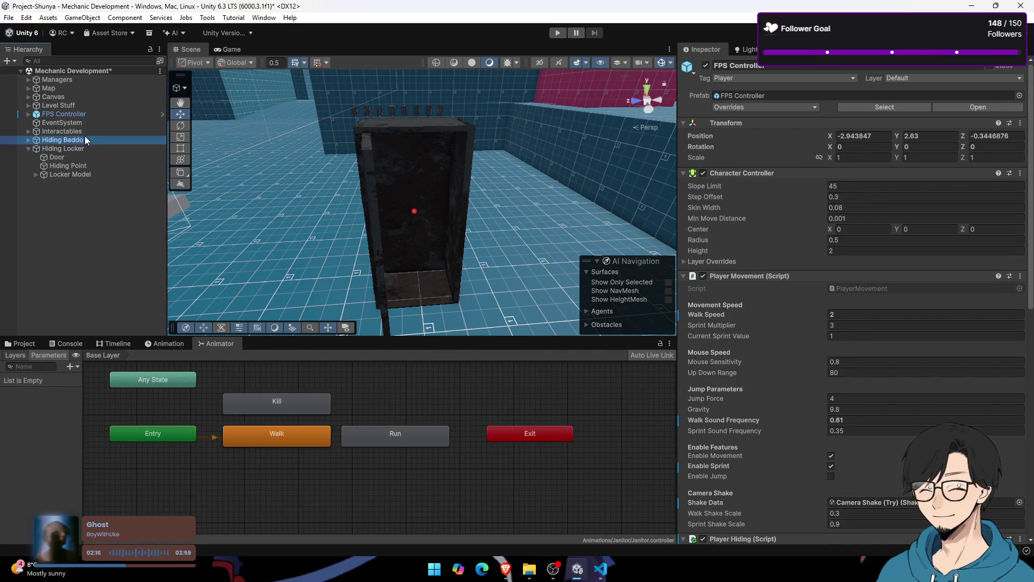
click(86, 157)
click(86, 151)
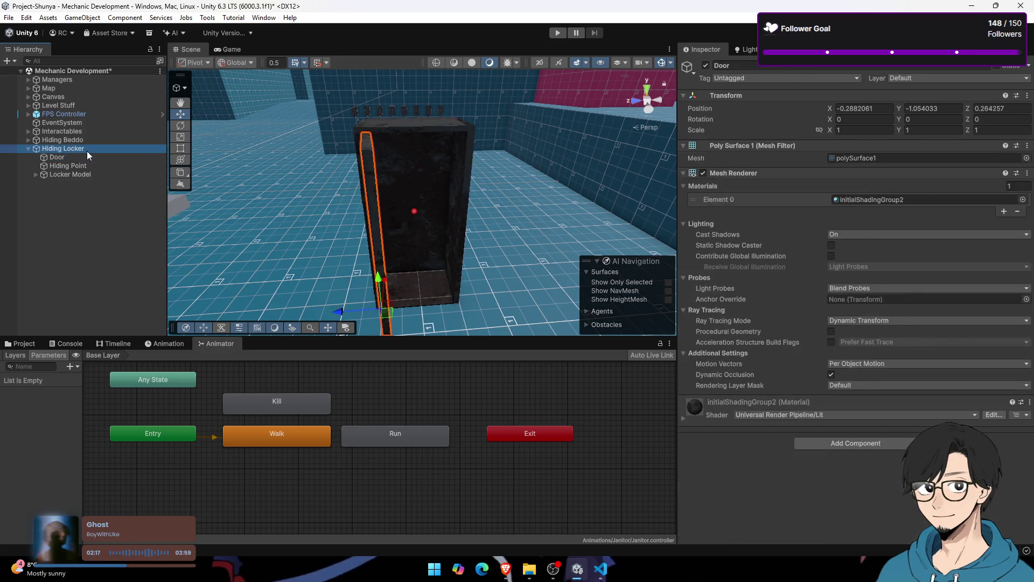
click(88, 158)
click(87, 148)
click(20, 344)
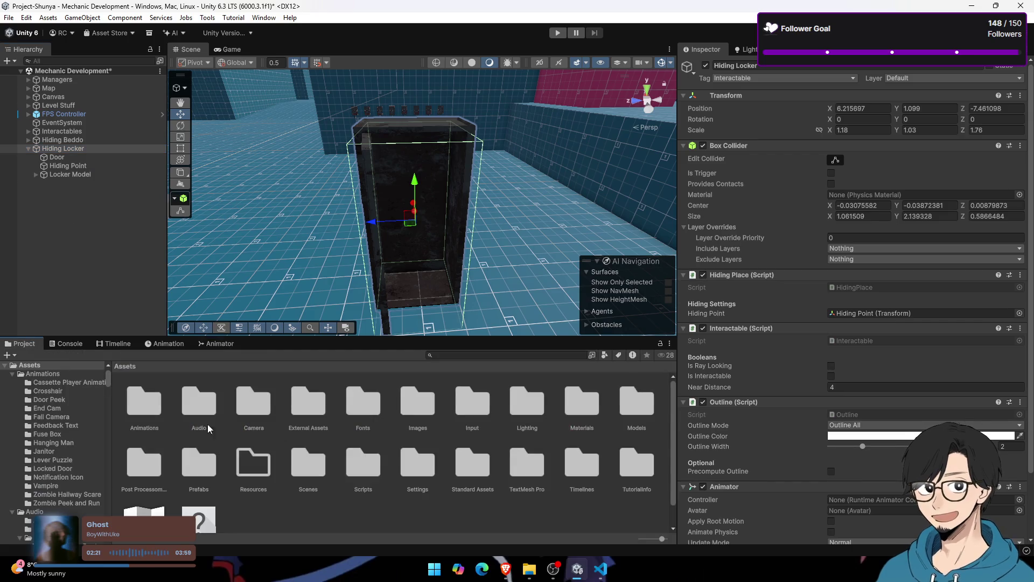
double_click(156, 414)
Step: Create a 'Locker (Hiding)' folder inside Animations and open it
right_click(459, 481)
mouse_move(582, 184)
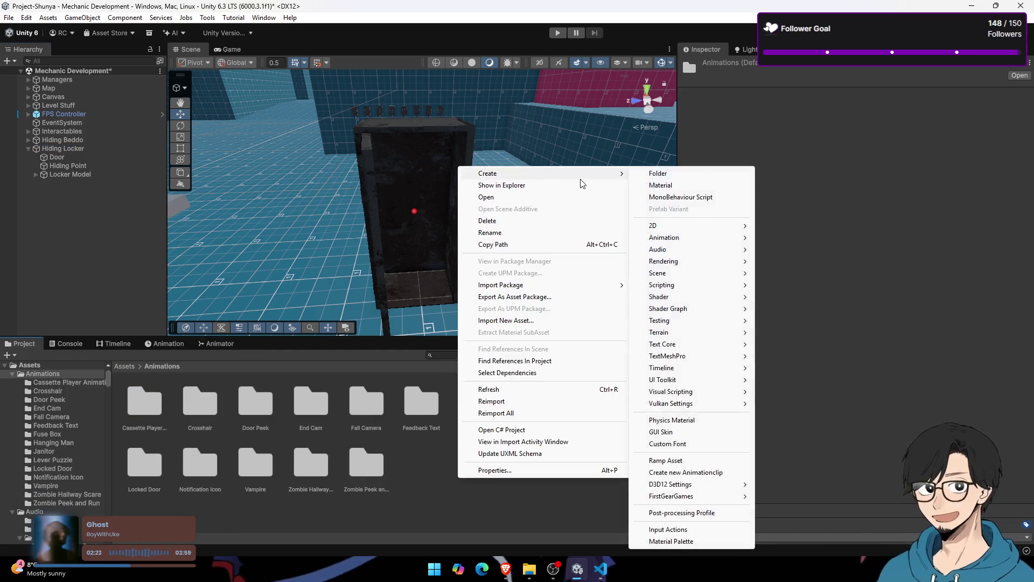
click(659, 173)
text(ocke)
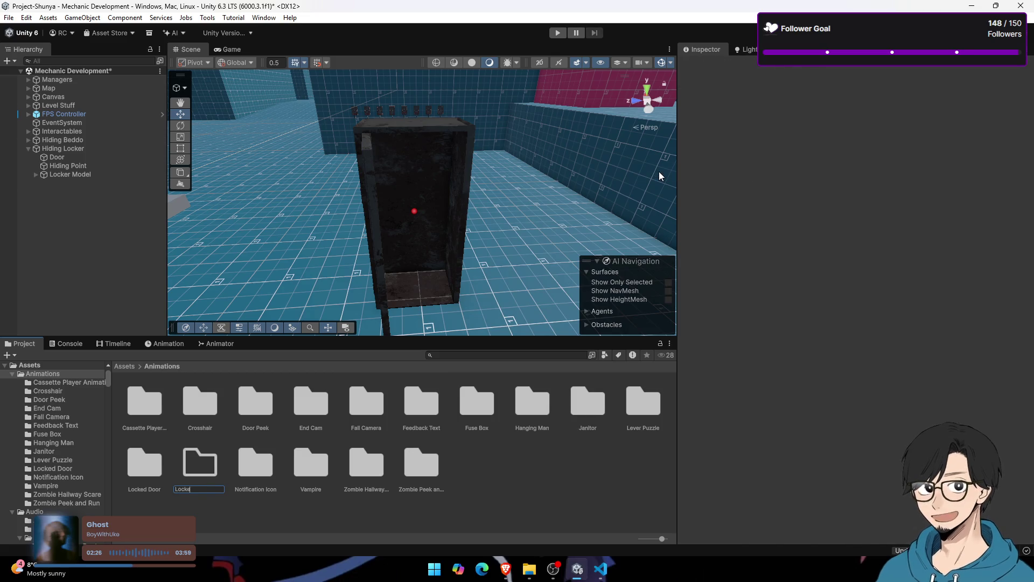
text(r (H))
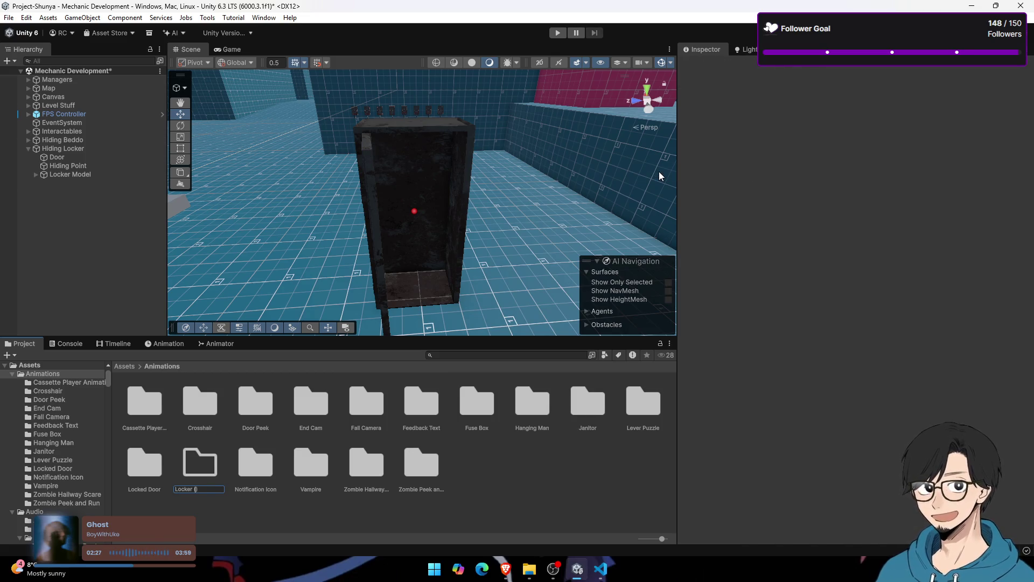
key(Return)
double_click(216, 465)
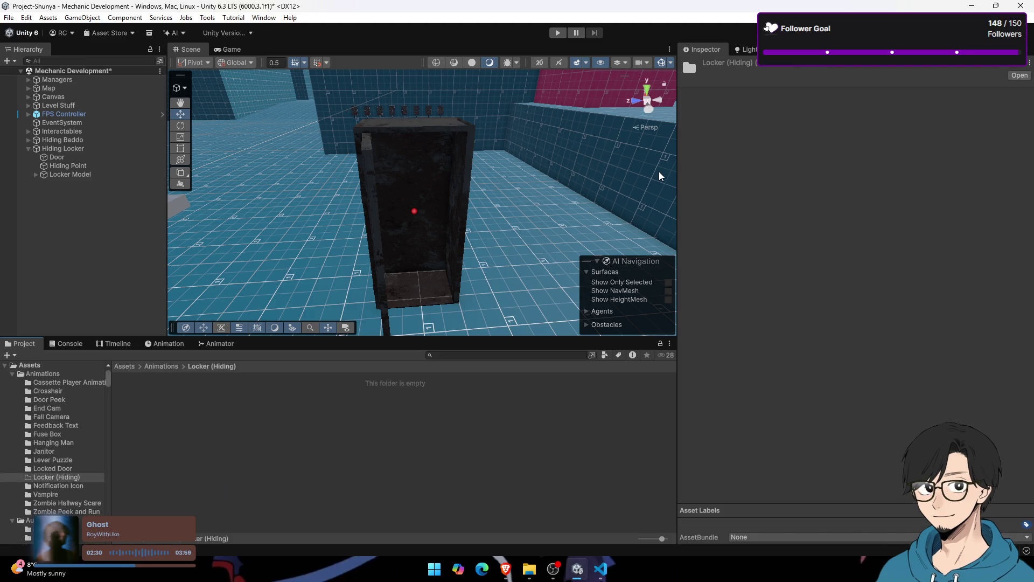
Step: Create an Animator Controller in that folder and rename it 'Hiding Locker'
right_click(226, 469)
mouse_move(323, 167)
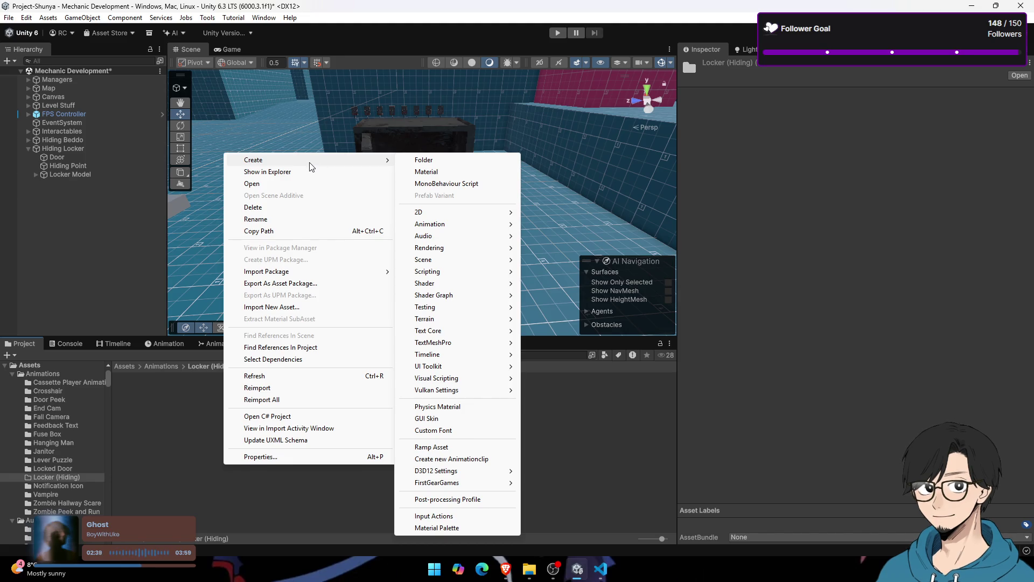
mouse_move(479, 225)
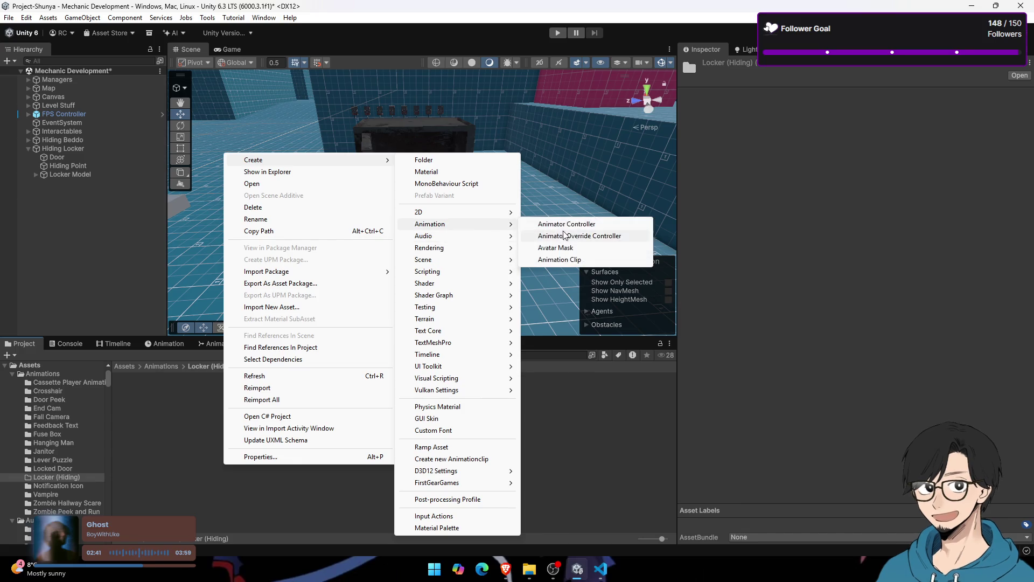
click(565, 224)
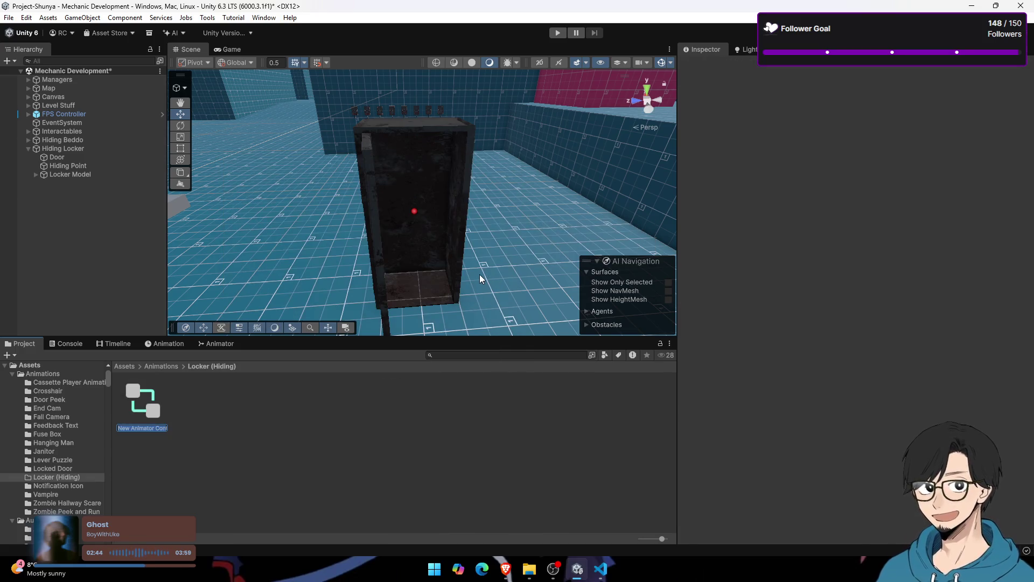
key(Return)
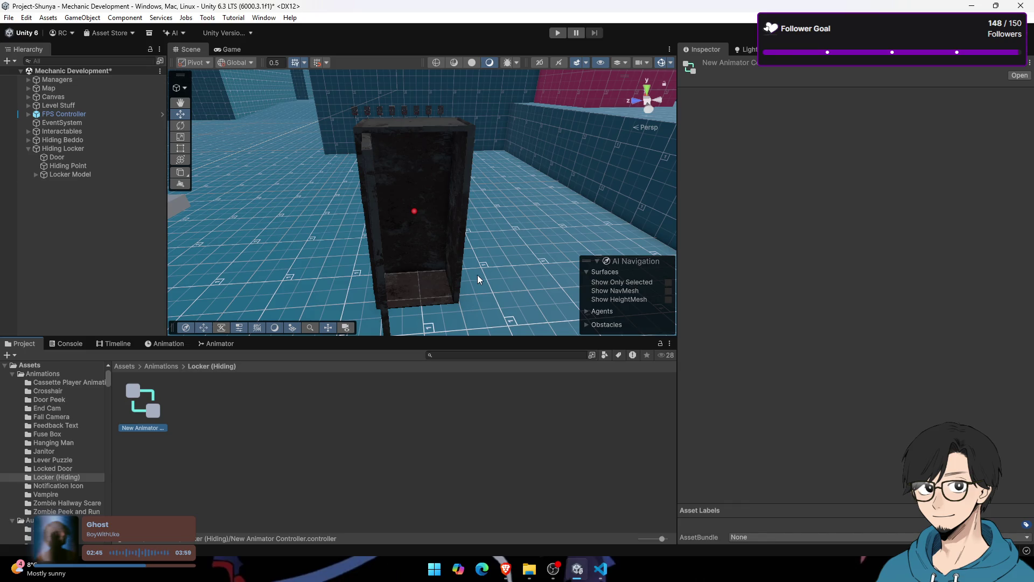
right_click(157, 404)
click(216, 159)
text(Hiding Locker)
key(Return)
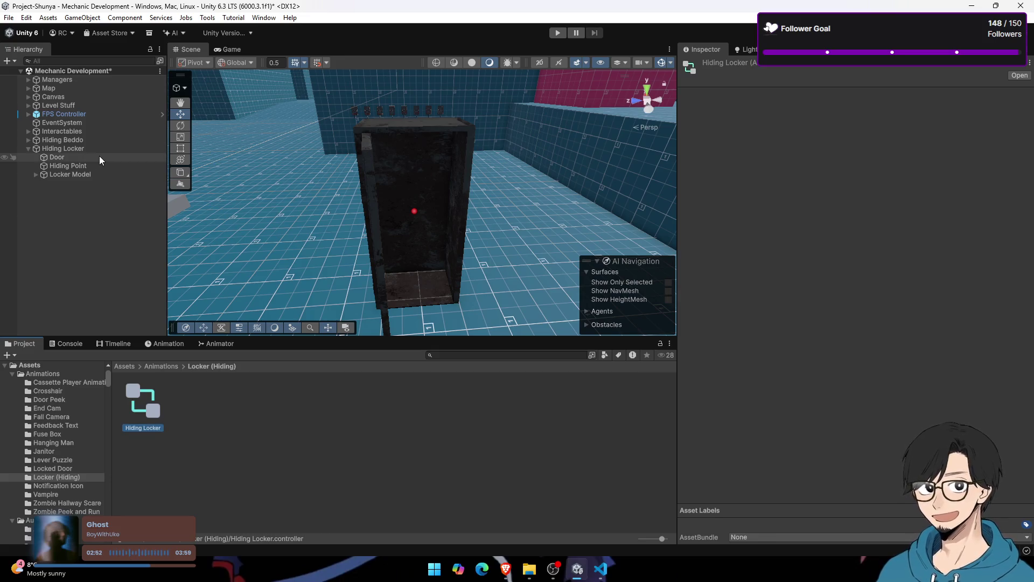
Step: Click through the locker's child objects and reselect the Hiding Locker parent
click(101, 156)
click(105, 166)
click(109, 172)
click(109, 166)
click(109, 150)
click(108, 156)
click(109, 151)
scroll(808, 388, down, 3)
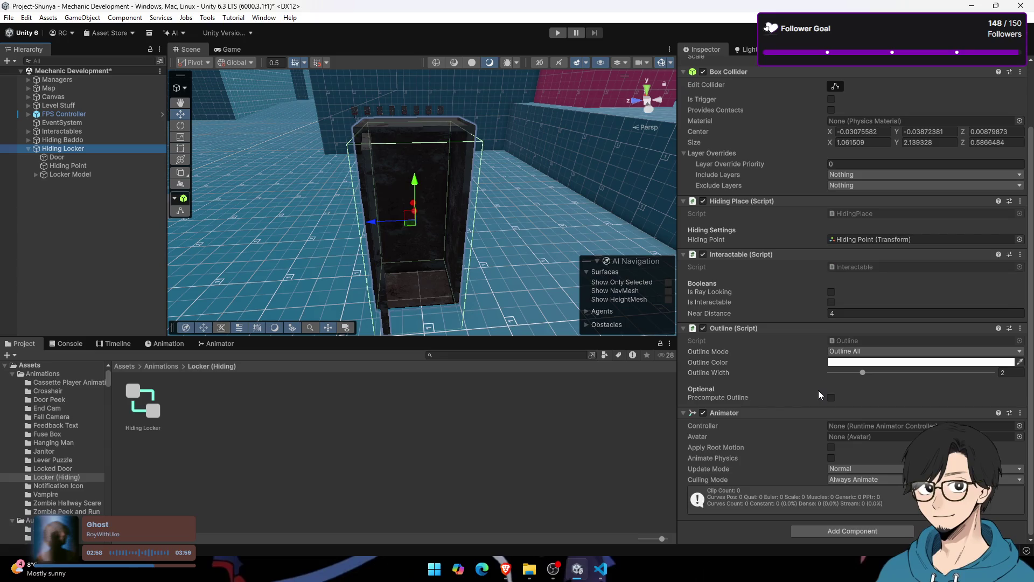
Step: Assign the Hiding Locker controller to the Animator, then review the locker's Hiding Point and Door children
drag(142, 403, 862, 426)
click(64, 114)
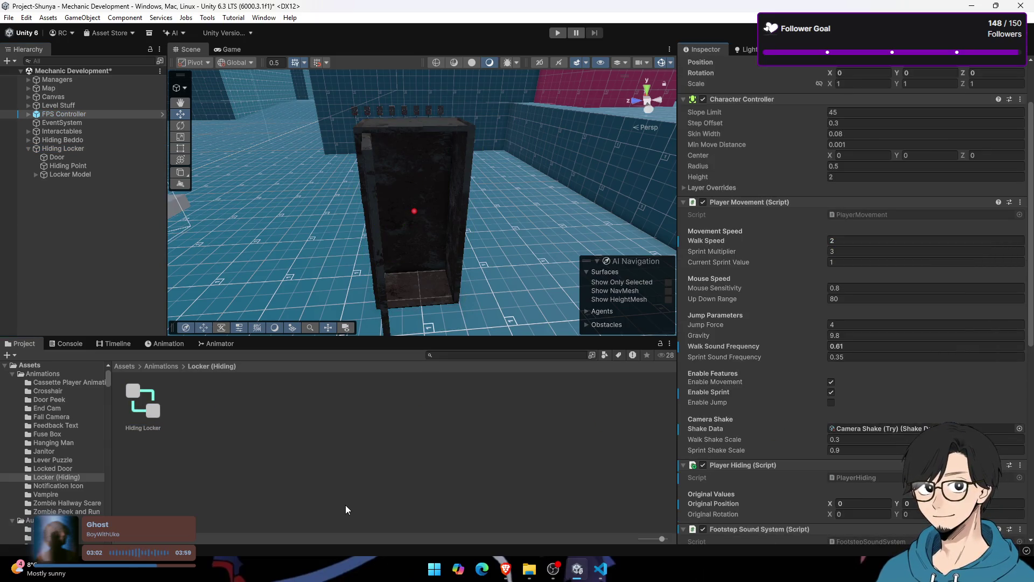
scroll(881, 472, down, 15)
click(63, 148)
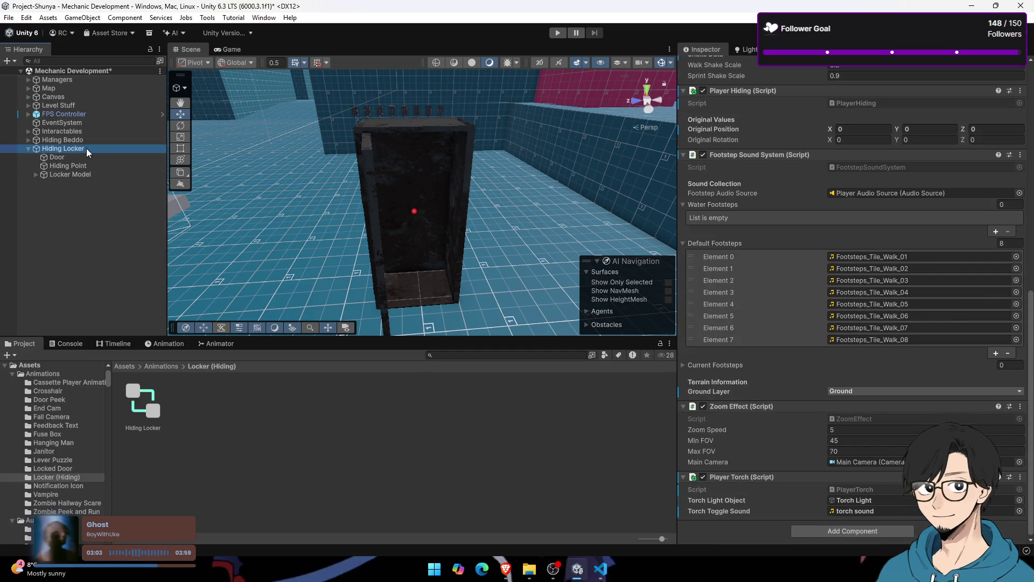
click(116, 165)
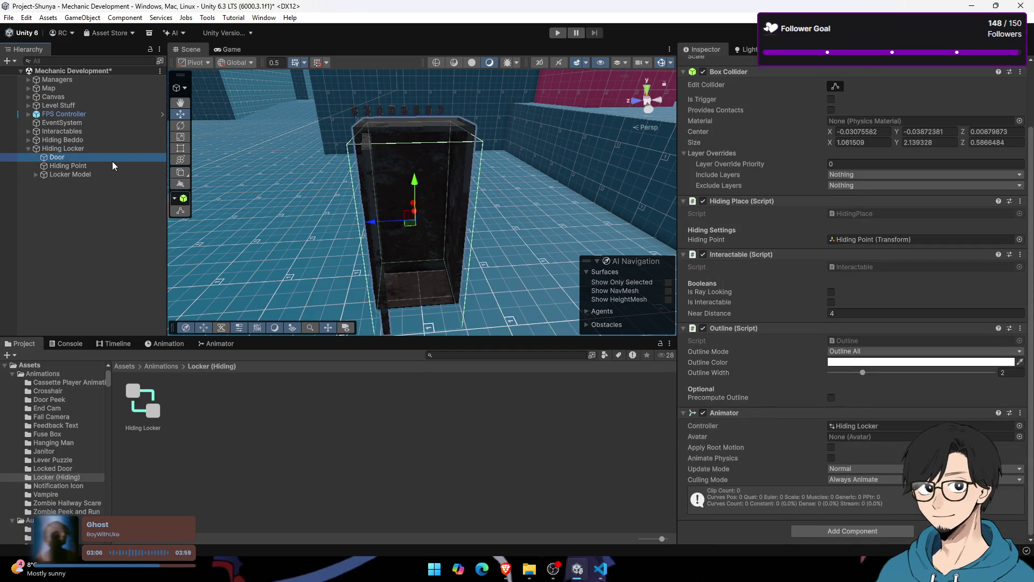
click(119, 149)
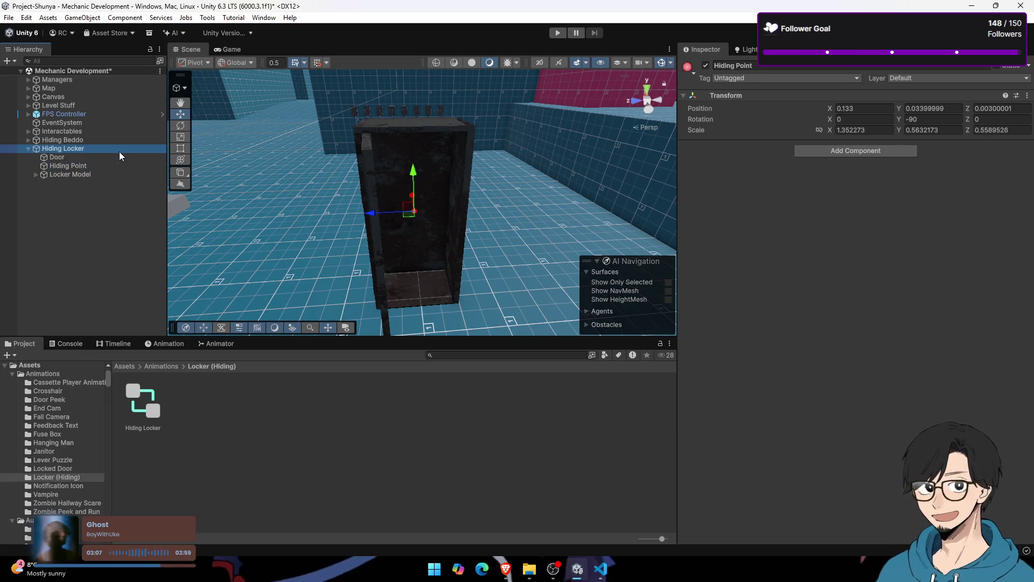
click(116, 165)
click(108, 157)
click(109, 150)
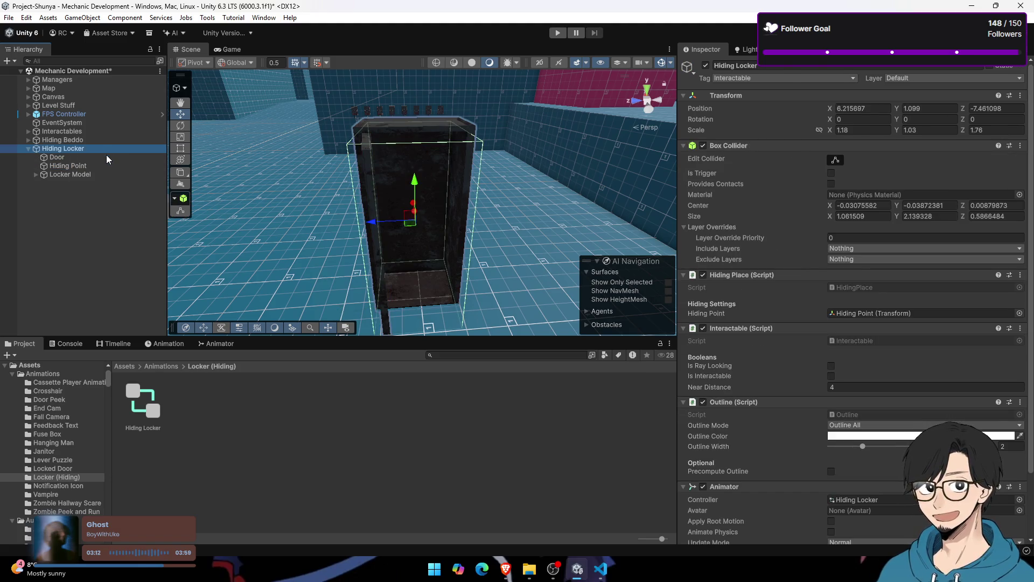
Step: Orbit and zoom the Scene view closer around the locker
drag(377, 188, 516, 204)
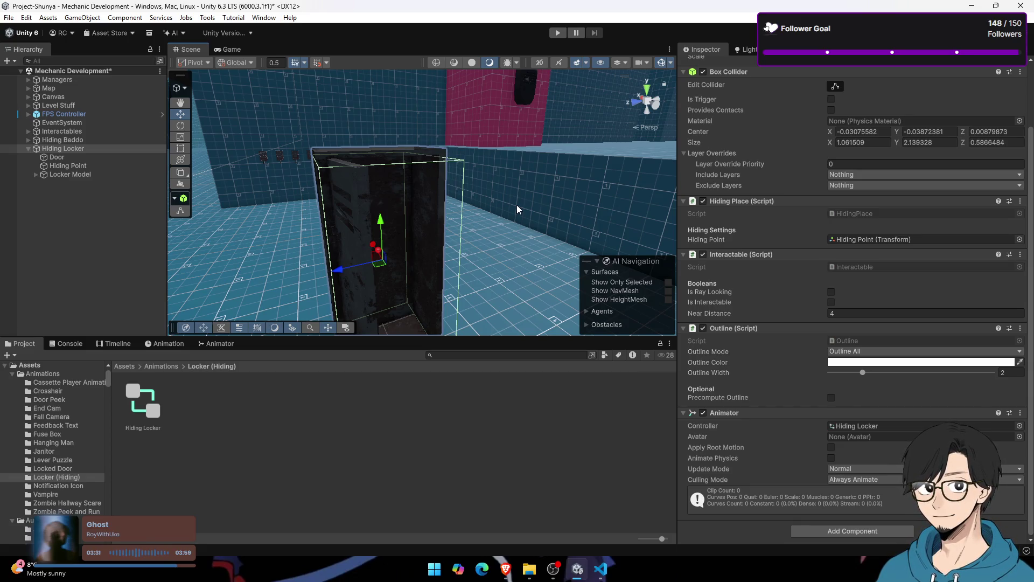
scroll(775, 237, up, 3)
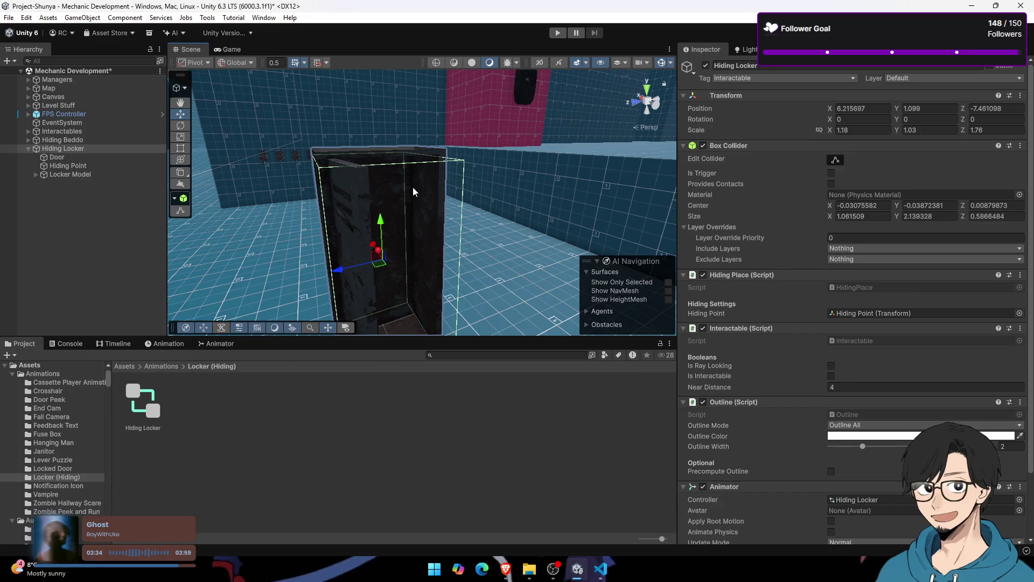
drag(415, 192, 414, 184)
scroll(415, 185, up, 3)
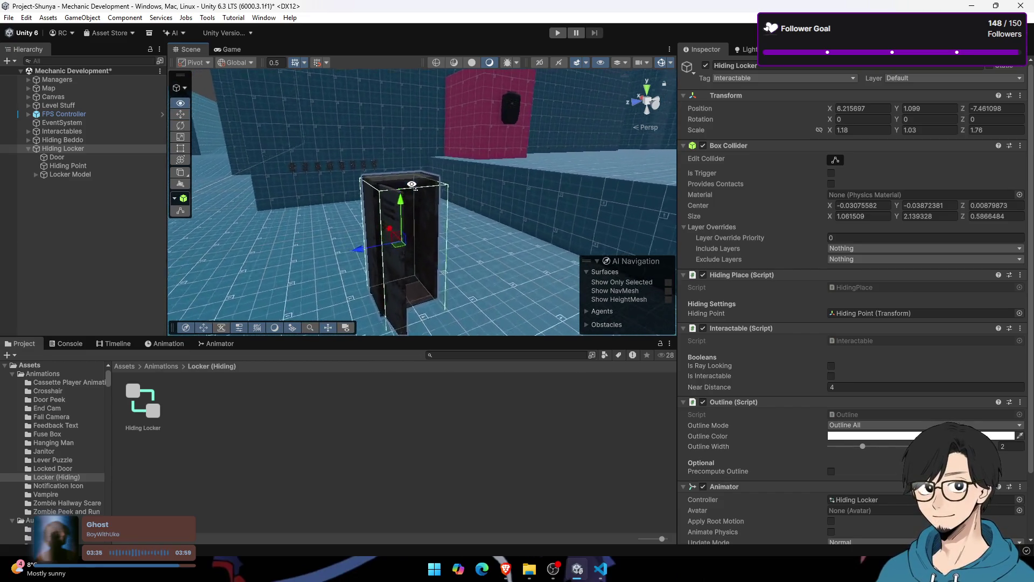
scroll(412, 184, down, 5)
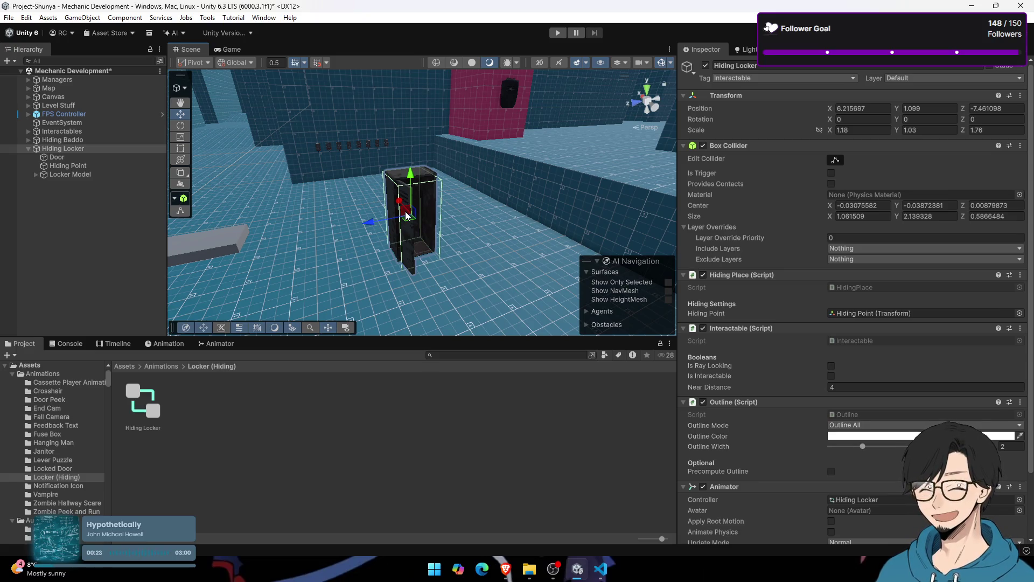
Step: Set the Near Distance value to 2 in the Inspector
scroll(457, 204, up, 5)
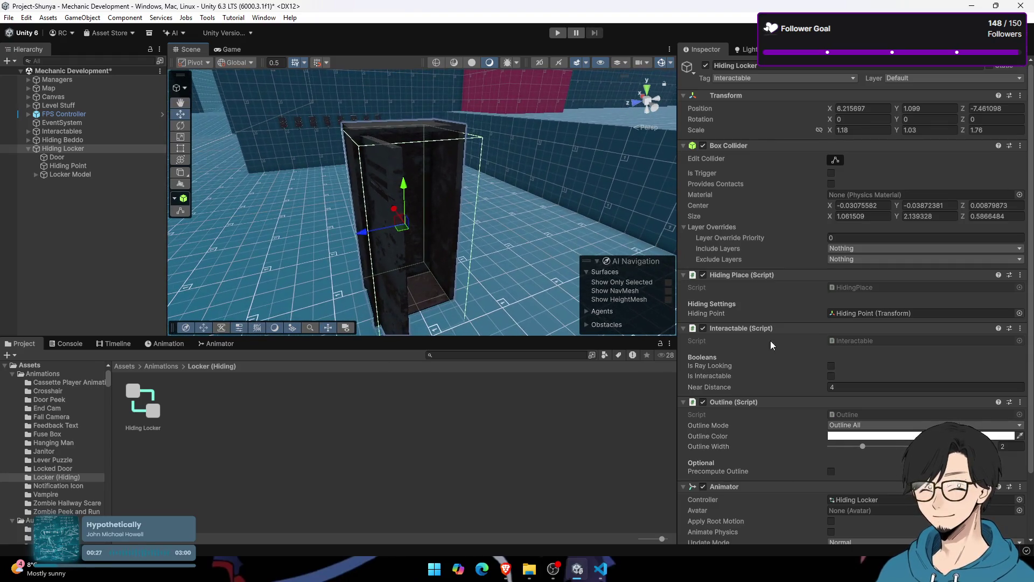
scroll(830, 360, down, 3)
click(874, 312)
key(Return)
scroll(491, 254, up, 5)
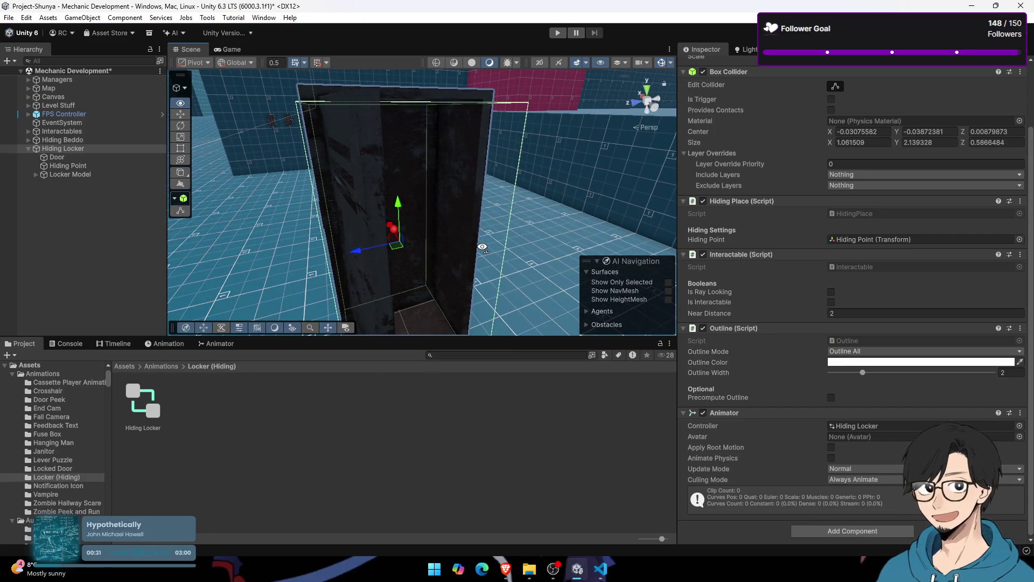
scroll(482, 248, down, 5)
Step: Close the chatter's info card on the stream dashboard and load excalidraw in a new tab
click(513, 569)
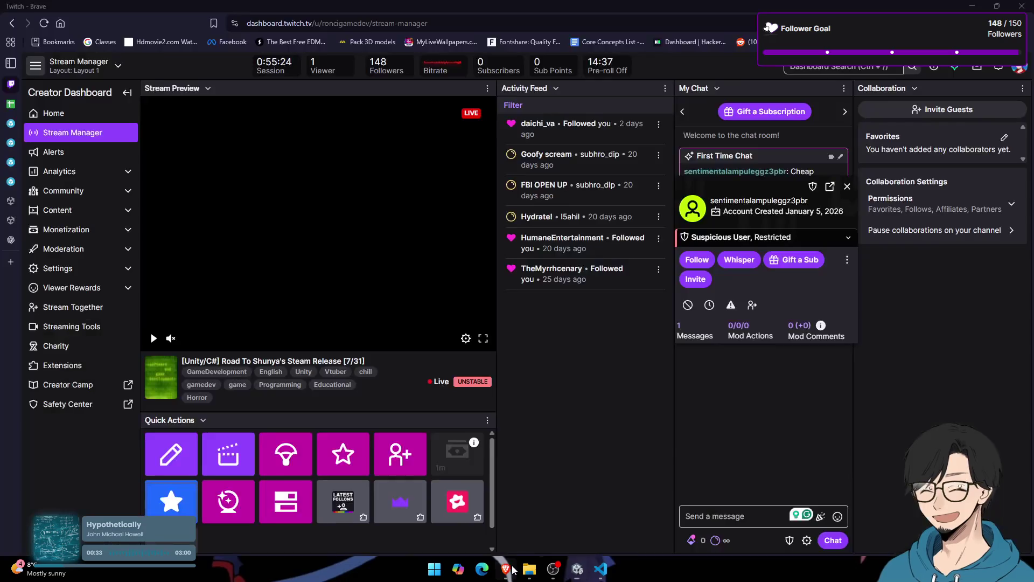
mouse_move(70, 254)
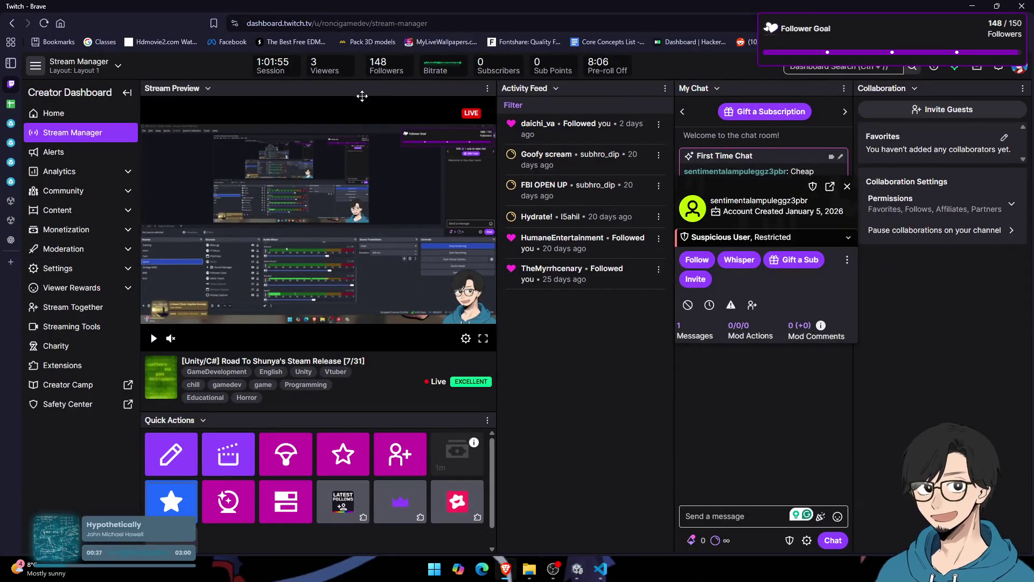
click(848, 187)
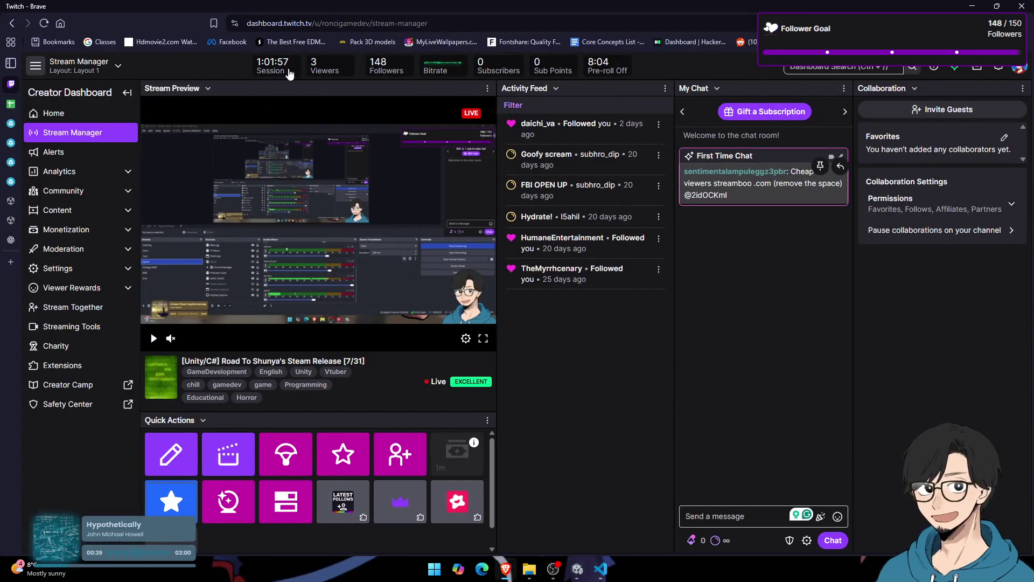
mouse_move(34, 265)
key(ctrl+t)
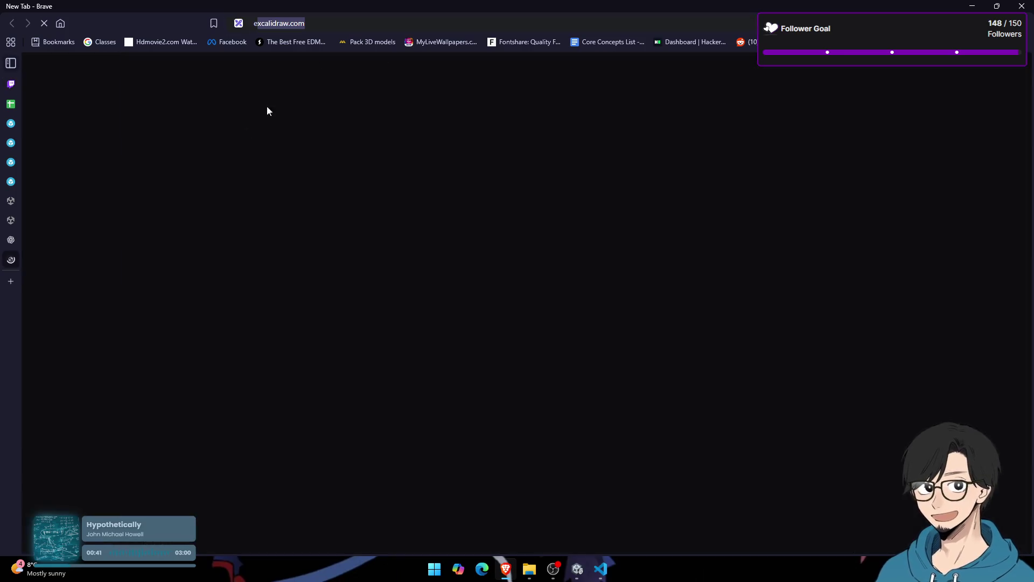
text(excalidraw)
key(Return)
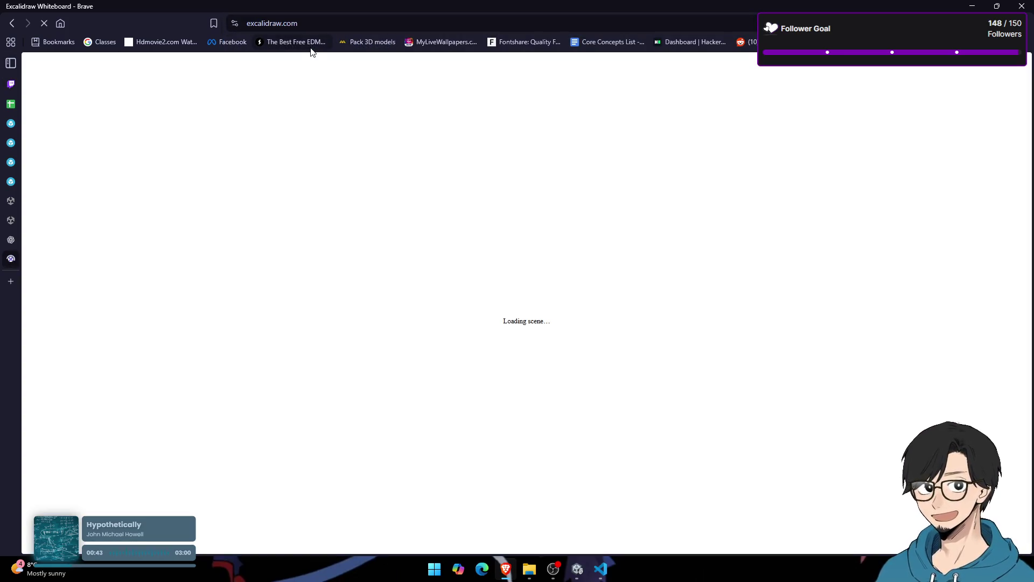
Step: Pan the whiteboard to bring the electric, Stuck and gate code notes into view
scroll(914, 356, down, 6)
scroll(914, 355, right, 3)
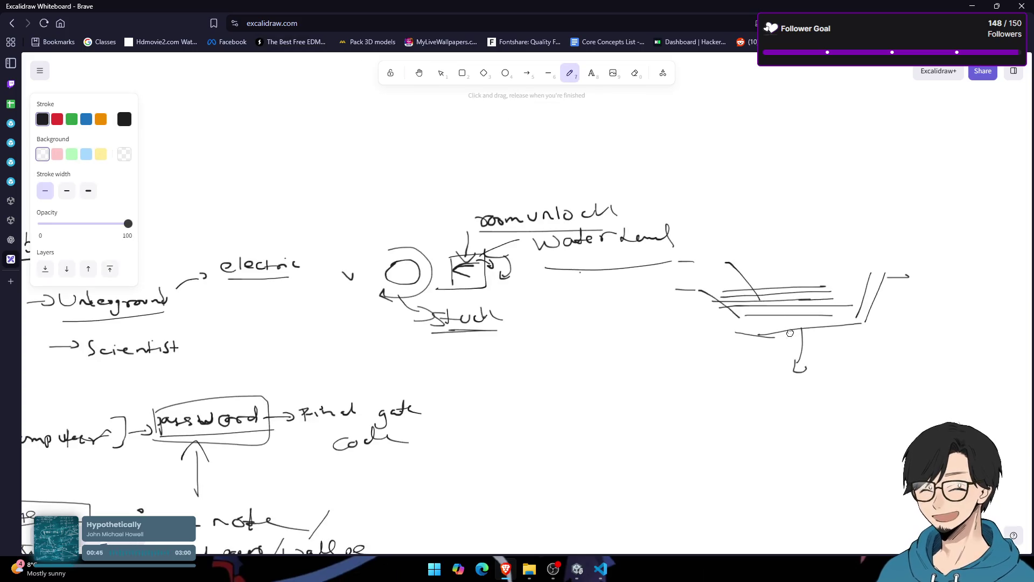
scroll(733, 182, right, 4)
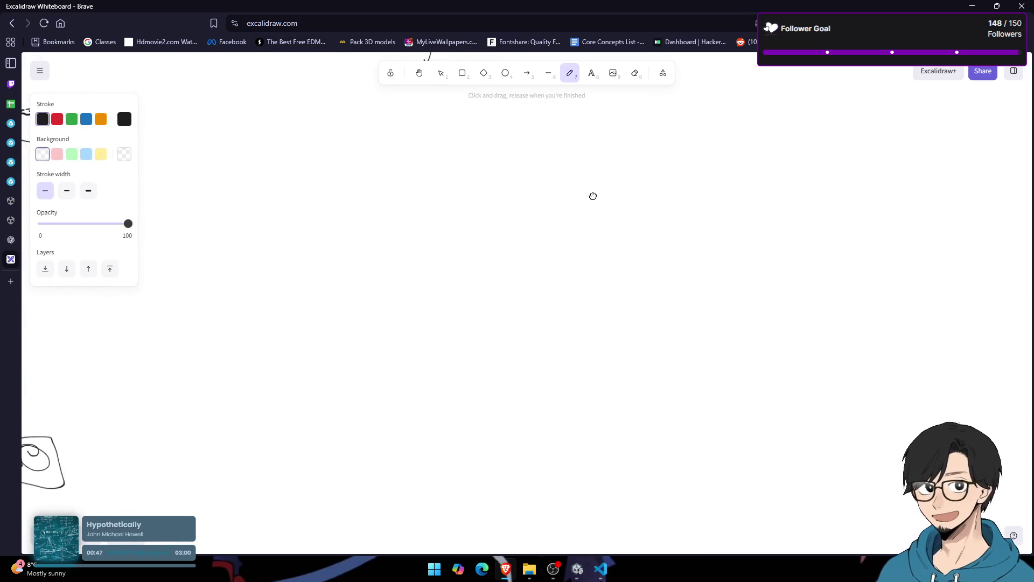
drag(580, 171, 831, 268)
drag(635, 241, 613, 264)
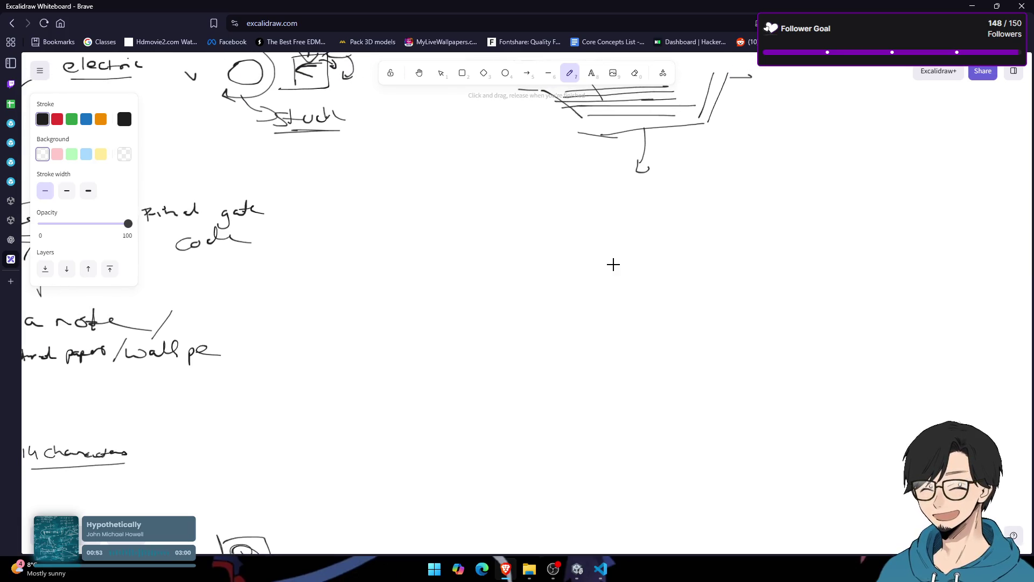
scroll(425, 277, right, 2)
Step: Sketch a tall locker-shaped box labelled Janitar with an arrow leading out
mouse_move(420, 243)
mouse_down()
mouse_move(422, 338)
mouse_move(470, 246)
mouse_move(388, 391)
mouse_up()
mouse_move(423, 340)
mouse_down()
mouse_move(420, 461)
mouse_move(480, 463)
mouse_move(487, 443)
mouse_move(507, 462)
mouse_move(553, 439)
mouse_up()
mouse_move(557, 349)
mouse_down()
mouse_move(422, 308)
mouse_move(371, 314)
mouse_up()
mouse_move(273, 287)
mouse_down()
mouse_move(413, 279)
mouse_move(379, 288)
mouse_up()
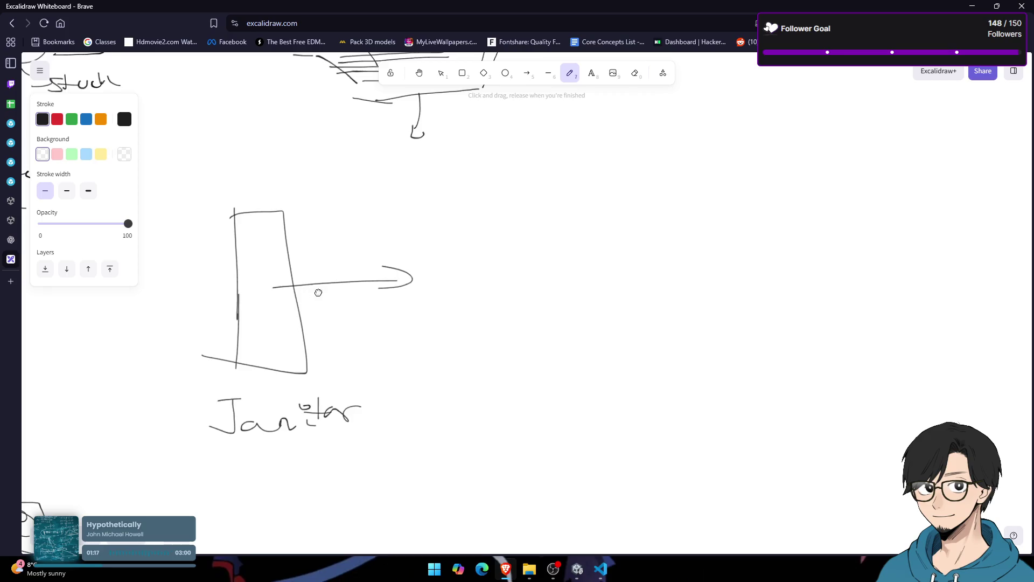
Step: Draw a stick figure with head, body, legs and arms inside the tall box
scroll(316, 293, left, 1)
mouse_move(308, 247)
mouse_down()
mouse_move(316, 344)
mouse_move(298, 344)
mouse_up()
drag(332, 311, 353, 347)
drag(300, 301, 358, 303)
key(alt+Tab)
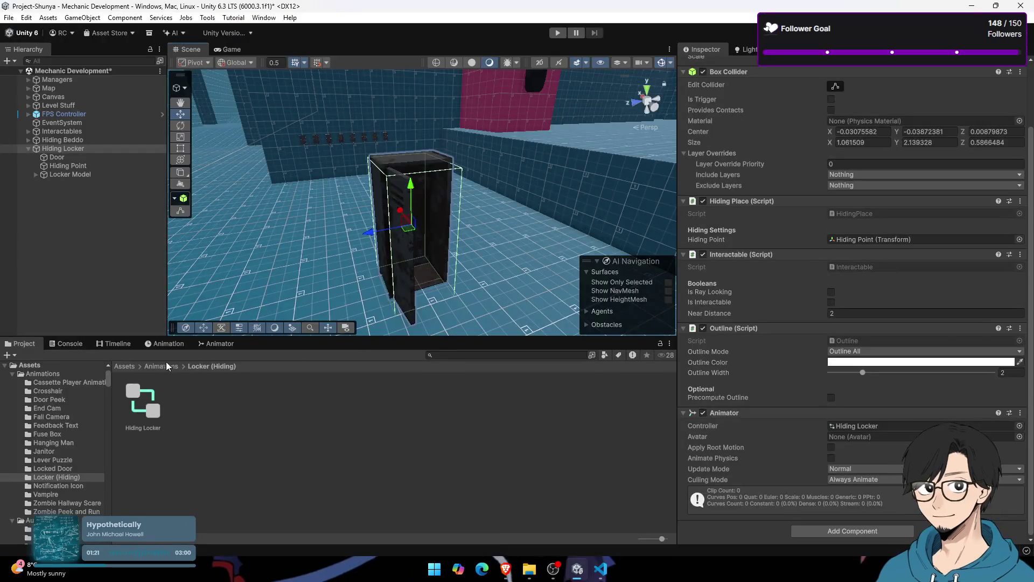
Step: Open Assets > External Assets in the Project window, briefly checking the browser tabs
click(131, 368)
double_click(308, 410)
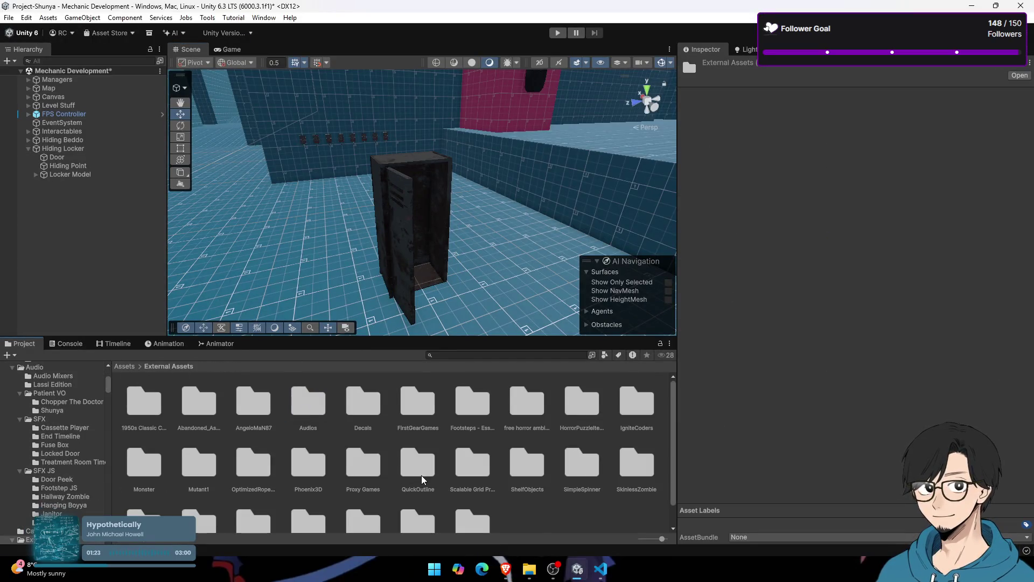
key(alt+Tab)
key(alt+Tab)
key(alt+Tab)
key(alt+shift+Tab)
key(alt+shift+Tab)
mouse_move(1, 149)
click(23, 88)
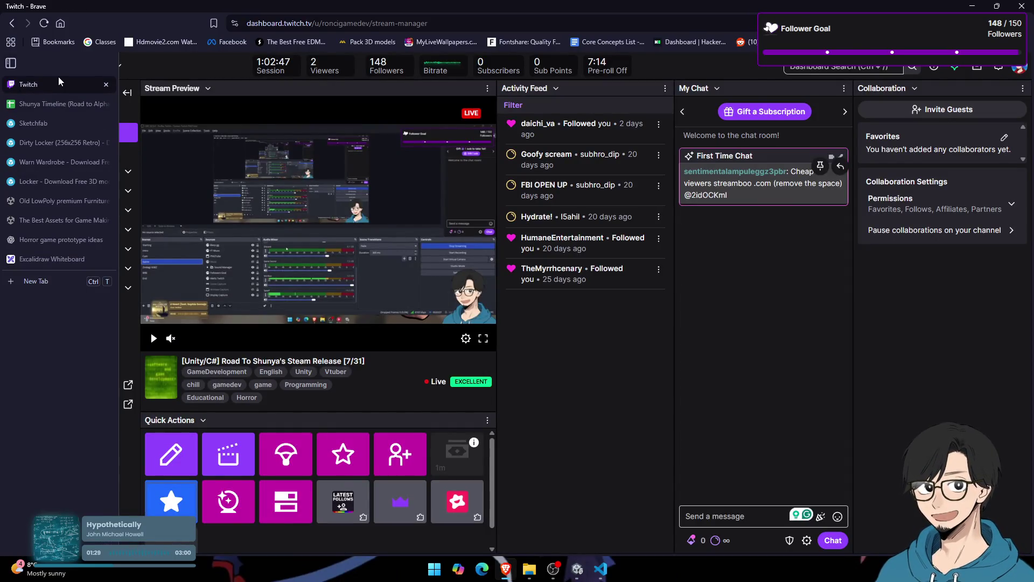
click(60, 264)
key(alt+Tab)
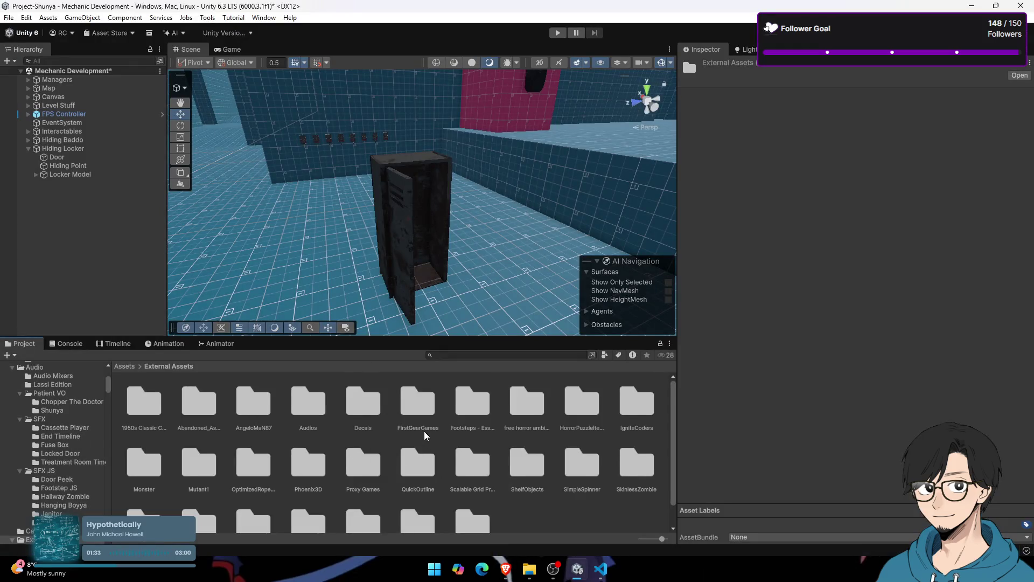
scroll(426, 435, down, 1)
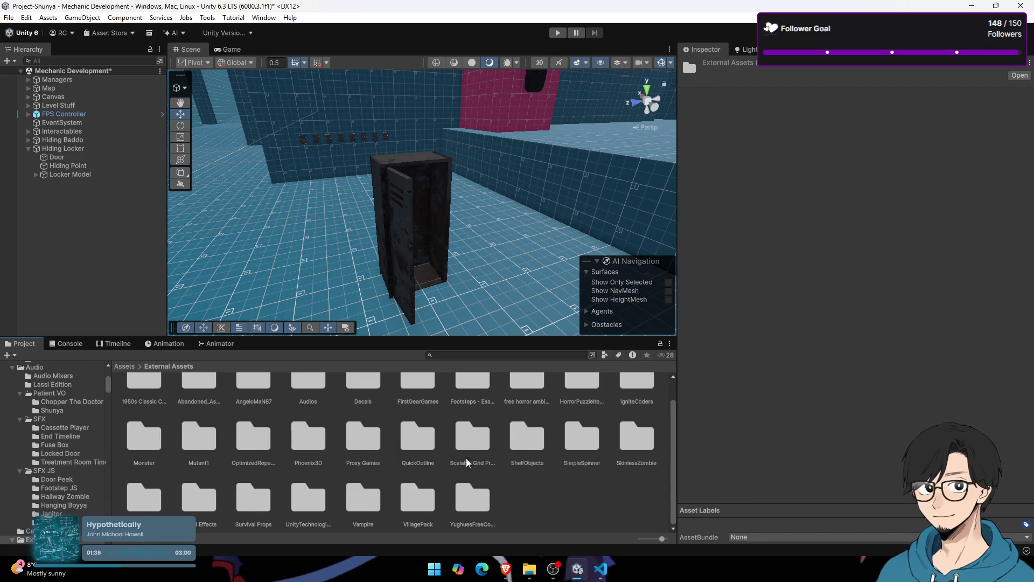
Step: Place the Mutated1 prefab from Mutant1 > Prefab into the scene beside the locker
double_click(214, 455)
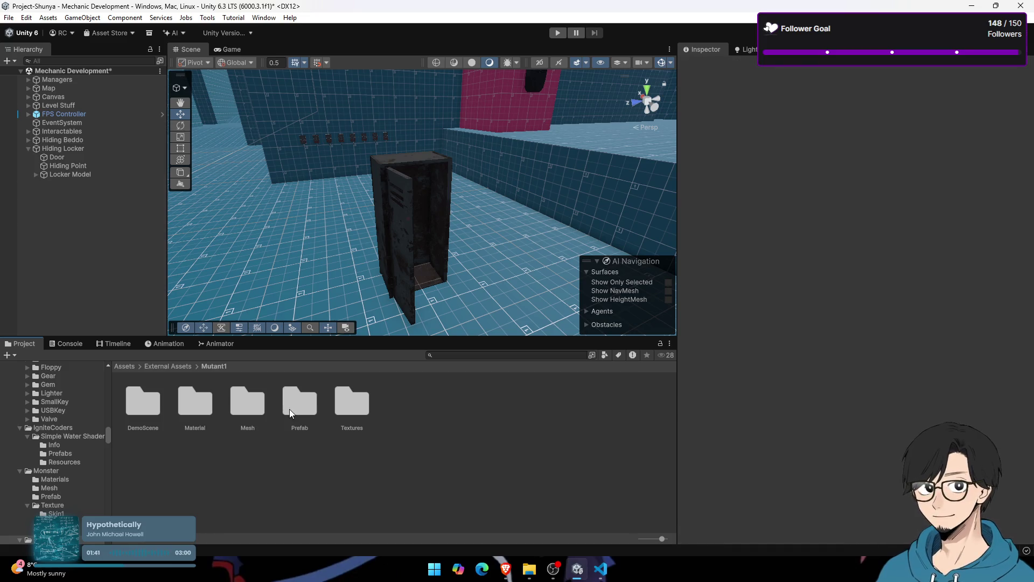
double_click(309, 400)
mouse_move(376, 327)
mouse_down()
mouse_move(526, 231)
mouse_move(293, 201)
mouse_up()
click(145, 408)
mouse_move(144, 408)
mouse_down()
mouse_move(411, 264)
mouse_move(432, 319)
mouse_up()
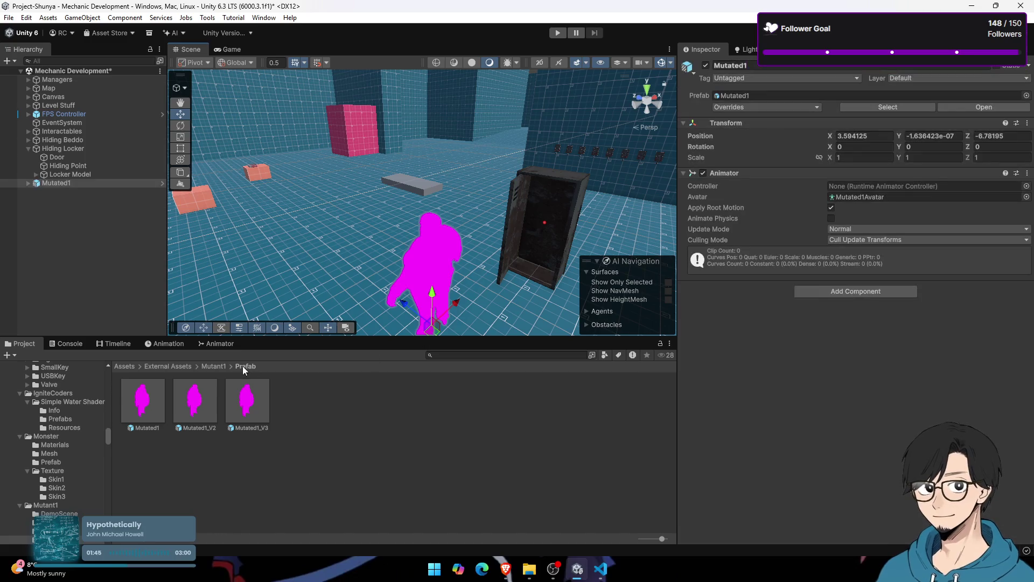
Step: Set all three Mutated1 materials in Mutant1 > Material to Universal Render Pipeline/Lit
click(214, 366)
double_click(195, 401)
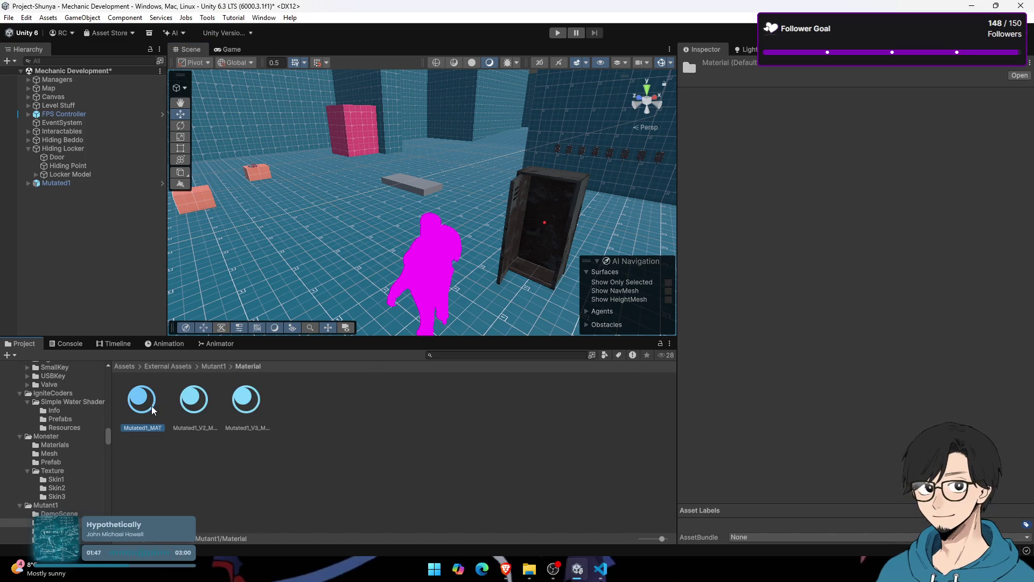
shift+click(239, 405)
click(26, 18)
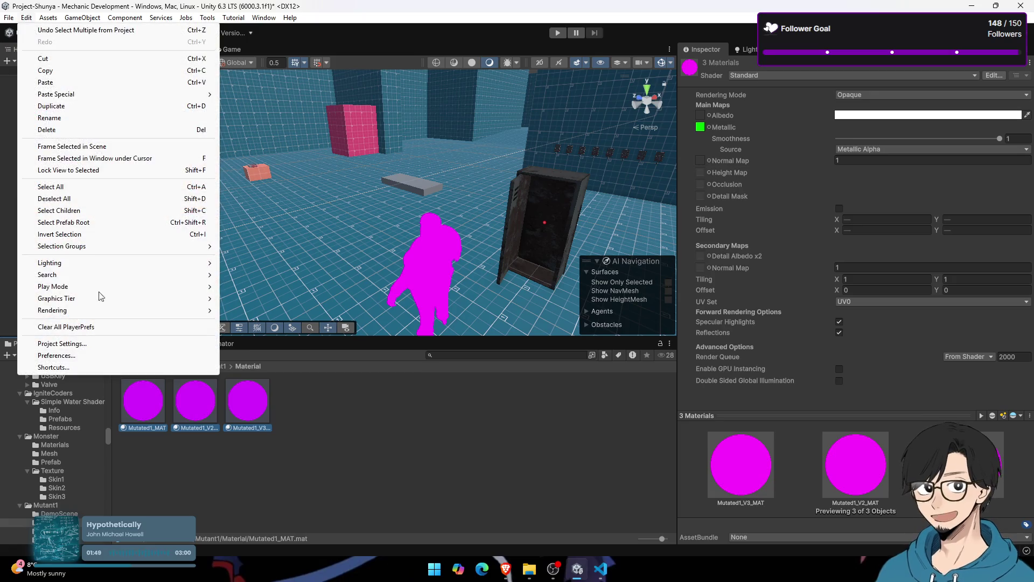
mouse_move(157, 313)
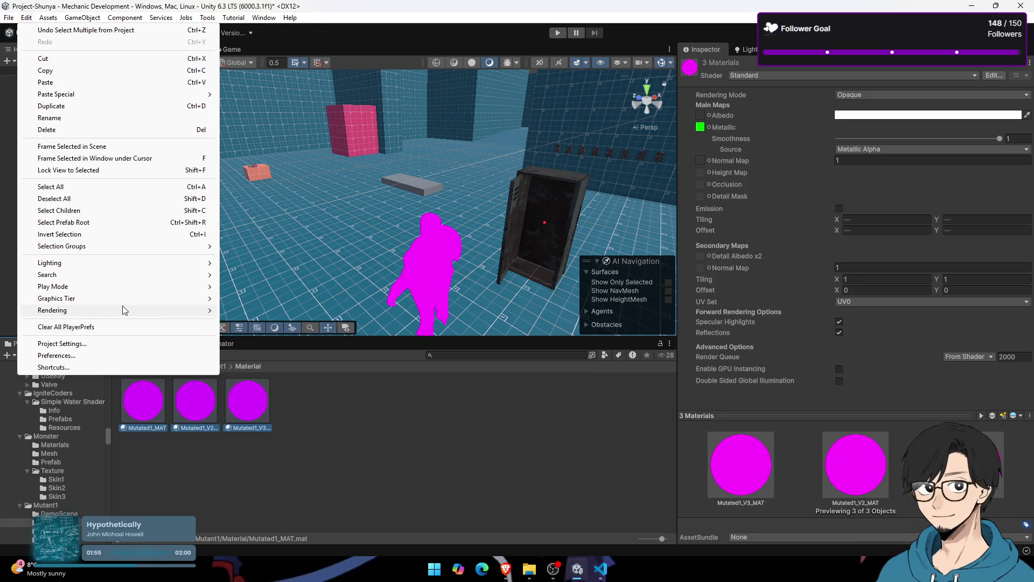
click(757, 80)
click(762, 78)
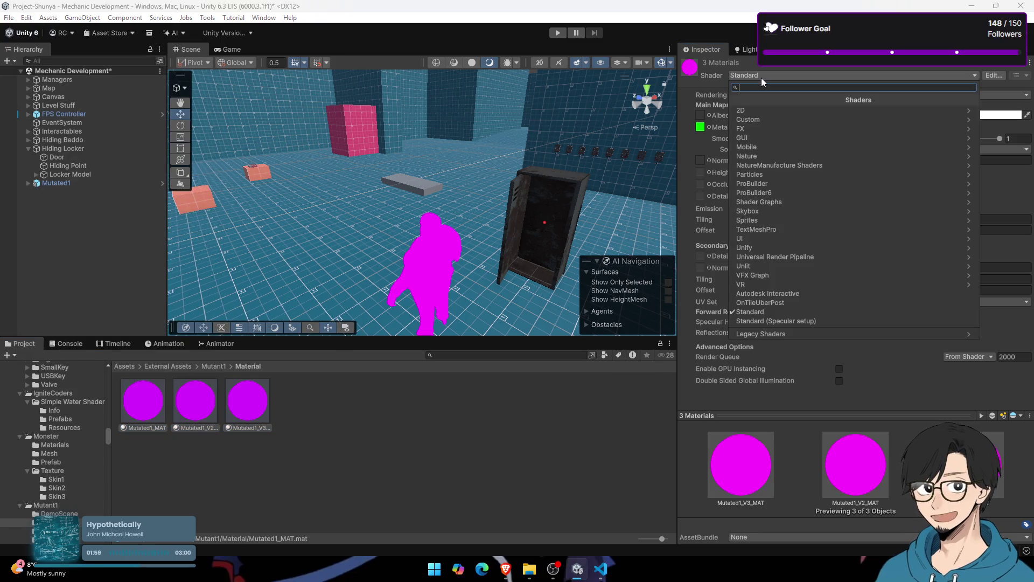
text(lit)
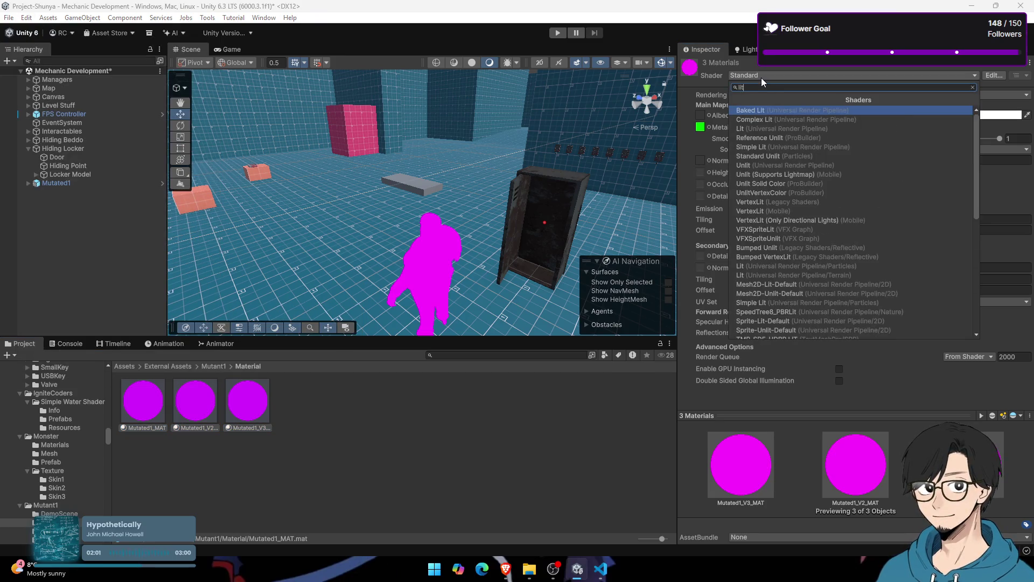
click(806, 129)
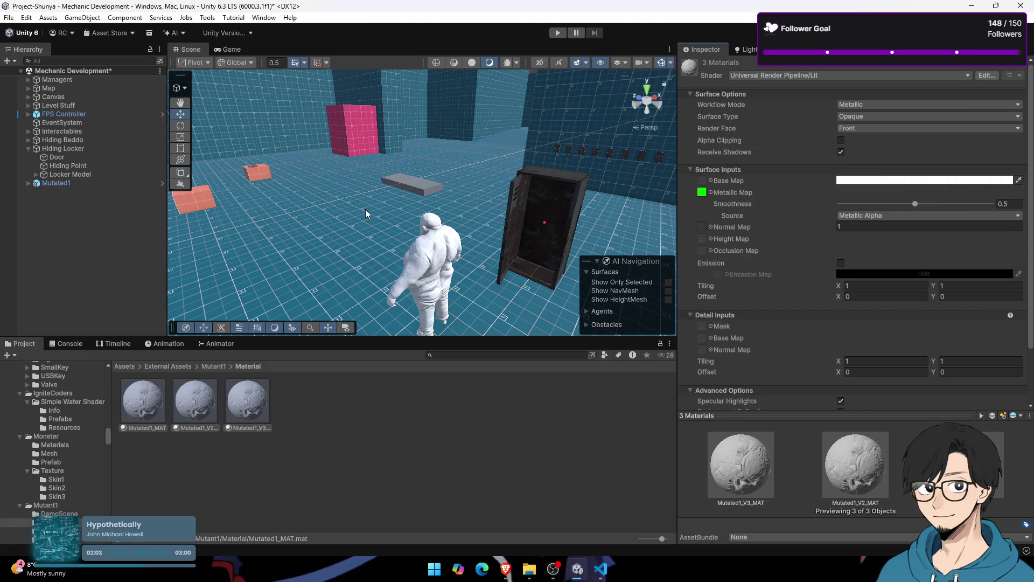
Step: Orbit and zoom in on the mutant model to check its materials
mouse_move(370, 237)
mouse_down()
mouse_move(678, 202)
mouse_move(353, 220)
mouse_move(451, 277)
mouse_move(453, 228)
mouse_up()
scroll(447, 229, down, 5)
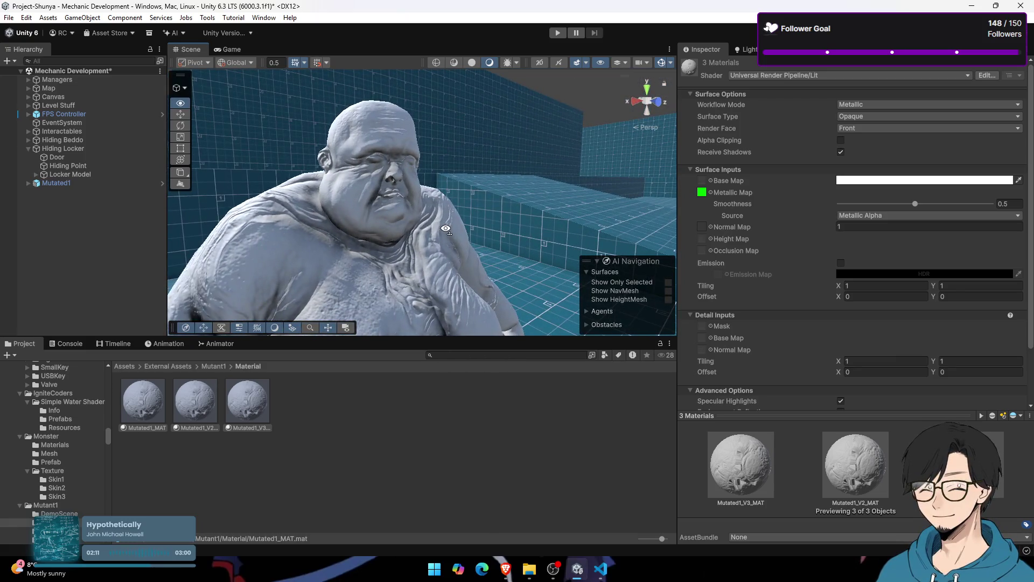
key(alt+Tab)
Step: Draw a long double-headed arrow beneath the janitor box
key(s)
right_click(447, 241)
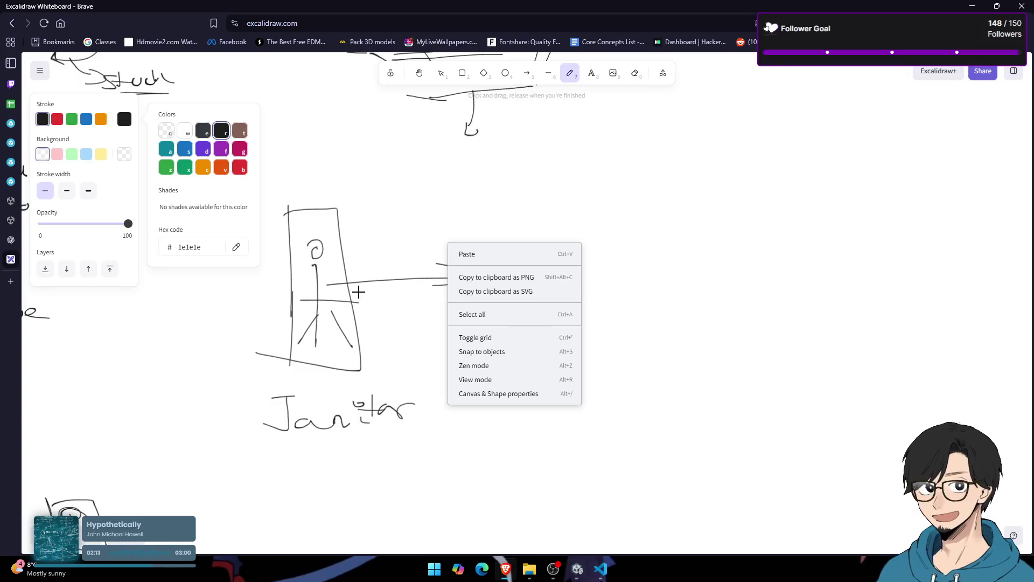
click(398, 225)
mouse_move(438, 372)
mouse_down()
mouse_move(803, 381)
mouse_move(742, 387)
mouse_up()
drag(429, 364, 448, 380)
Step: Write BPM => above the sketch and draw a box around it
scroll(489, 397, right, 5)
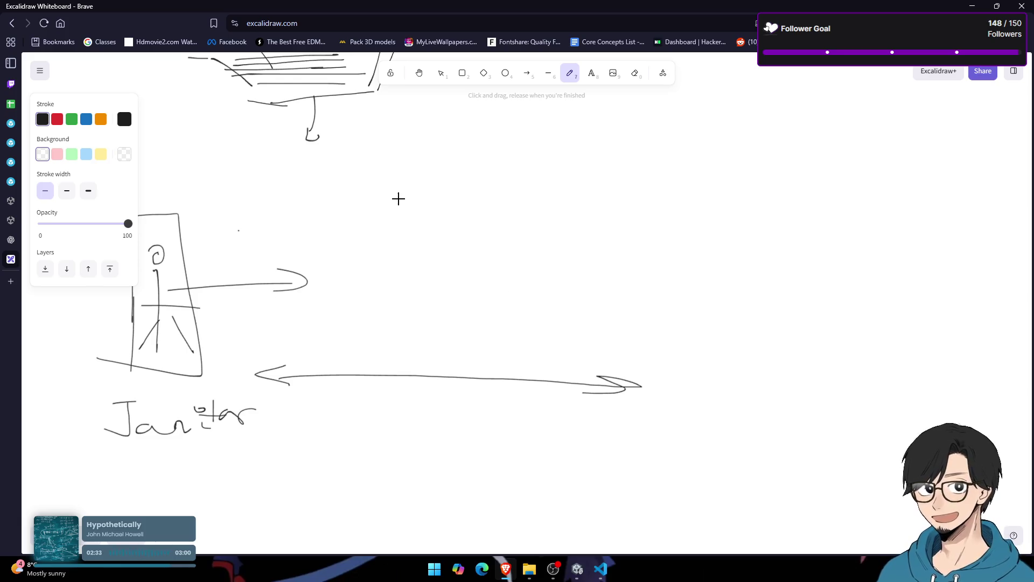
drag(397, 197, 488, 216)
mouse_move(498, 205)
mouse_down()
mouse_move(521, 205)
mouse_move(505, 213)
mouse_up()
mouse_move(188, 238)
mouse_down()
mouse_move(205, 256)
mouse_move(273, 258)
mouse_up()
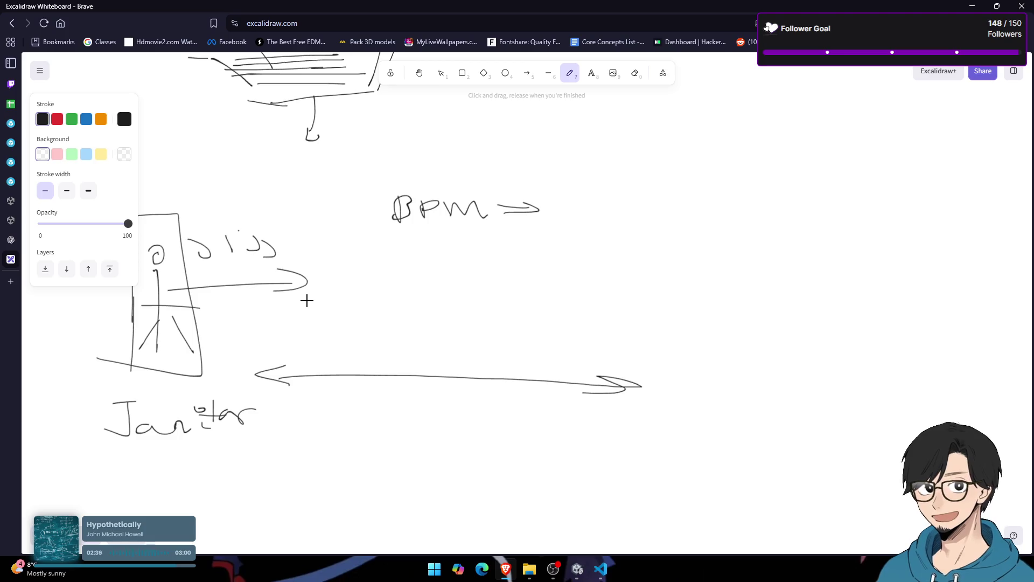
drag(531, 255, 446, 271)
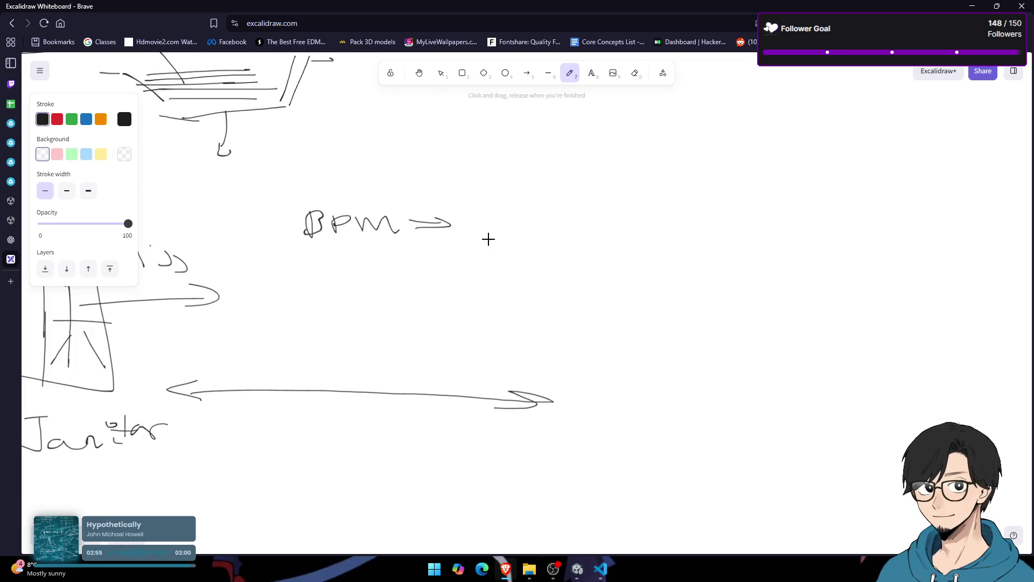
mouse_move(314, 246)
mouse_down()
mouse_move(506, 201)
mouse_move(275, 228)
mouse_move(372, 250)
mouse_up()
drag(639, 264, 475, 260)
Step: Draw a new rectangle with a horizontal dividing line across its top
drag(459, 328, 462, 366)
mouse_move(443, 280)
mouse_down()
mouse_move(642, 275)
mouse_move(465, 376)
mouse_move(534, 381)
mouse_up()
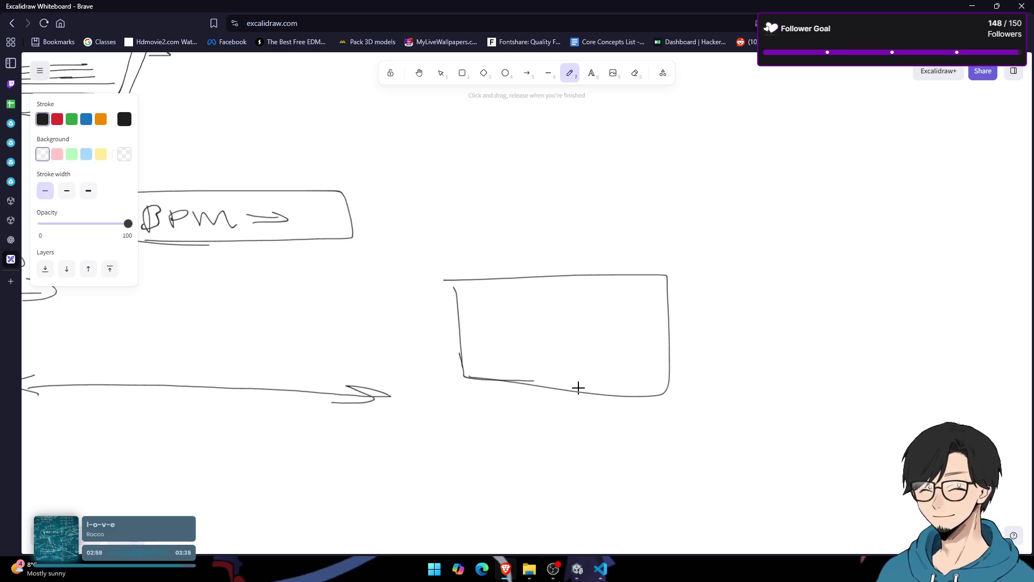
drag(455, 304, 686, 305)
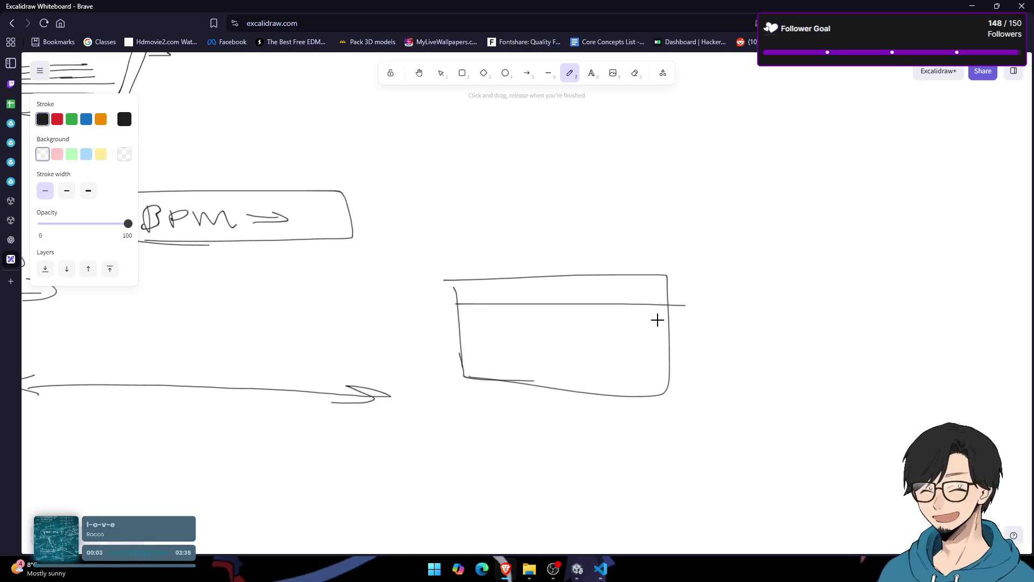
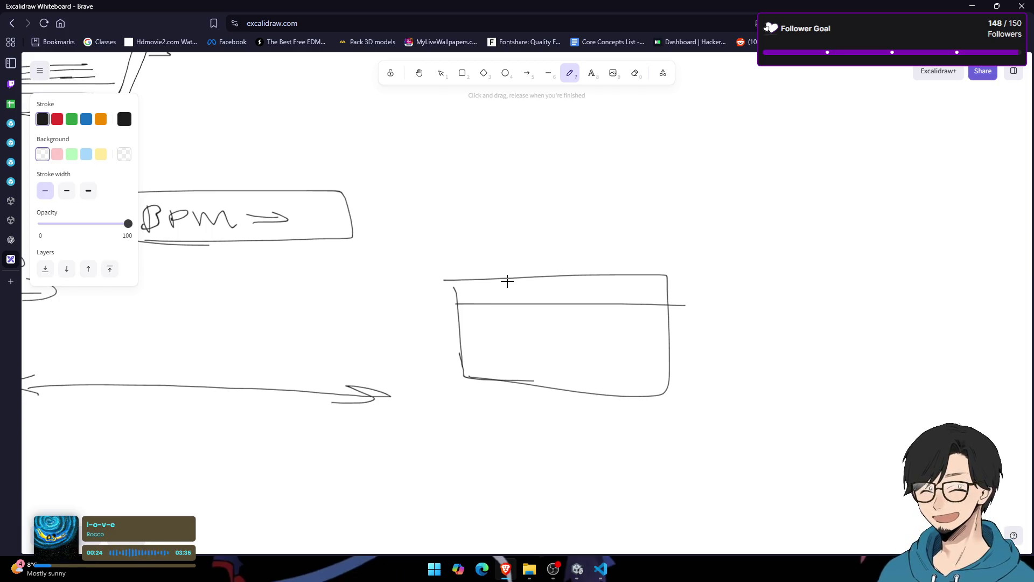
Step: Open a new blank Brave tab beside the Excalidraw whiteboard
mouse_move(16, 286)
click(55, 279)
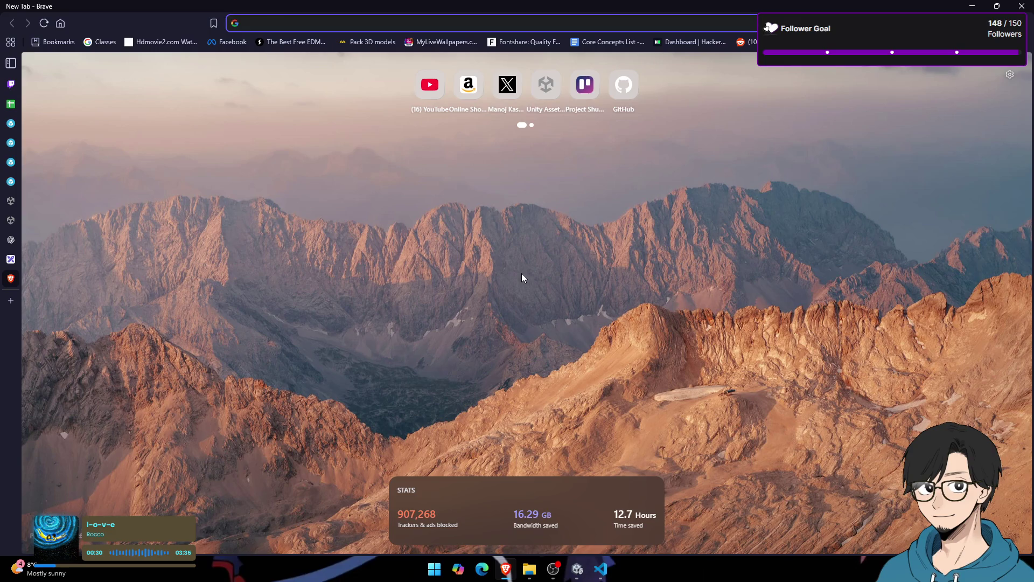
Step: Search Google for 'bpm to temperature' and highlight the no-direct-conversion explanation
text(b)
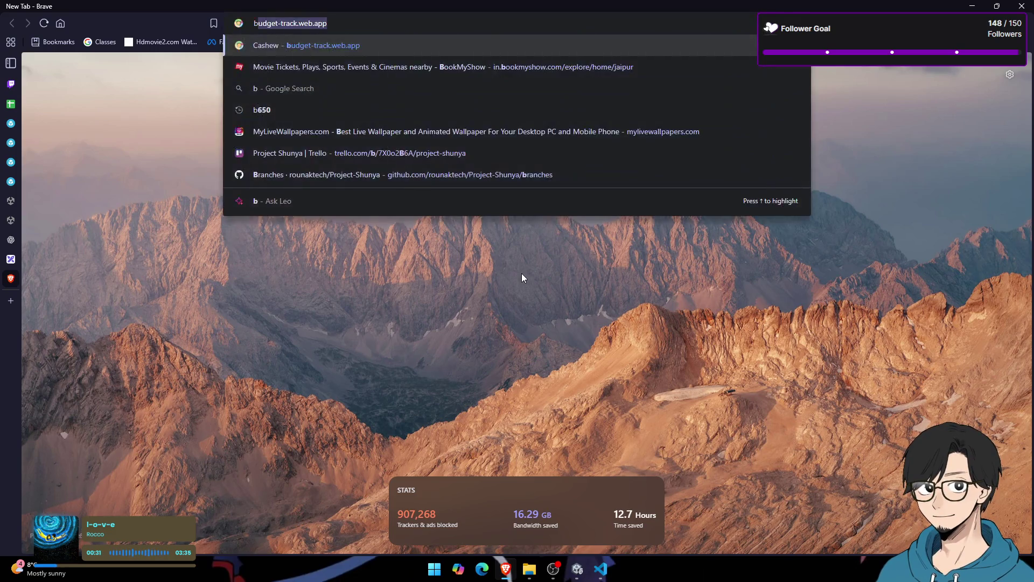
text(pm to )
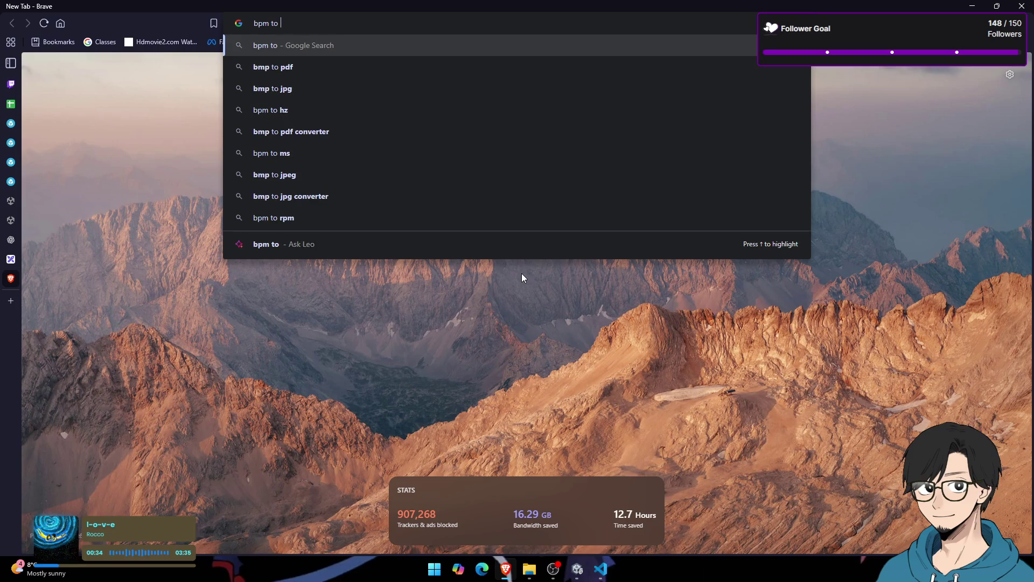
text(temperatore)
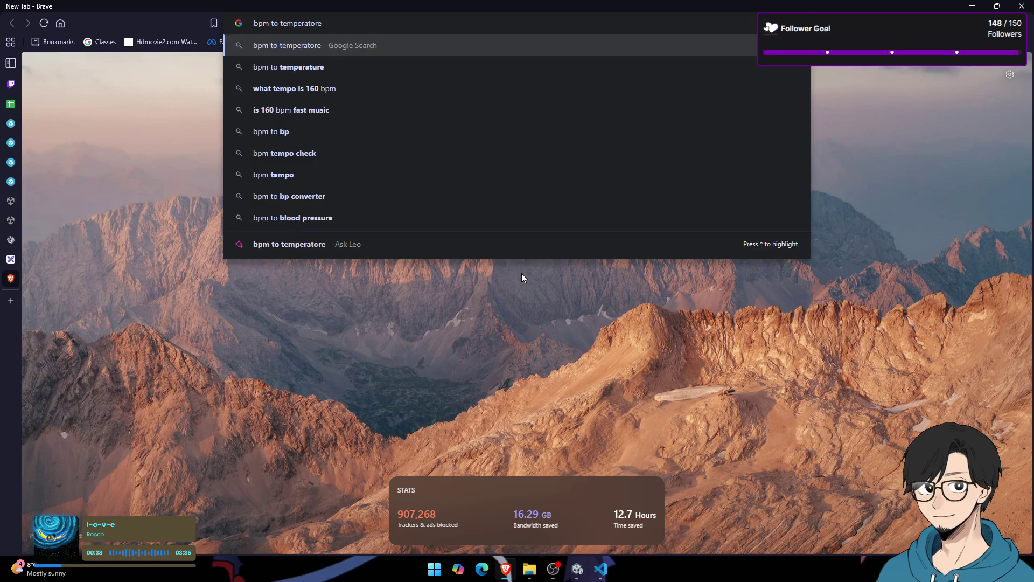
key(Return)
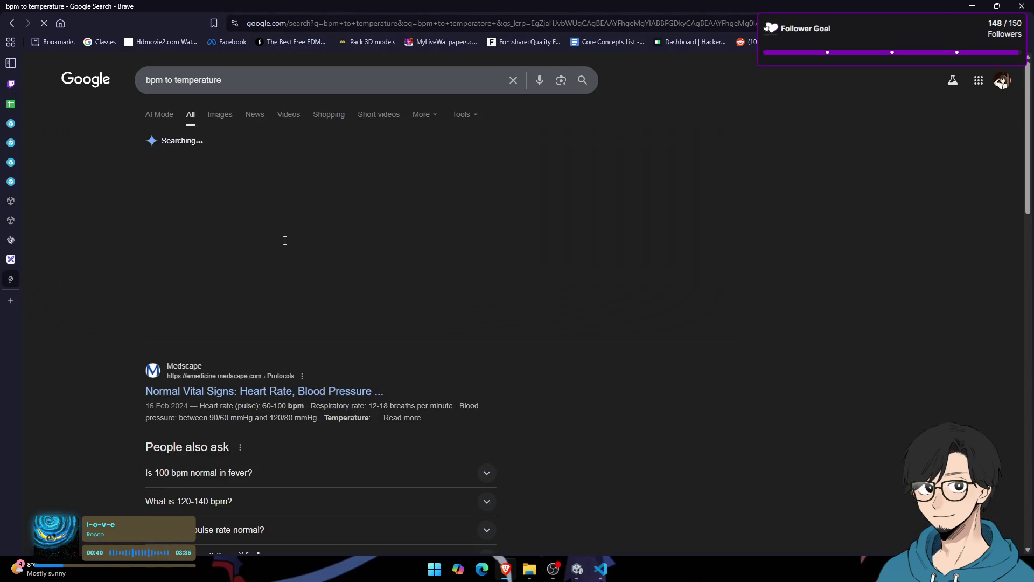
drag(194, 188, 323, 201)
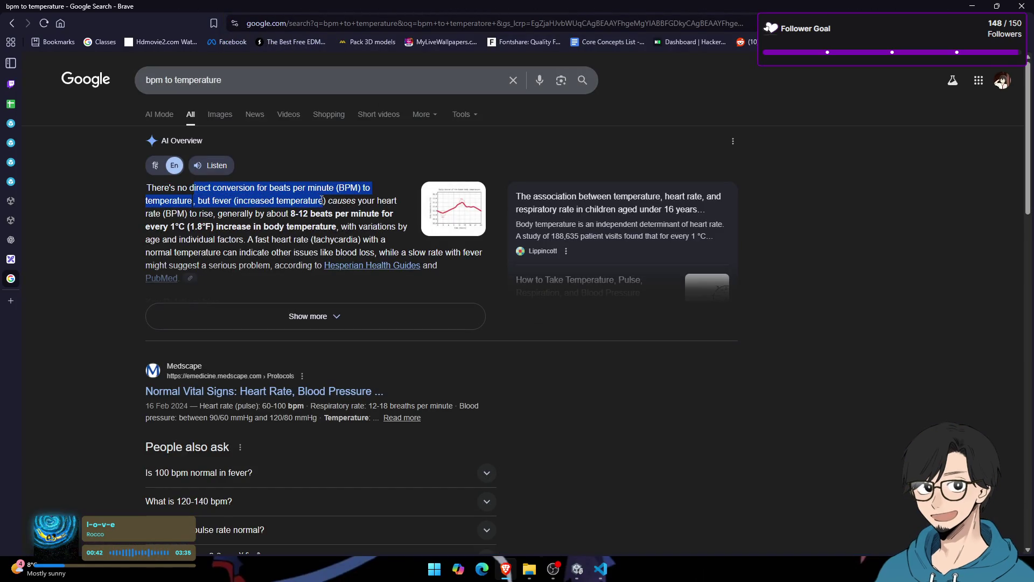
drag(218, 216, 353, 226)
click(299, 223)
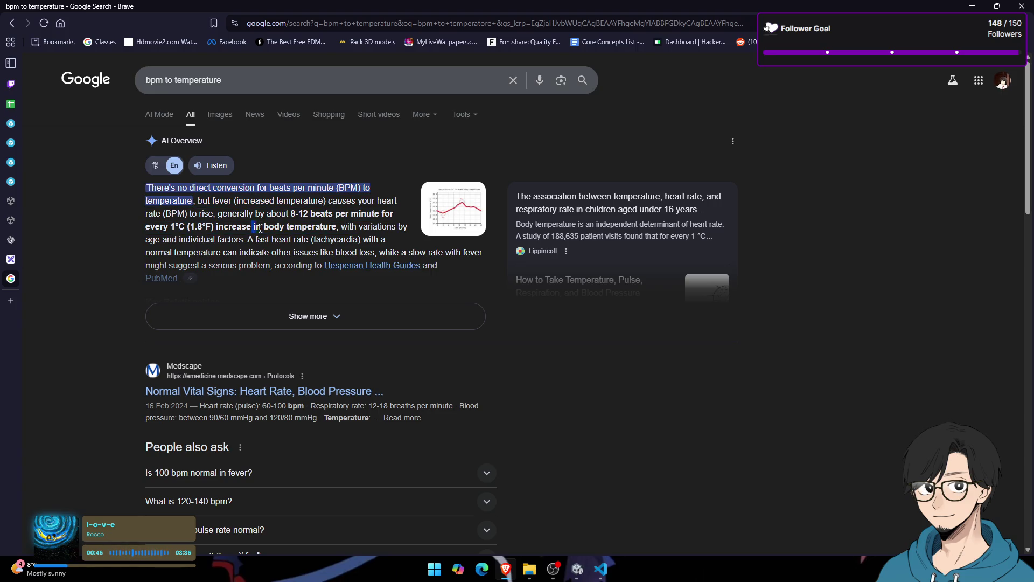
Step: Change the query to 'low bpm in freezing temperature' and rerun the search
click(160, 79)
text(l)
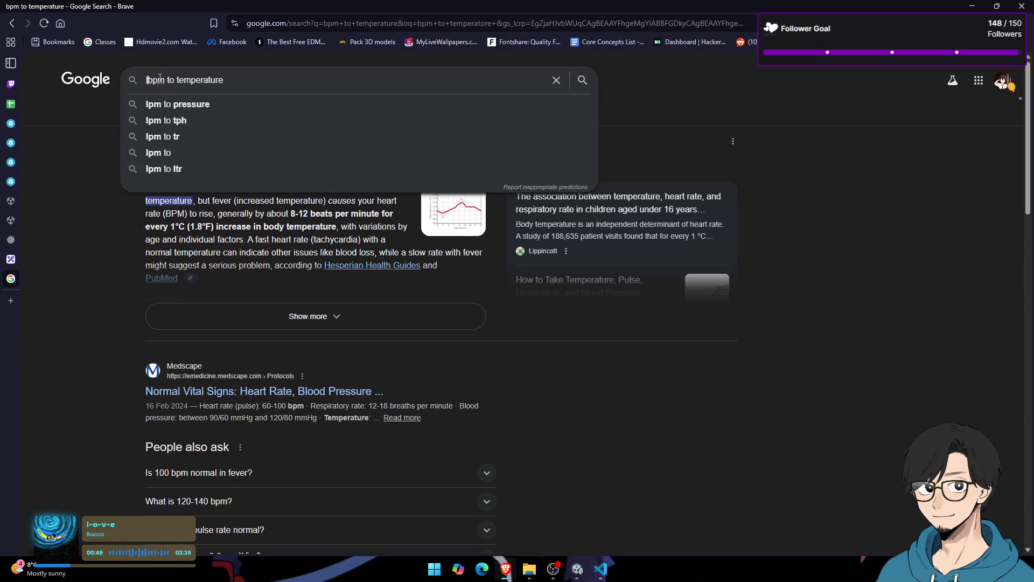
text(ow)
key(ctrl+Right)
key(ctrl+Right)
text(u)
key(BackSpace)
text(in freezing)
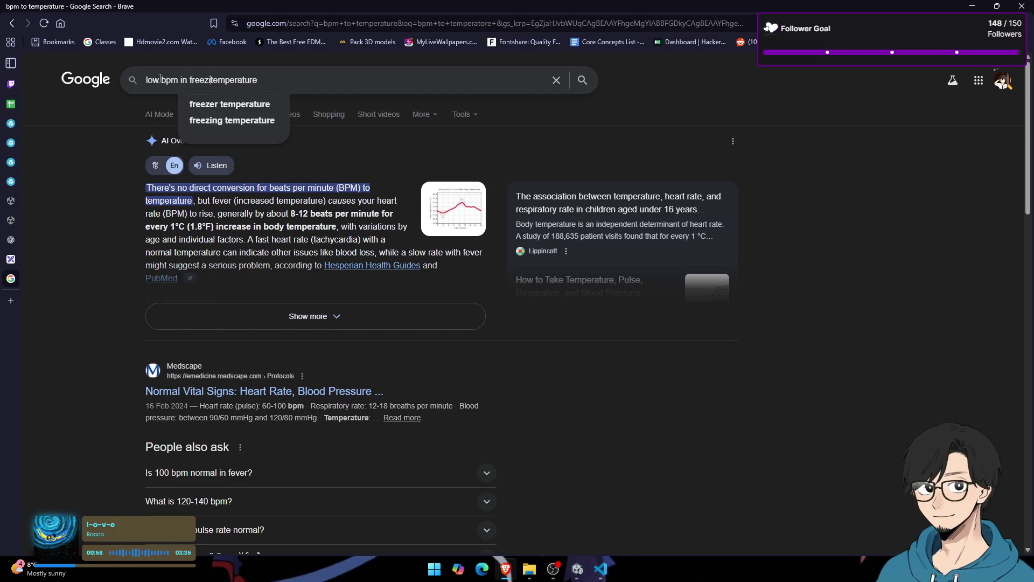
key(Return)
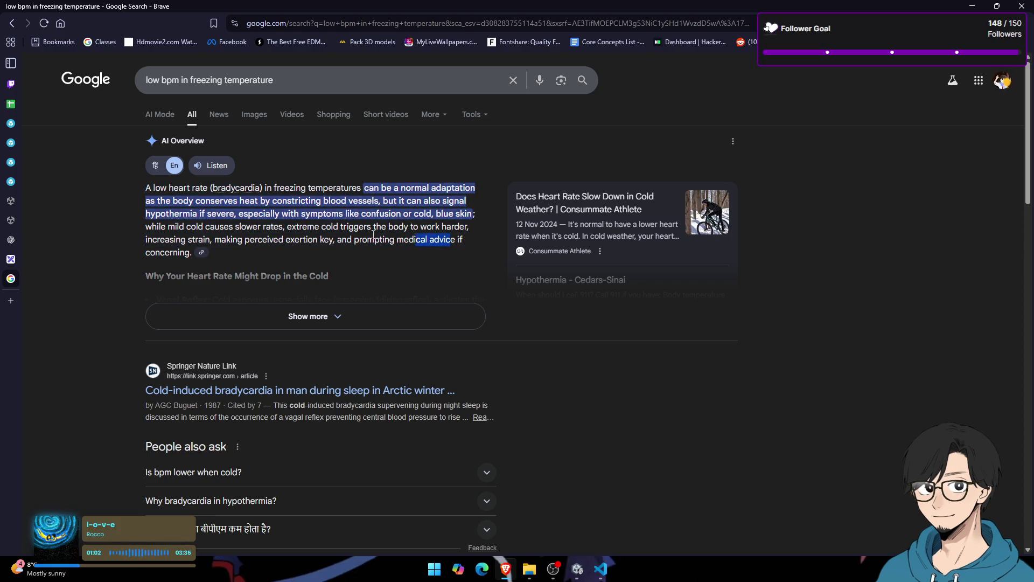
Step: Read the AI Overview answer on low heart rate in the cold, then close the tab
mouse_move(108, 192)
mouse_down()
mouse_move(344, 255)
mouse_move(108, 189)
mouse_up()
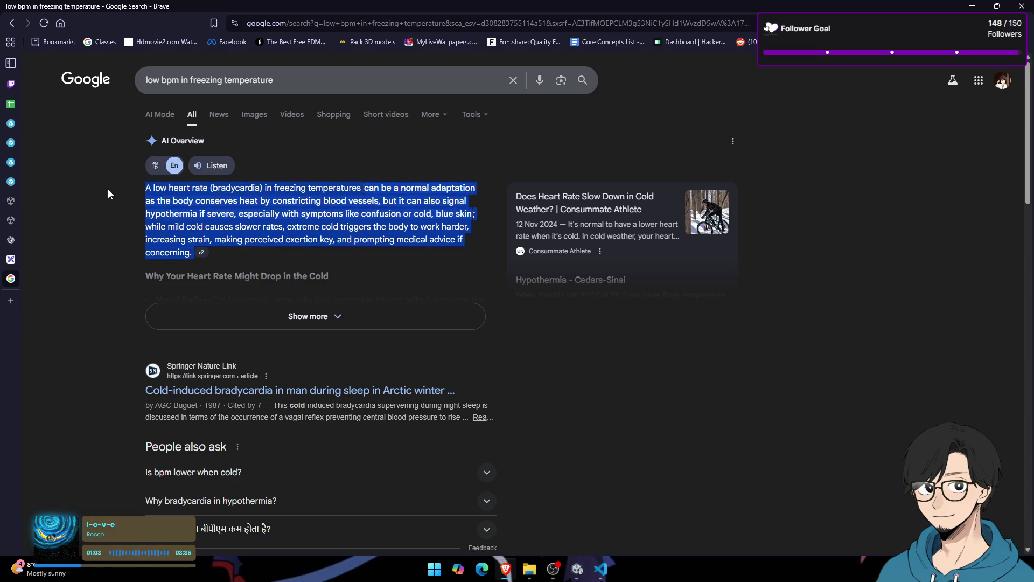
mouse_move(65, 279)
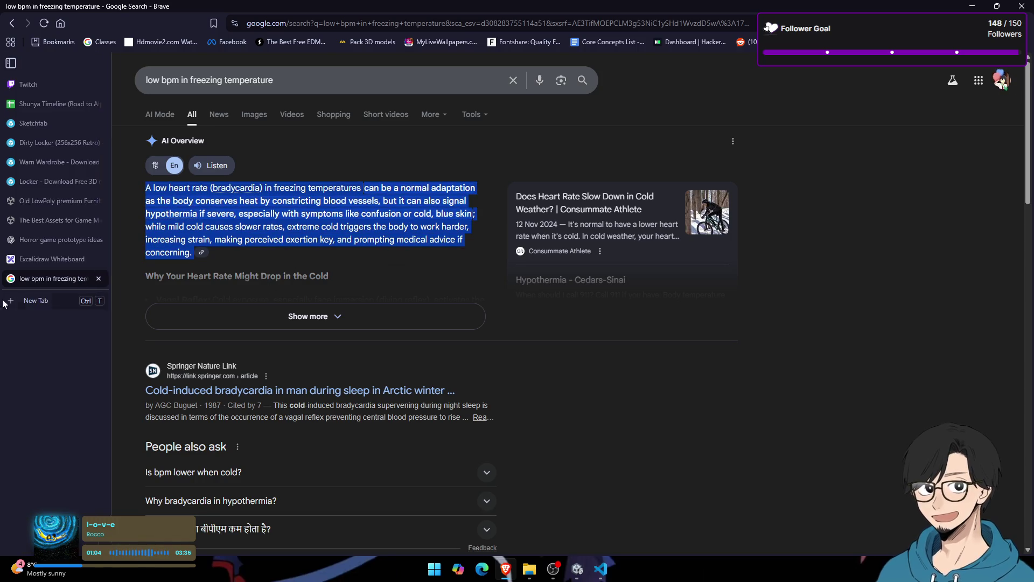
click(105, 278)
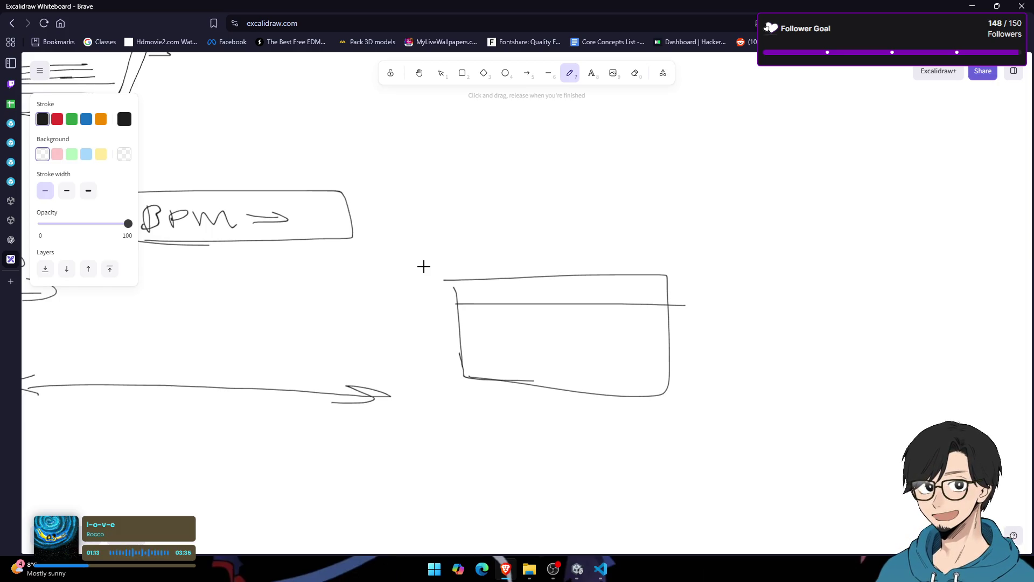
Step: Switch to the Unity editor and pull the Scene view back to see the locker and mutant
key(alt+Tab)
key(alt+Tab)
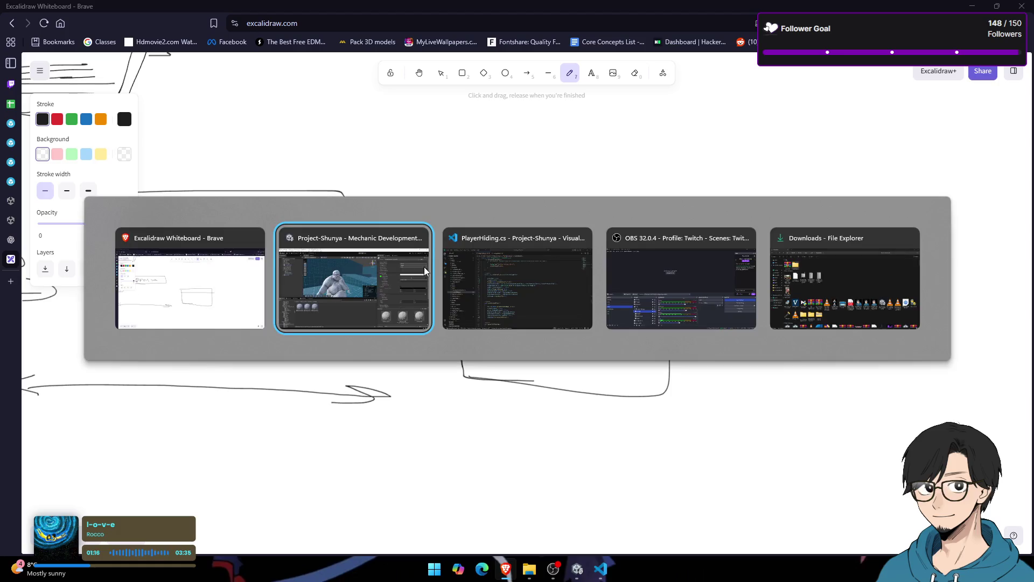
key(alt+Tab)
key(alt+Tab)
key(alt+Tab)
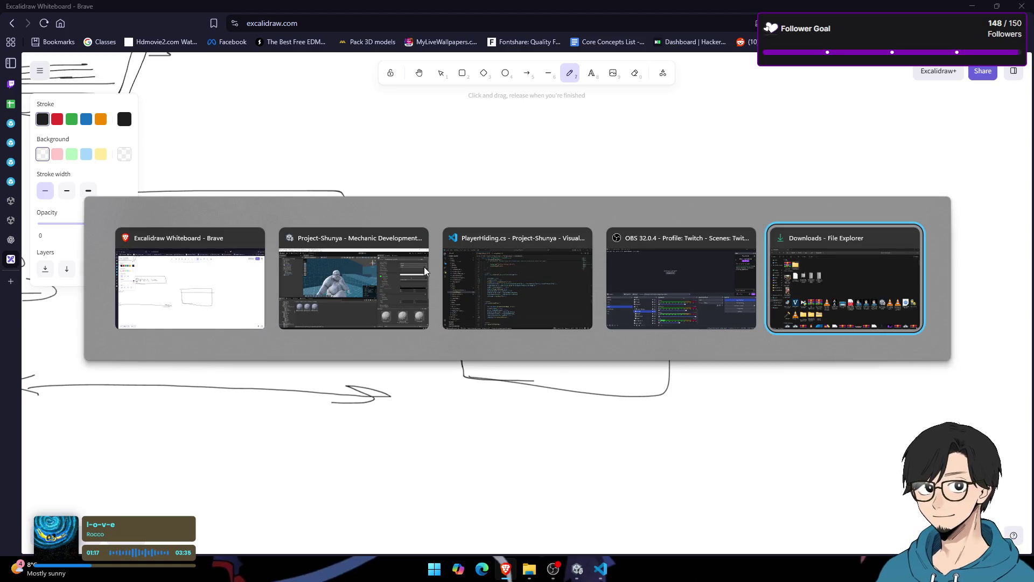
key(alt+Tab)
mouse_move(425, 267)
mouse_down()
mouse_move(324, 262)
mouse_move(298, 283)
mouse_up()
key(ctrl+z)
key(ctrl+z)
key(ctrl+z)
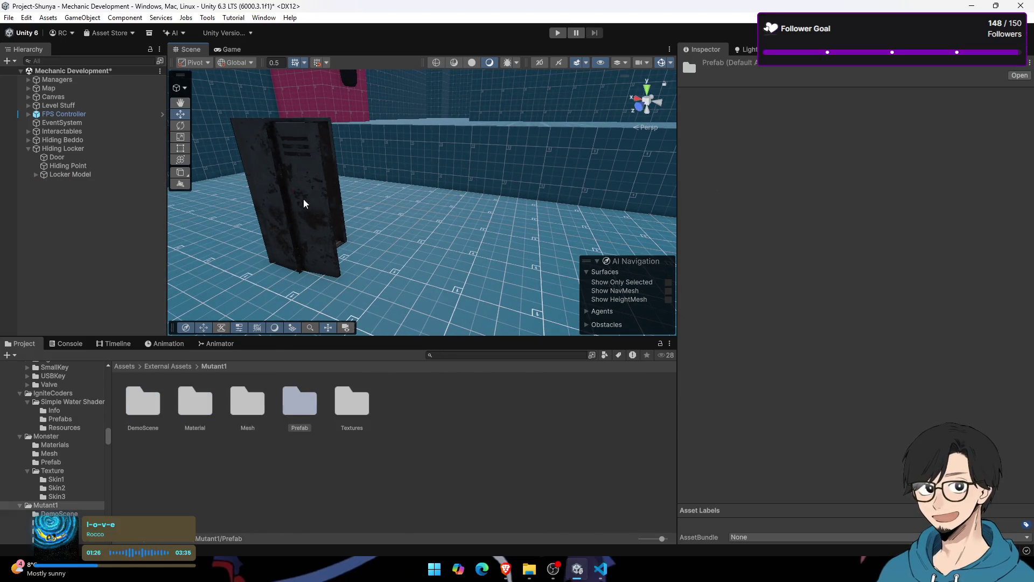
Step: Select the Hiding Locker and locate its Animator controller asset, checking its properties
click(317, 186)
click(119, 149)
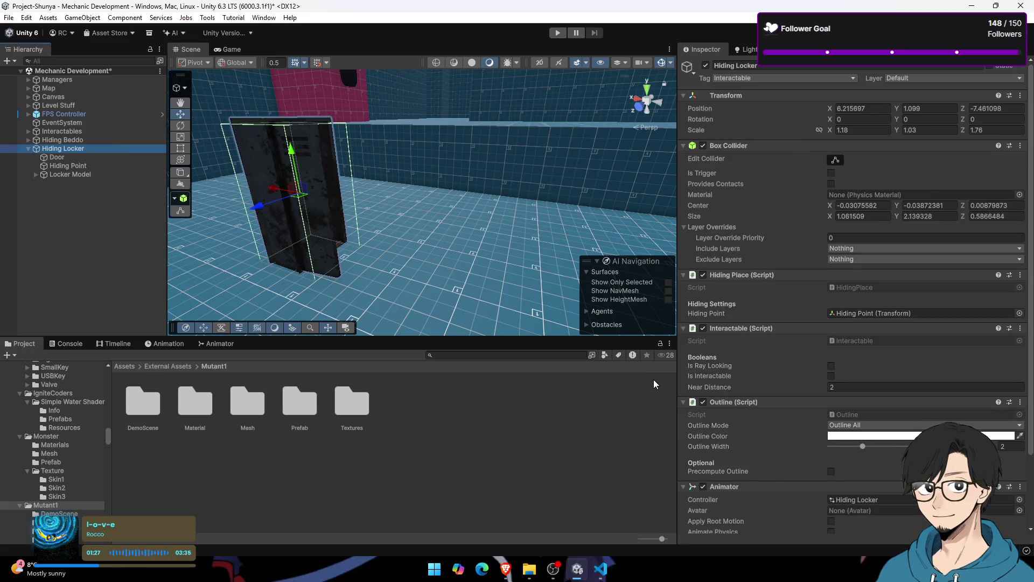
scroll(867, 422, down, 3)
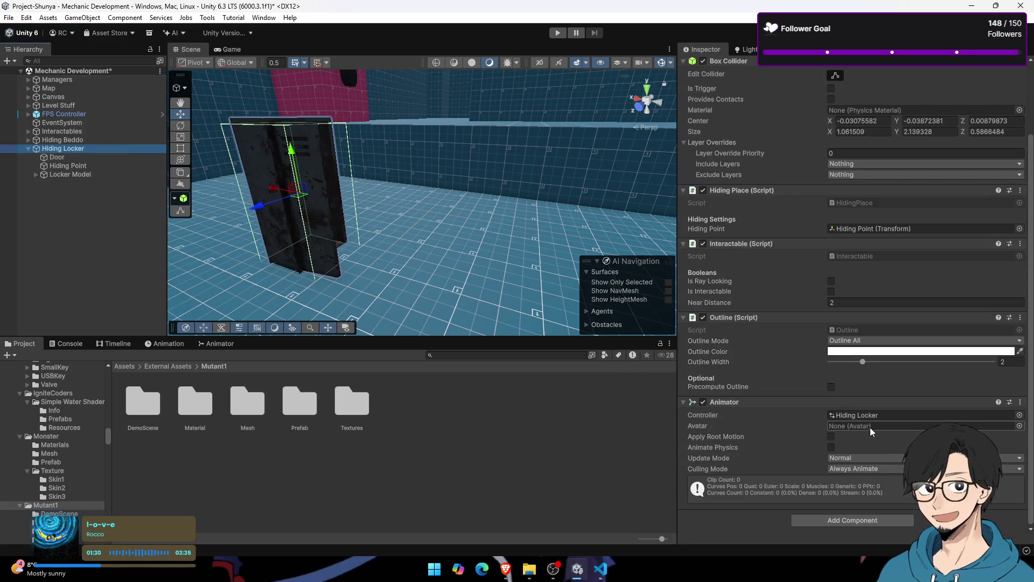
click(881, 415)
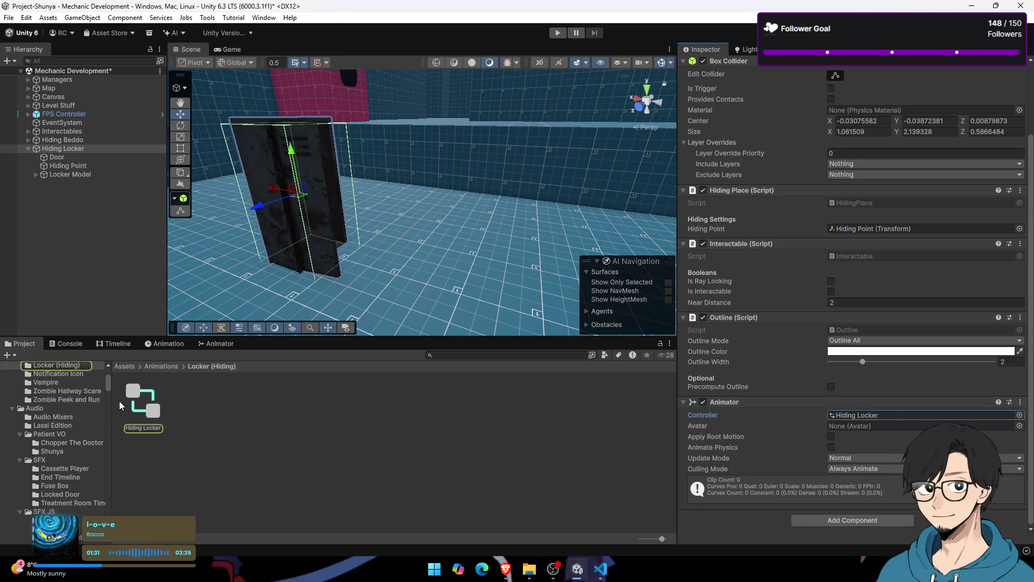
click(154, 403)
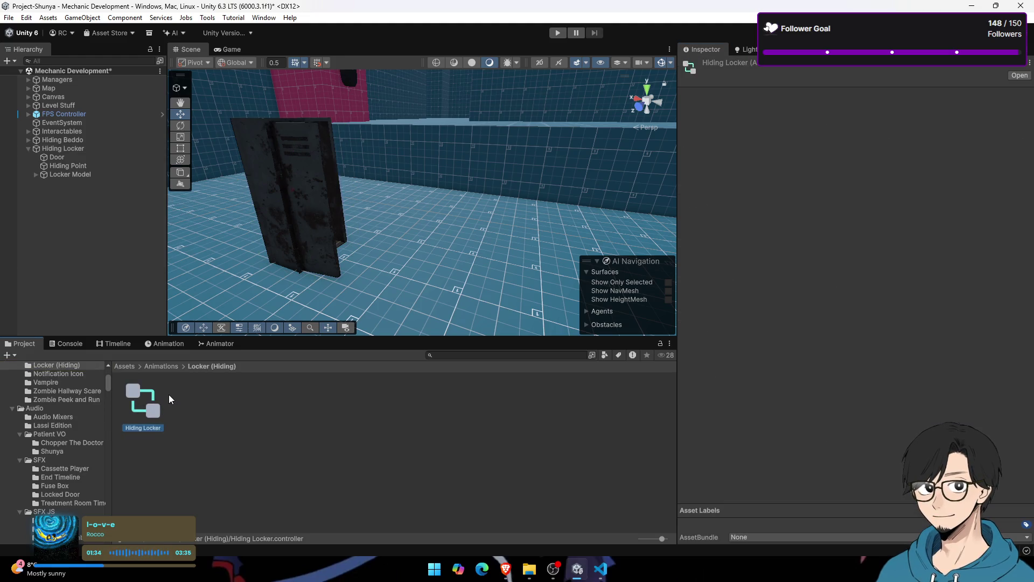
right_click(144, 410)
click(172, 399)
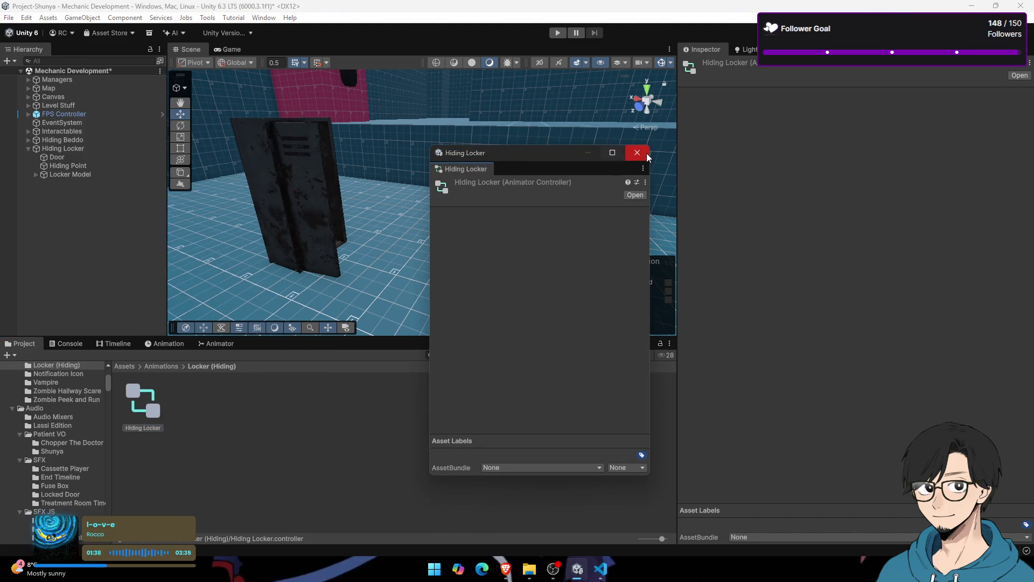
click(647, 154)
key(ctrl+z)
Step: Open the Animation window with the Hiding Locker selected and start a new clip
click(218, 343)
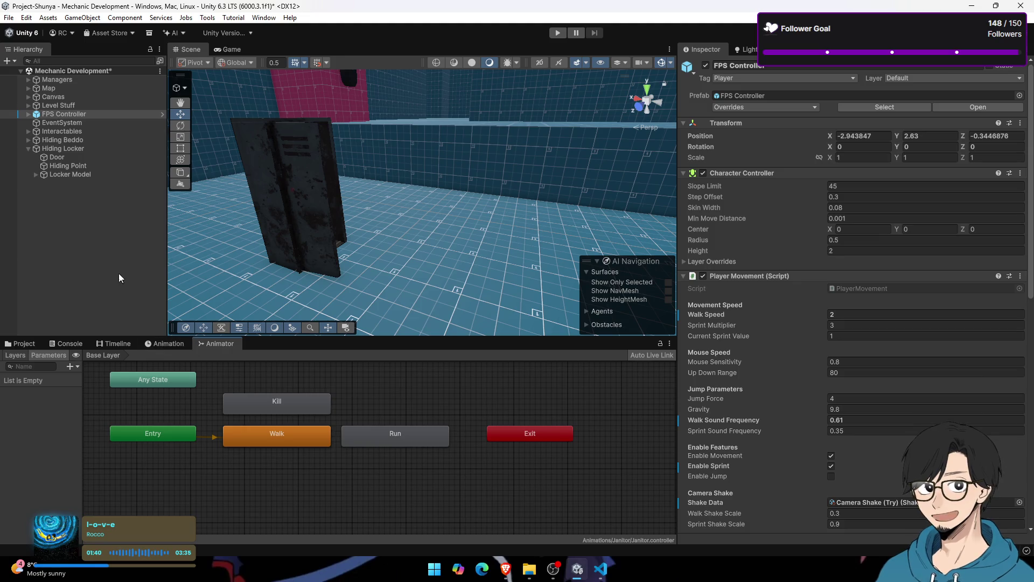
click(90, 151)
click(89, 162)
click(92, 151)
click(95, 154)
click(94, 150)
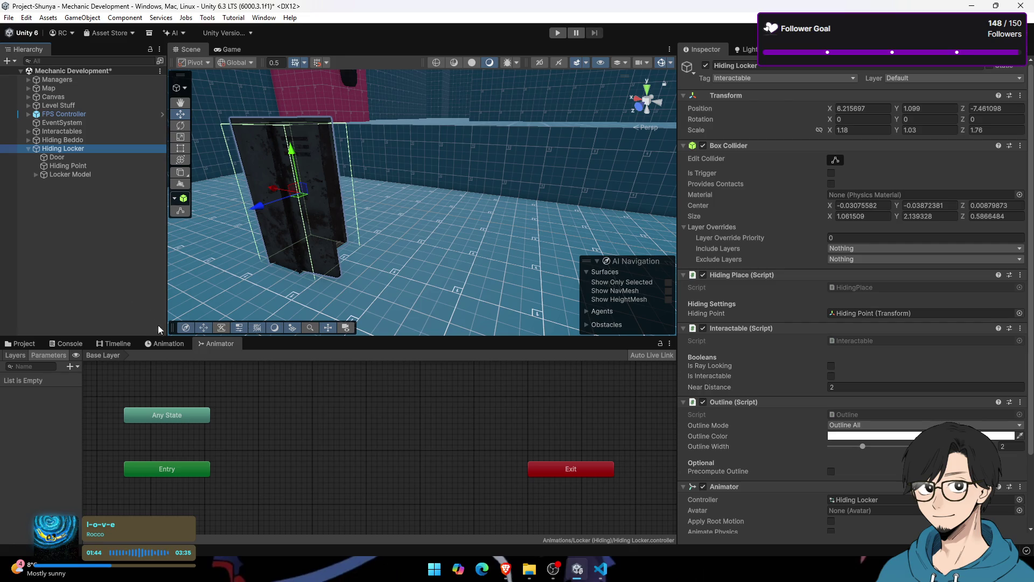
click(168, 343)
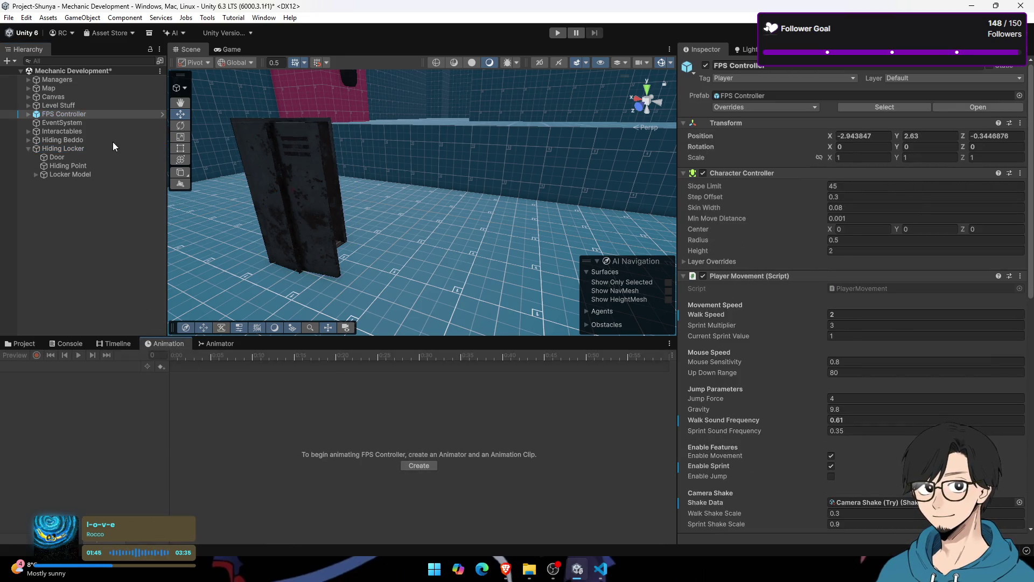
click(89, 150)
click(412, 467)
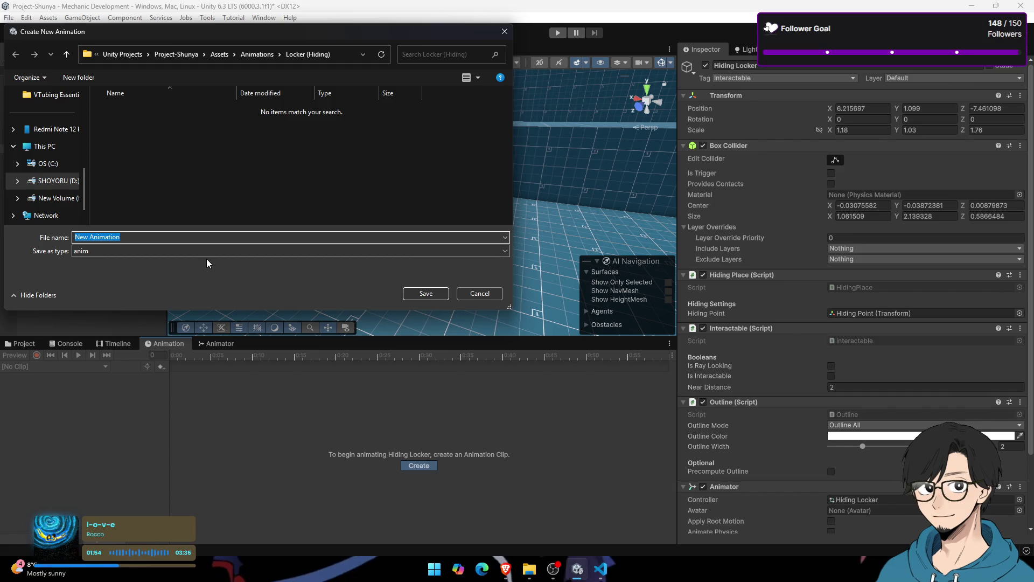
Step: Save the first clip as Idle and record the Door rotating open on its hinge
text(Idle)
key(Return)
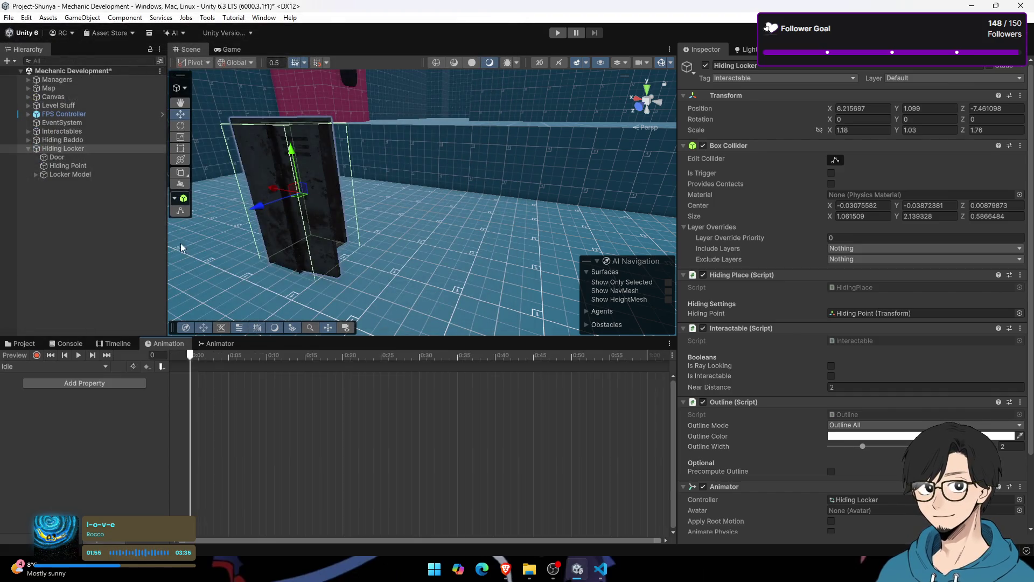
key(f)
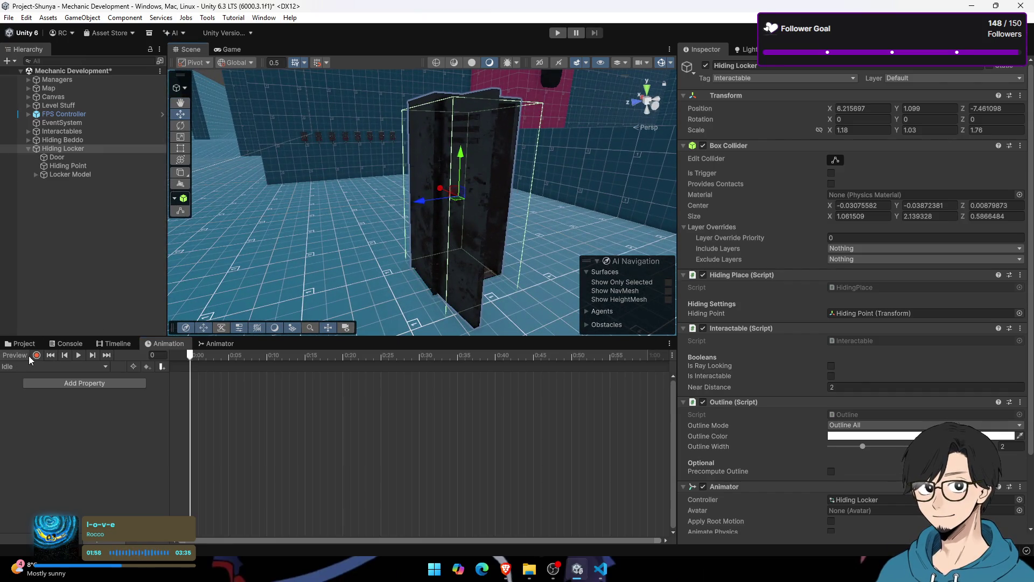
click(36, 355)
click(72, 158)
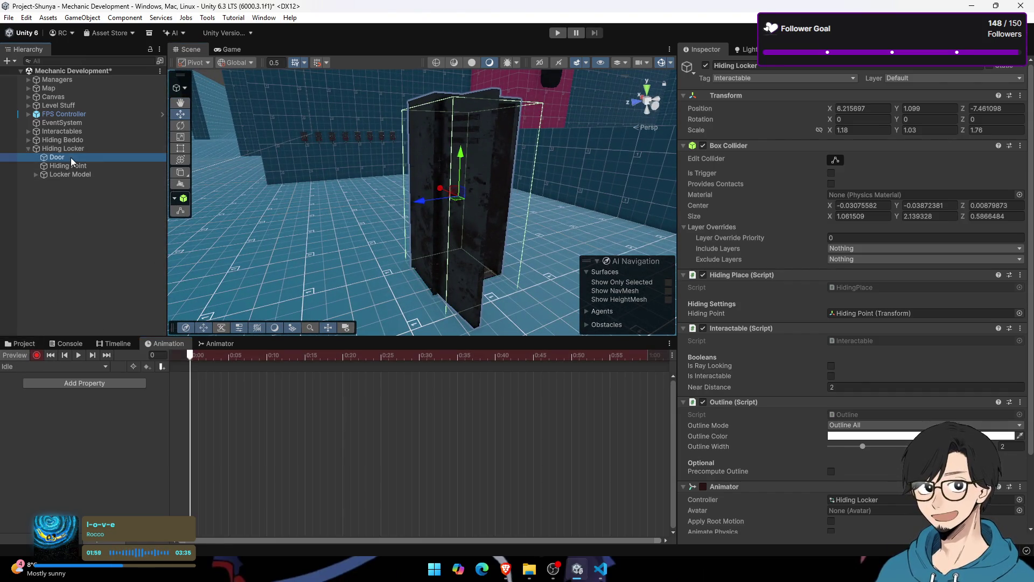
key(f)
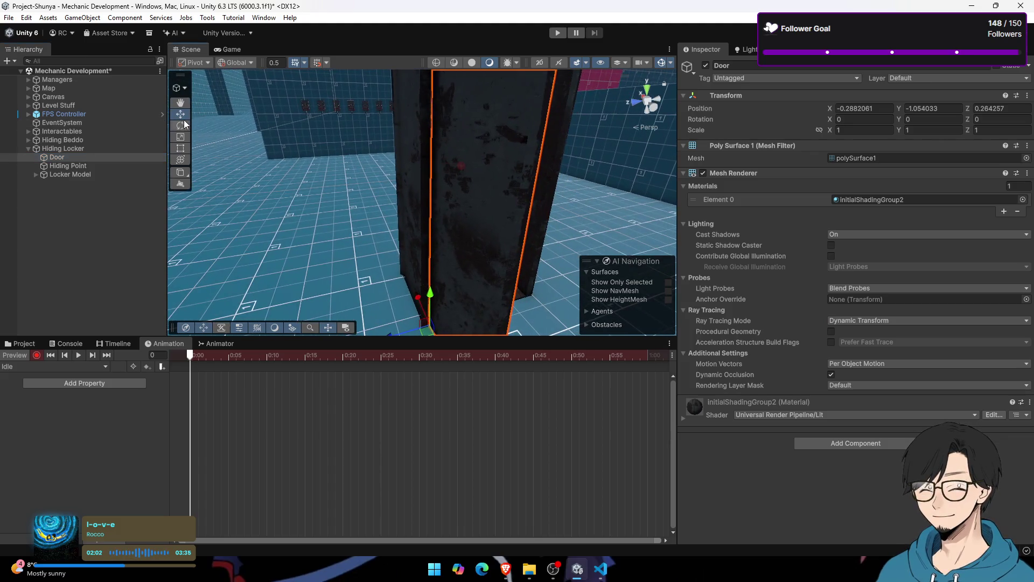
click(181, 125)
mouse_move(386, 286)
mouse_down()
mouse_move(420, 276)
mouse_move(423, 265)
mouse_up()
click(237, 356)
click(190, 355)
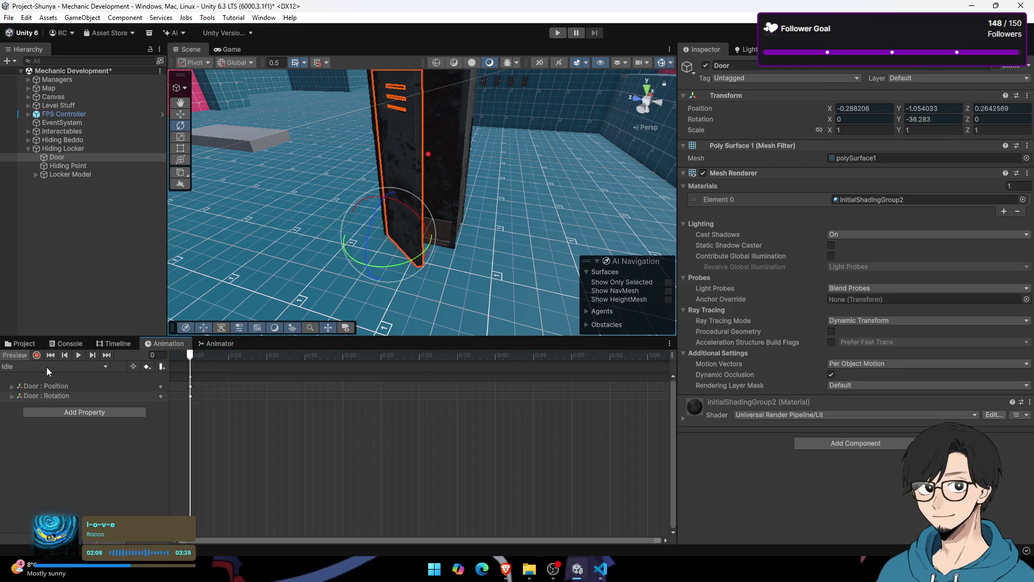
Step: Revert the door's rotation to 0 and create a second clip saved as 'Close'
click(46, 366)
click(61, 395)
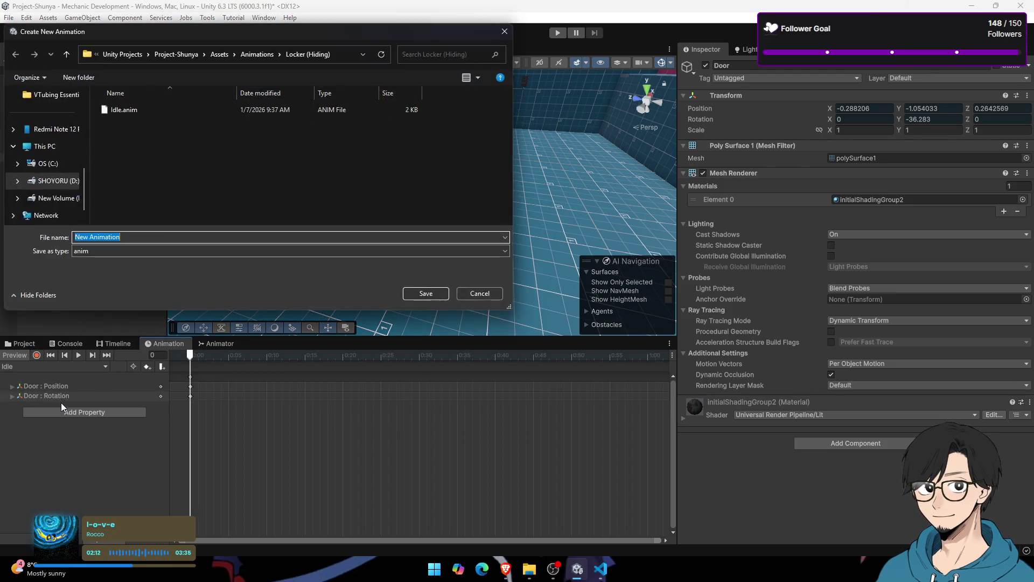
key(Escape)
mouse_move(377, 242)
mouse_down()
mouse_move(445, 256)
mouse_move(461, 231)
mouse_move(506, 215)
mouse_move(446, 102)
mouse_move(306, 181)
mouse_up()
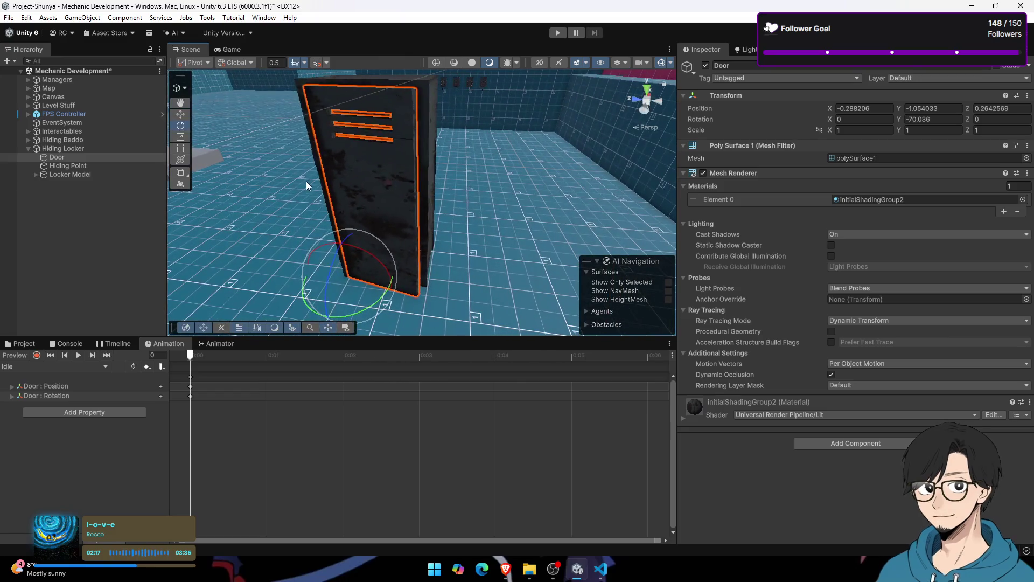
key(ctrl+z)
click(67, 367)
click(60, 397)
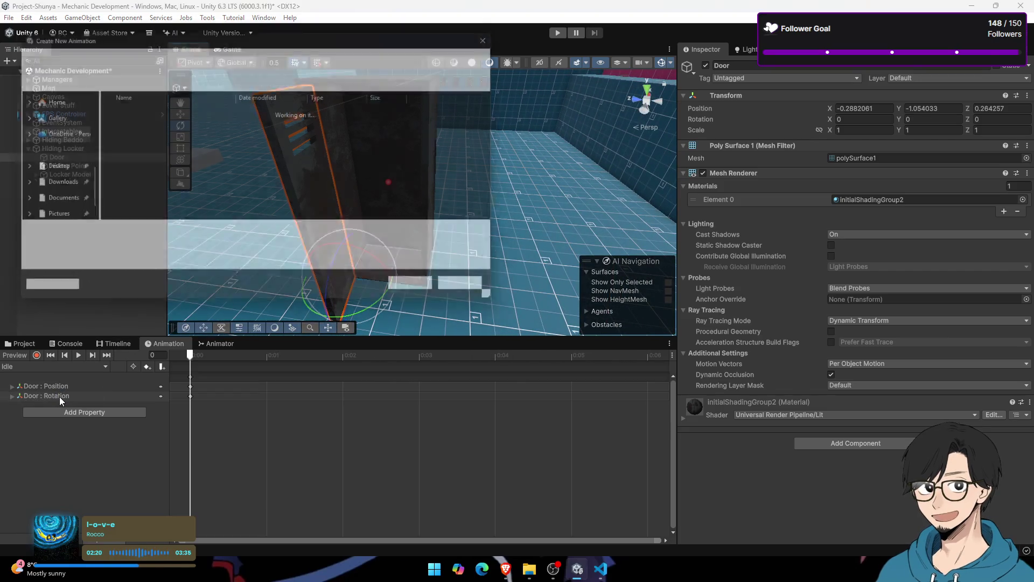
text(Ck)
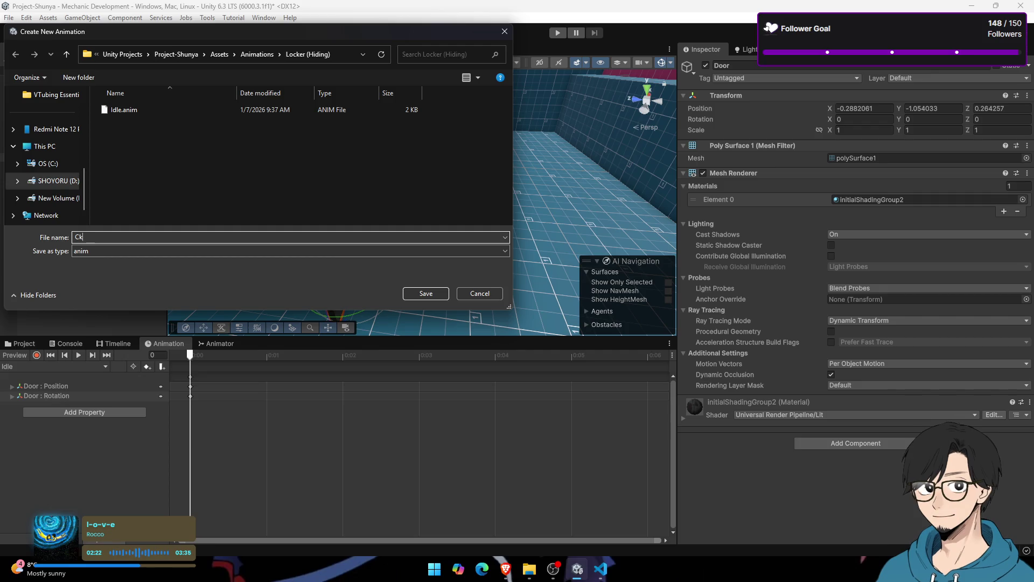
text(los)
key(Return)
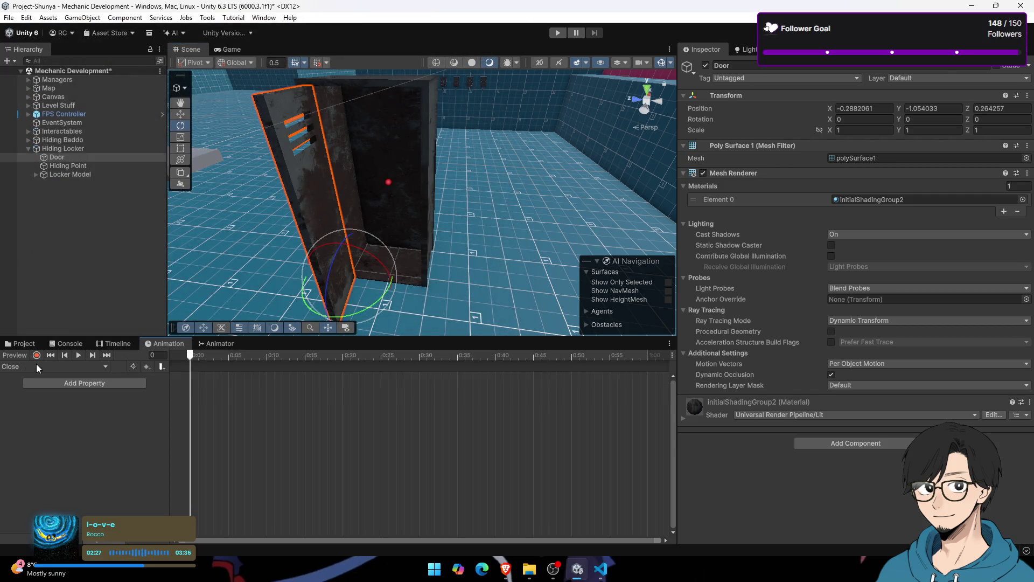
Step: Copy the Idle clip's Door position and rotation keys into the Close clip
click(36, 355)
click(56, 367)
click(21, 387)
drag(205, 390, 83, 377)
click(74, 368)
click(54, 376)
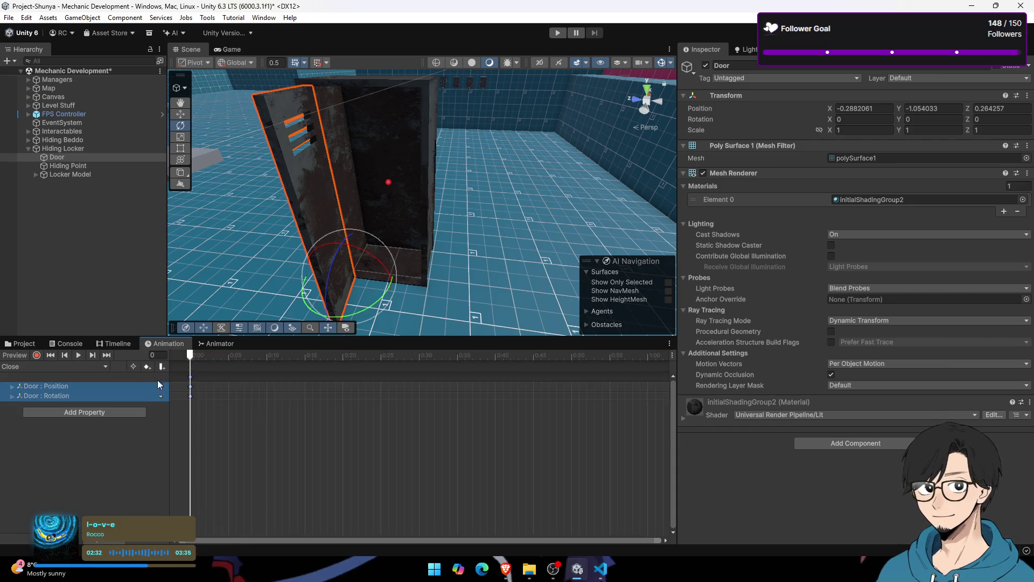
click(68, 366)
click(205, 381)
Step: Key the door rotation to Y -84.012 at frame 22 and preview the closing
drag(237, 355, 357, 359)
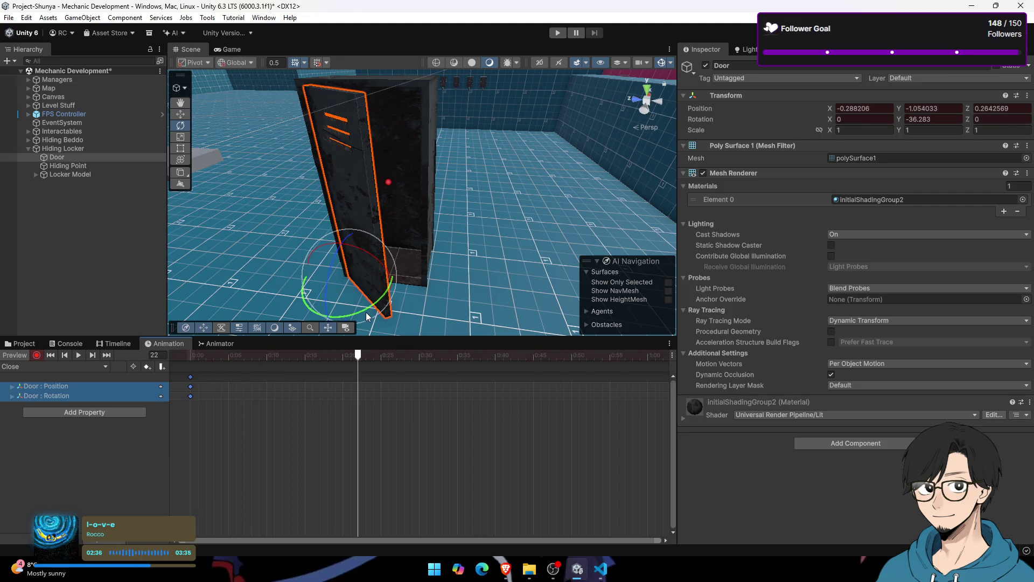
mouse_move(354, 311)
mouse_down()
mouse_move(410, 283)
mouse_move(421, 253)
mouse_up()
mouse_move(522, 270)
mouse_down()
mouse_move(440, 202)
mouse_move(399, 208)
mouse_up()
scroll(398, 207, down, 5)
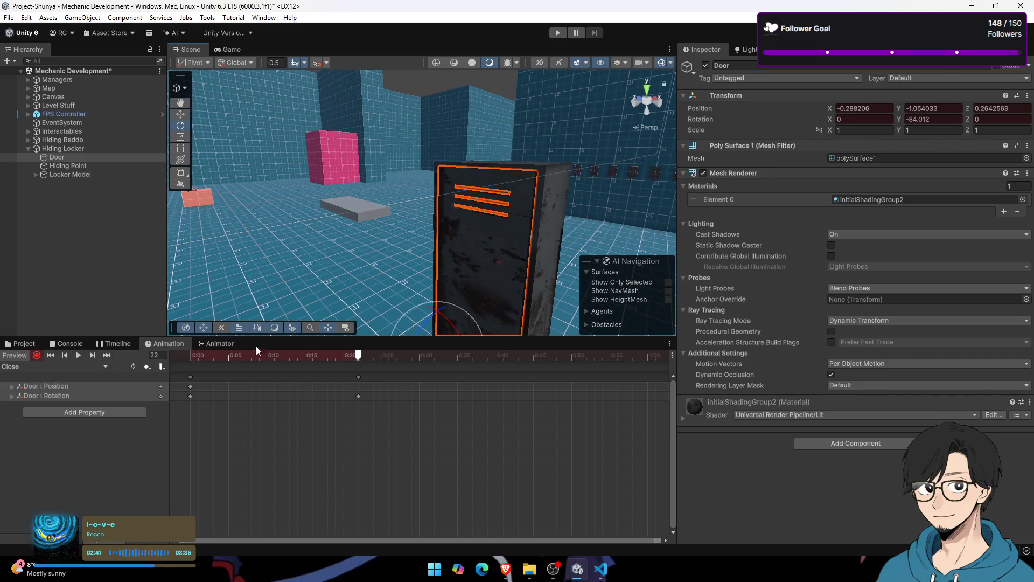
click(202, 356)
click(65, 355)
click(79, 355)
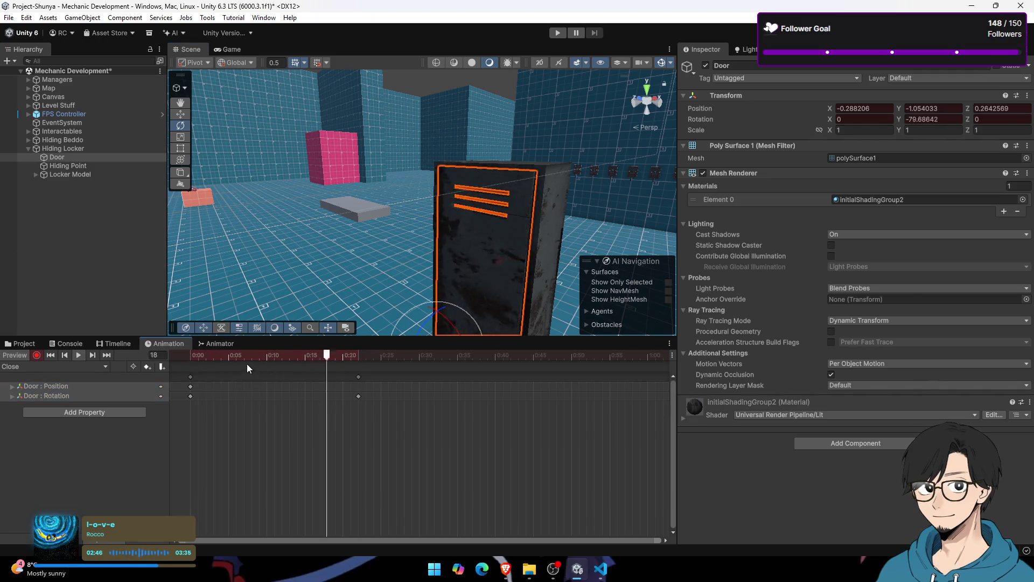
Step: Create another animation clip named 'Open'
click(32, 367)
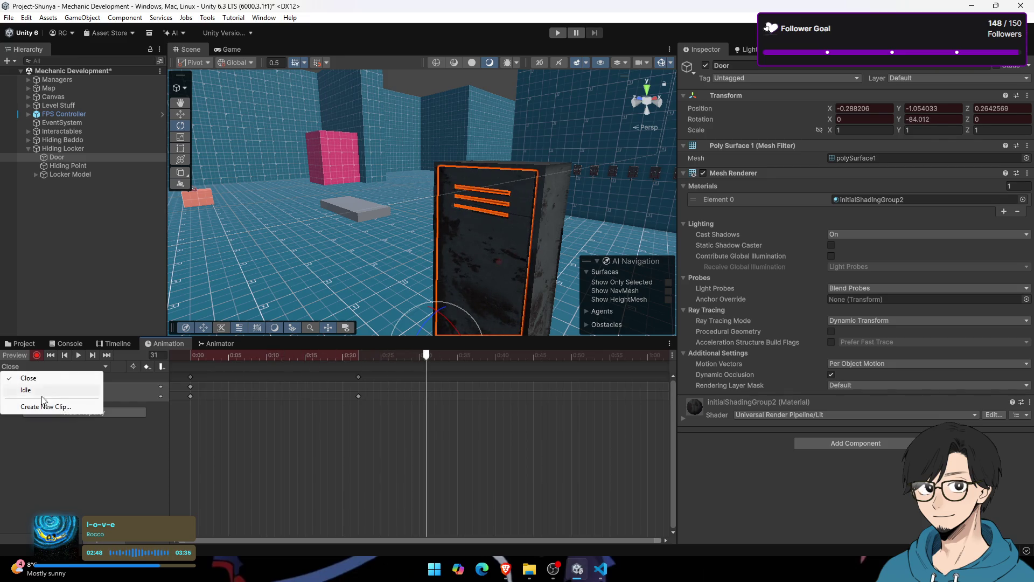
click(50, 407)
text(Open)
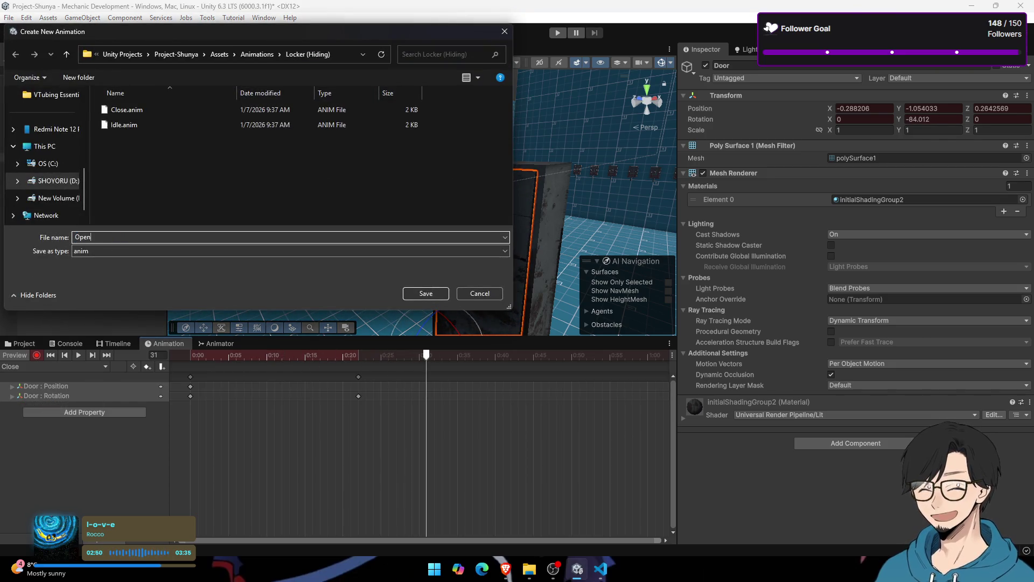
key(alt+Tab)
Step: Add 'animator = GetComponent<Animator>();' to Start() after the uiManager assignment
text(;)
double_click(368, 238)
scroll(514, 315, down, 3)
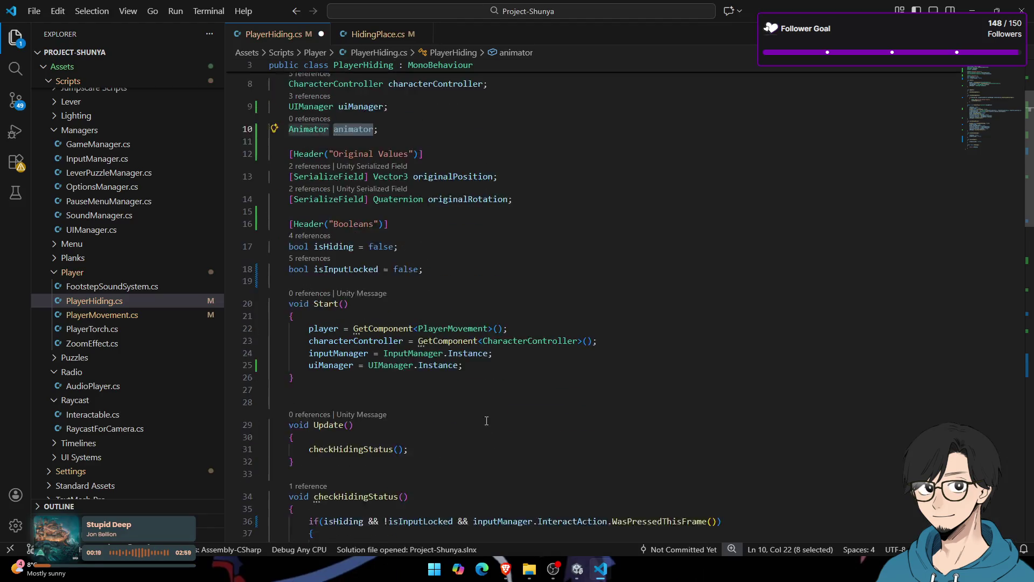
scroll(471, 344, up, 3)
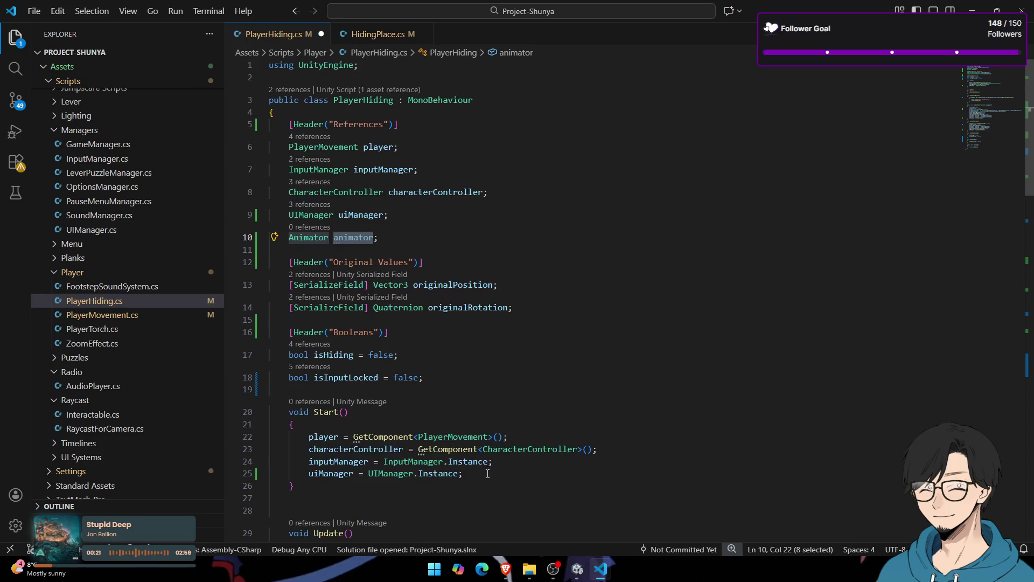
scroll(488, 474, down, 1)
click(497, 419)
key(Return)
text(animator =)
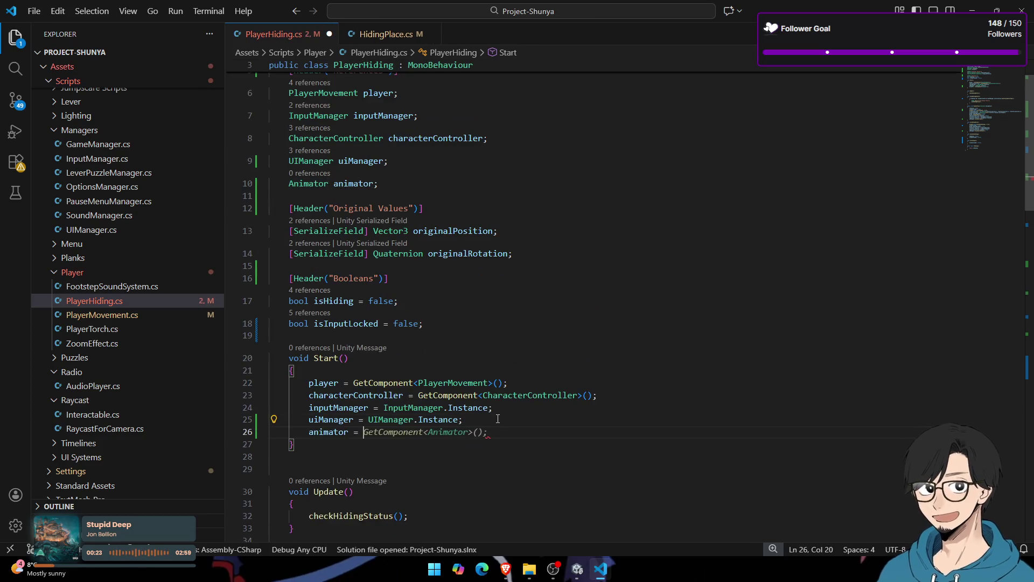
key(Tab)
Step: Add an 'if(animator != null)' line above the assignment, then delete 'animator' from it
click(498, 419)
key(Return)
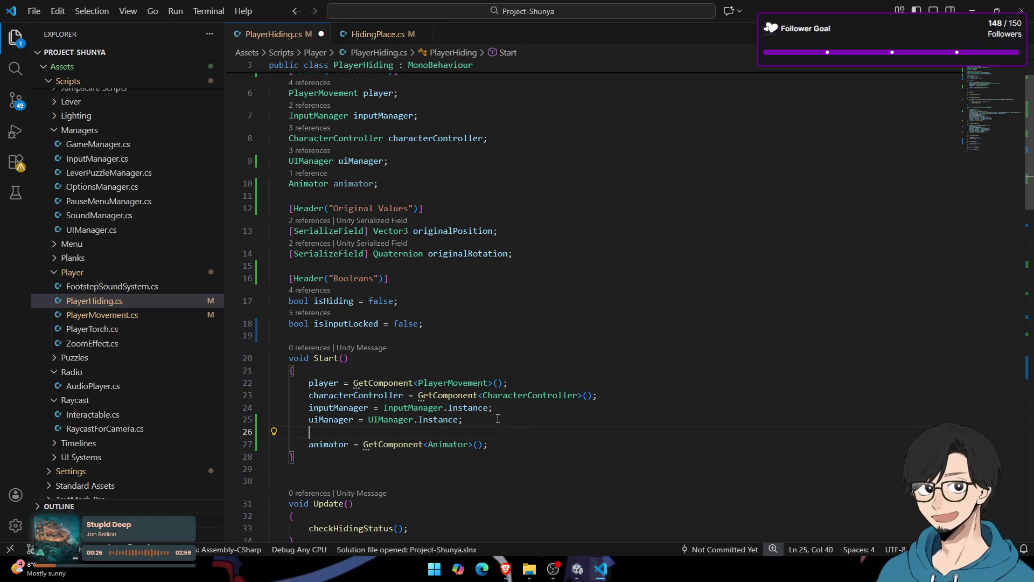
text(if()
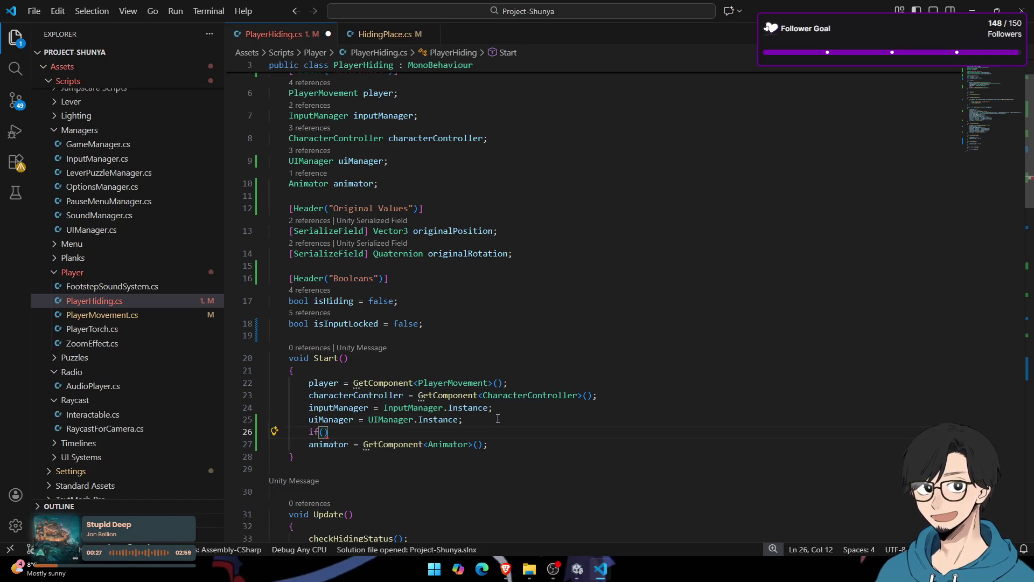
text(anim)
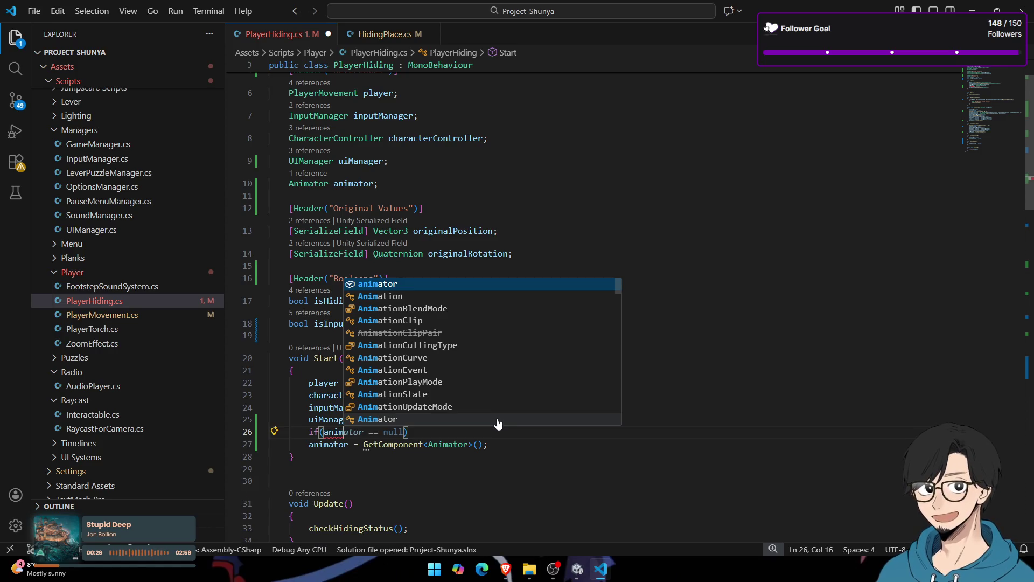
text(ator !)
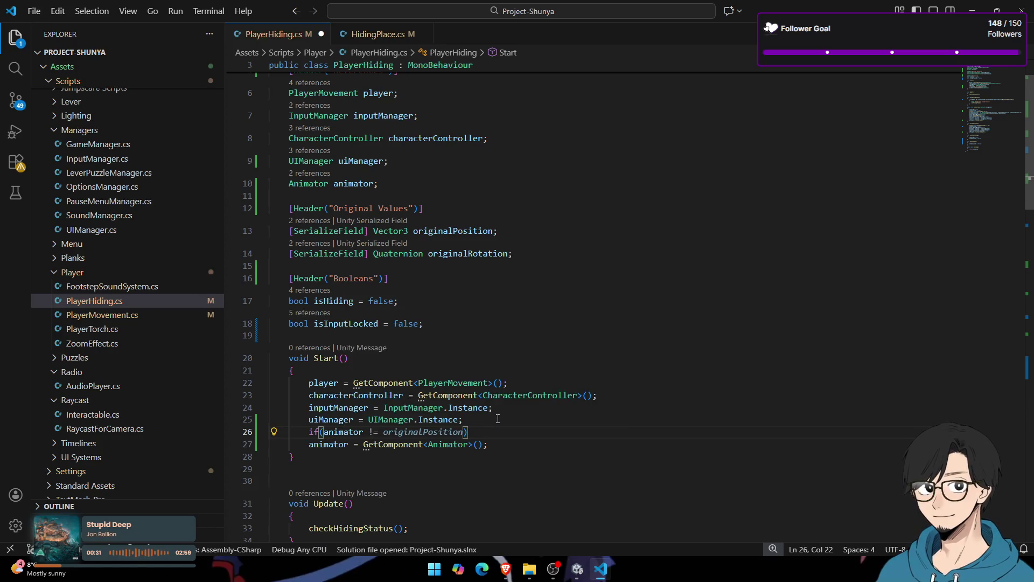
text(= null))
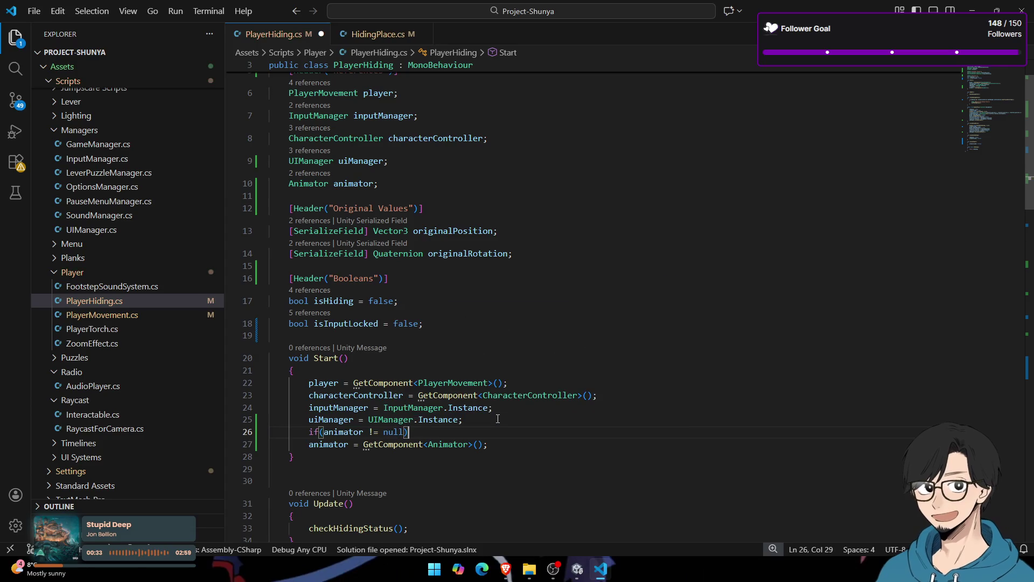
key(Left)
key(Left)
key(Left)
key(Left)
key(ctrl+shift+Left)
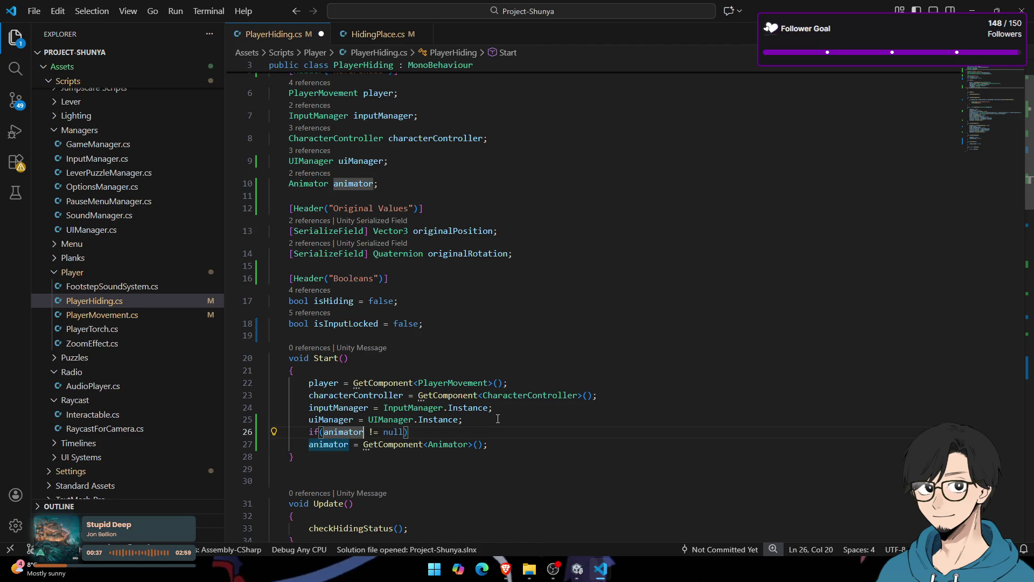
key(BackSpace)
Step: Complete the condition as GetComponent<Animator>() != null and indent the assignment beneath it
text(GetC)
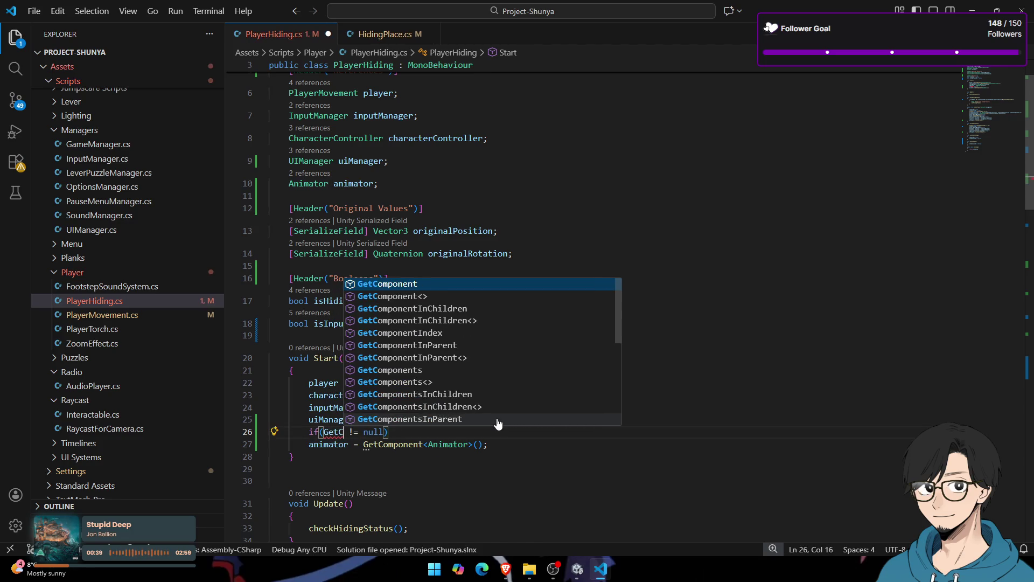
key(Down)
key(Tab)
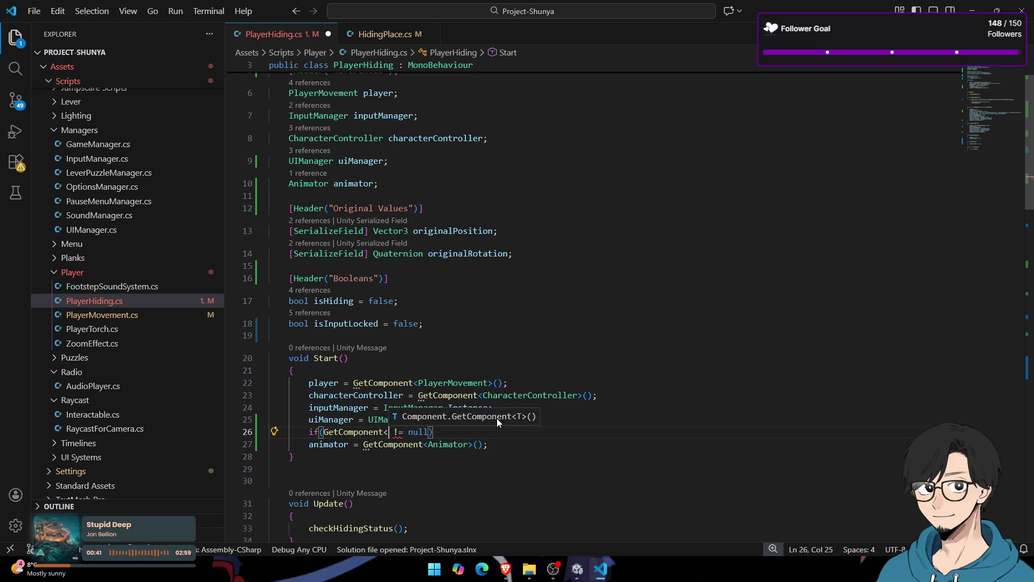
text(Ani>)
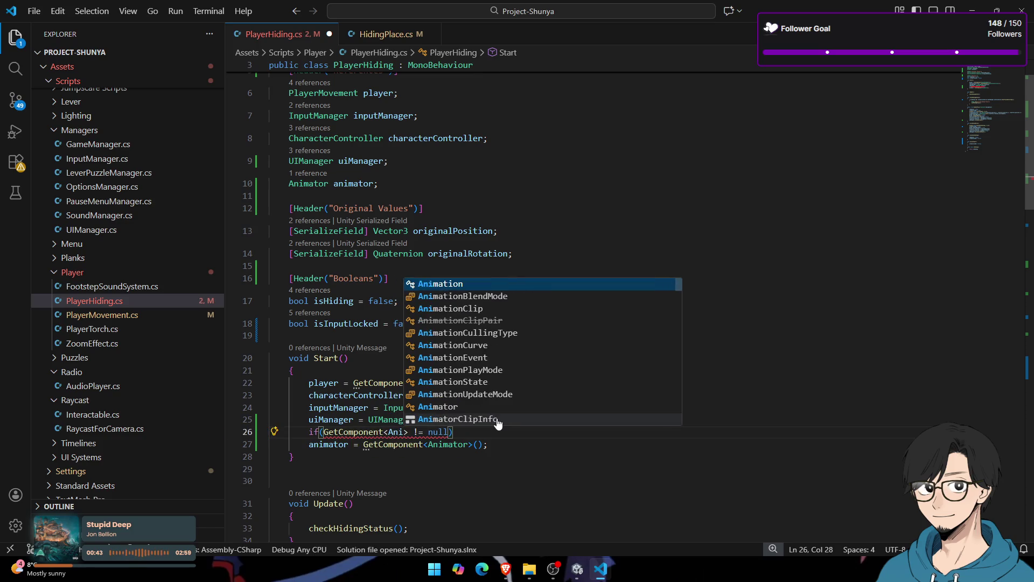
text(mator)
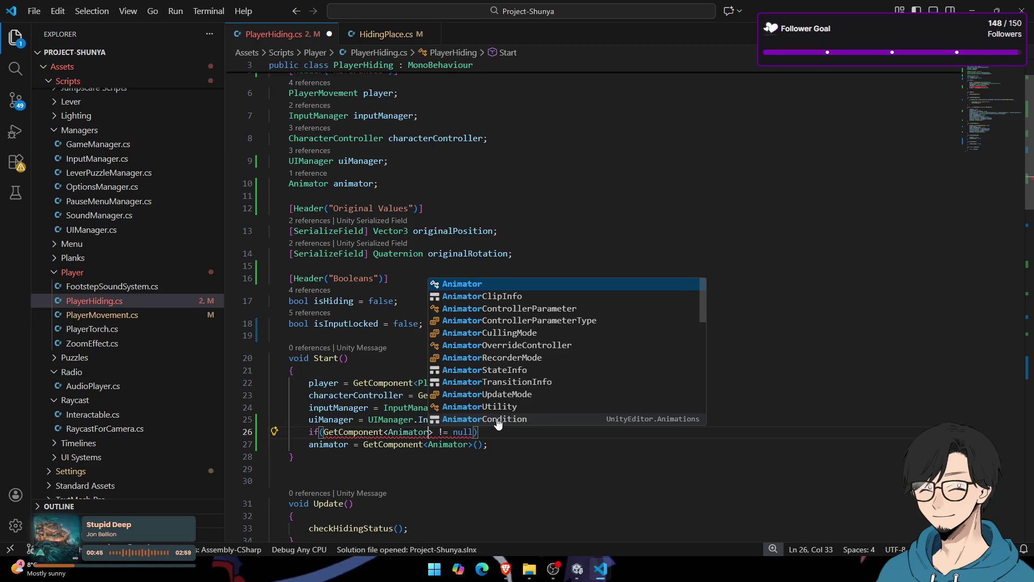
key(Escape)
key(Right)
text(())
key(ctrl+shift+Right)
key(ctrl+shift+Right)
key(End)
key(Right)
key(Right)
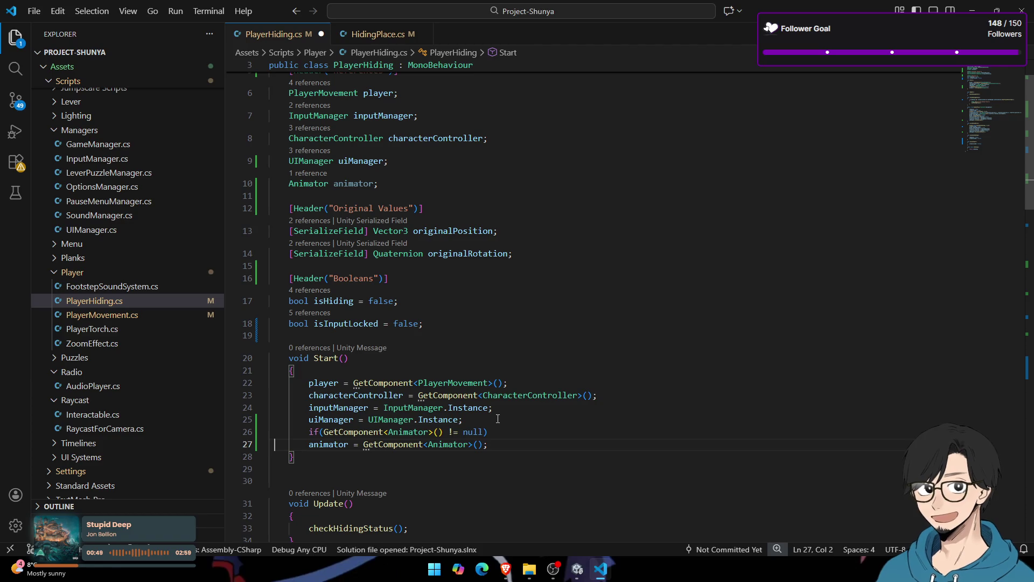
key(Tab)
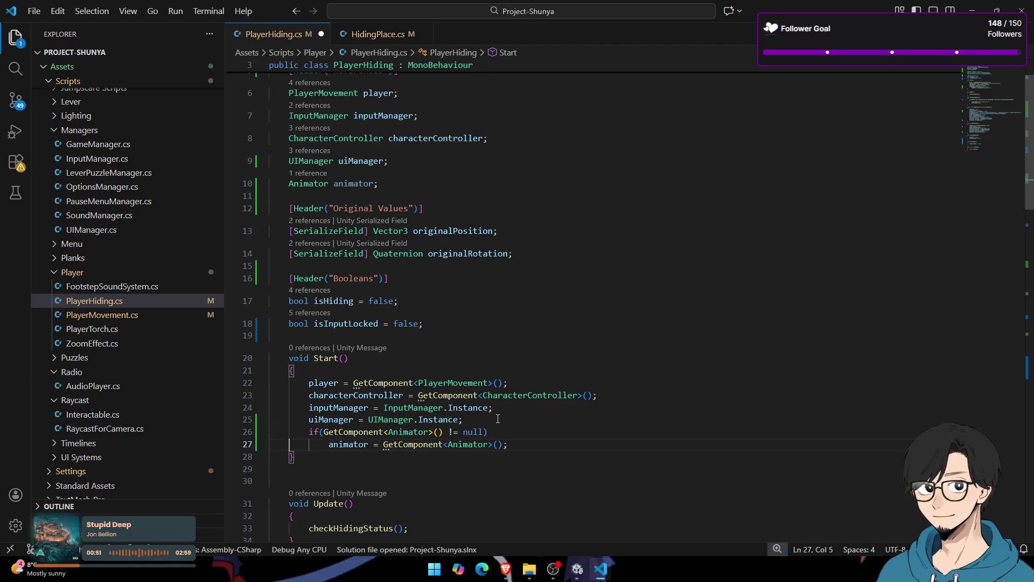
Step: Check the other uses of animator in the script, then return to Unity's Scene view
double_click(355, 443)
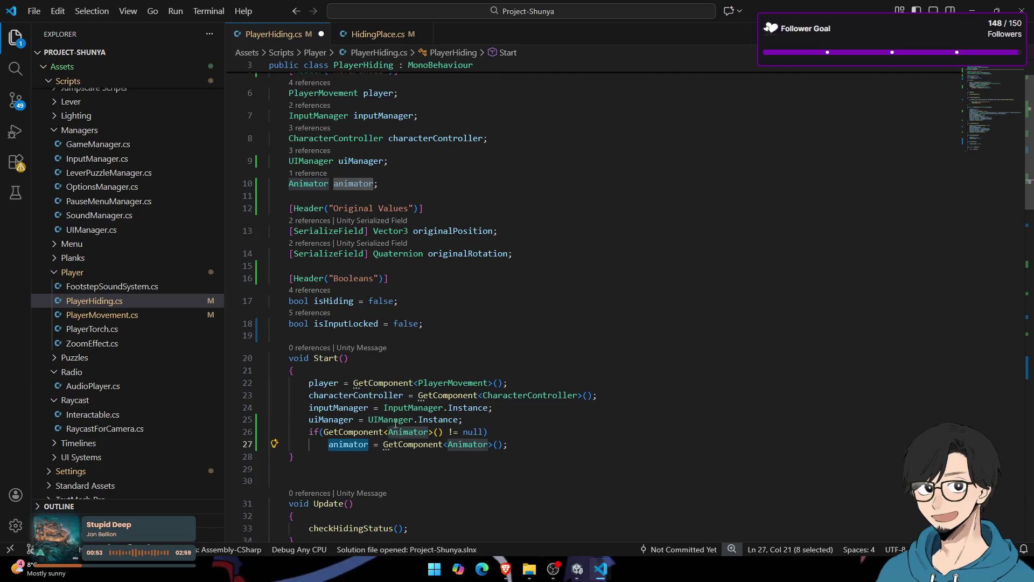
scroll(411, 332, down, 5)
scroll(411, 332, down, 5)
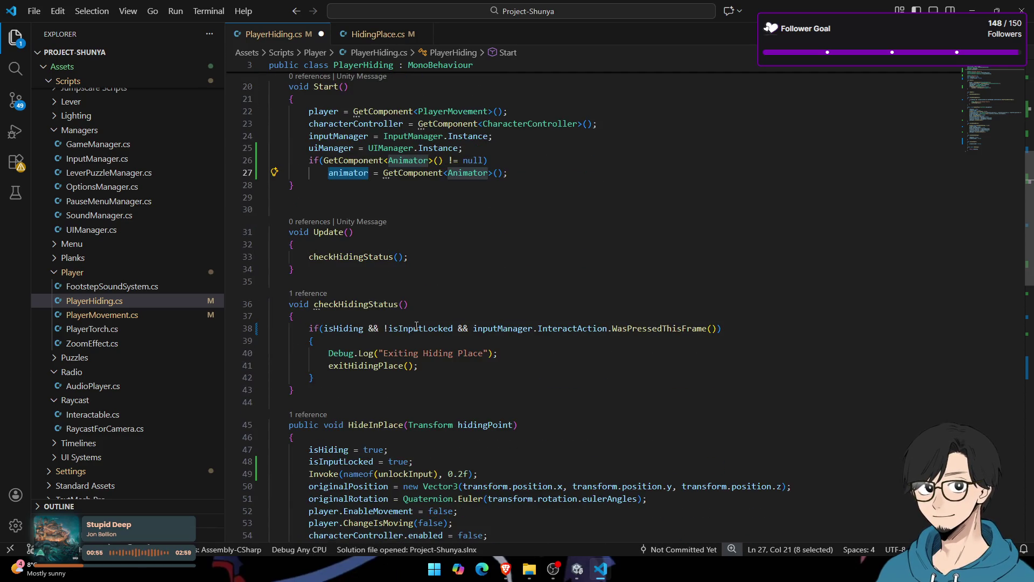
scroll(417, 316, down, 1)
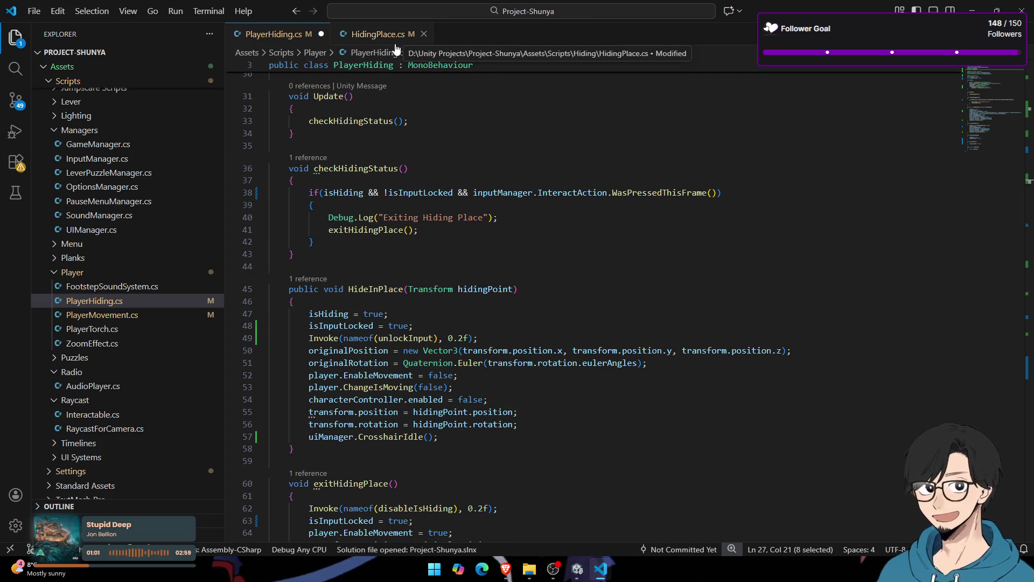
key(alt+Tab)
drag(575, 171, 392, 153)
Step: Select the Cassette Player and open CassettePlayer.cs from its script component menu
scroll(392, 154, up, 10)
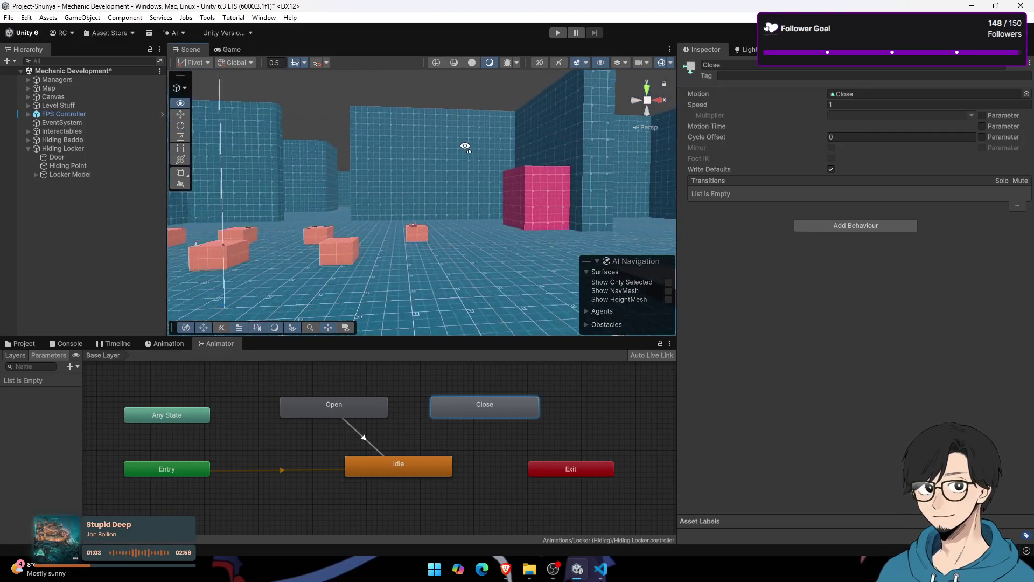
click(406, 186)
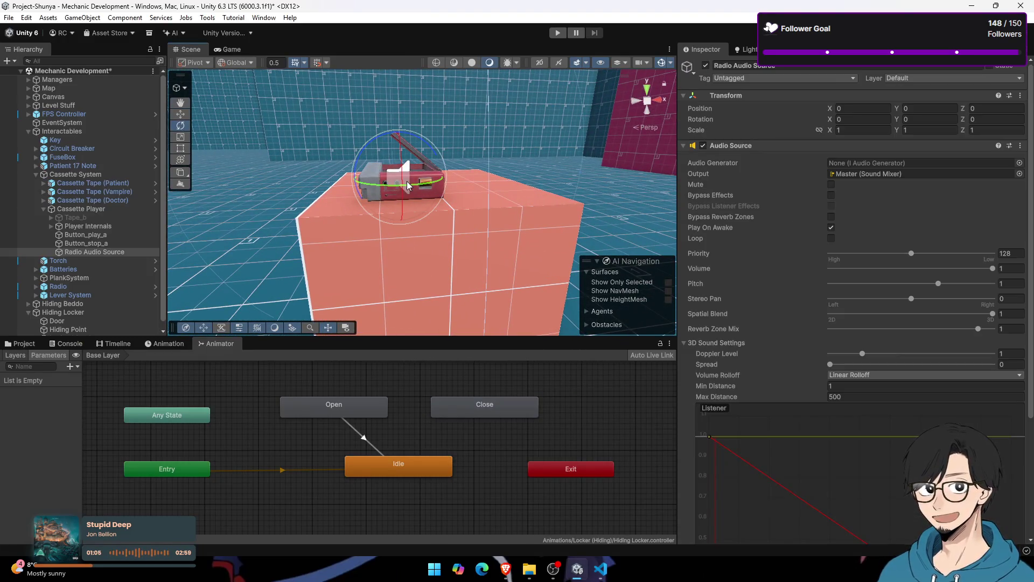
click(112, 208)
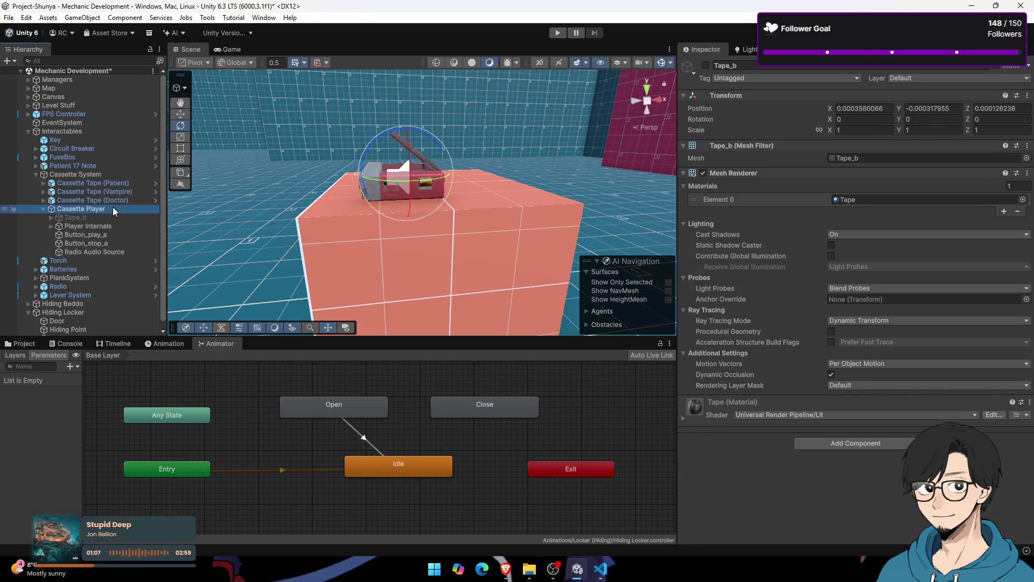
scroll(961, 328, down, 10)
click(1019, 147)
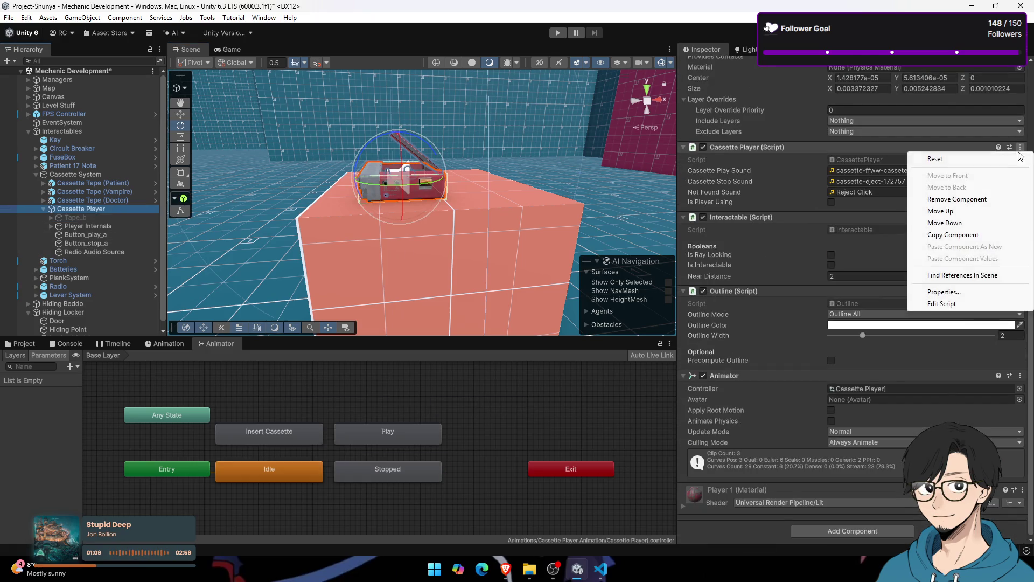
key(Escape)
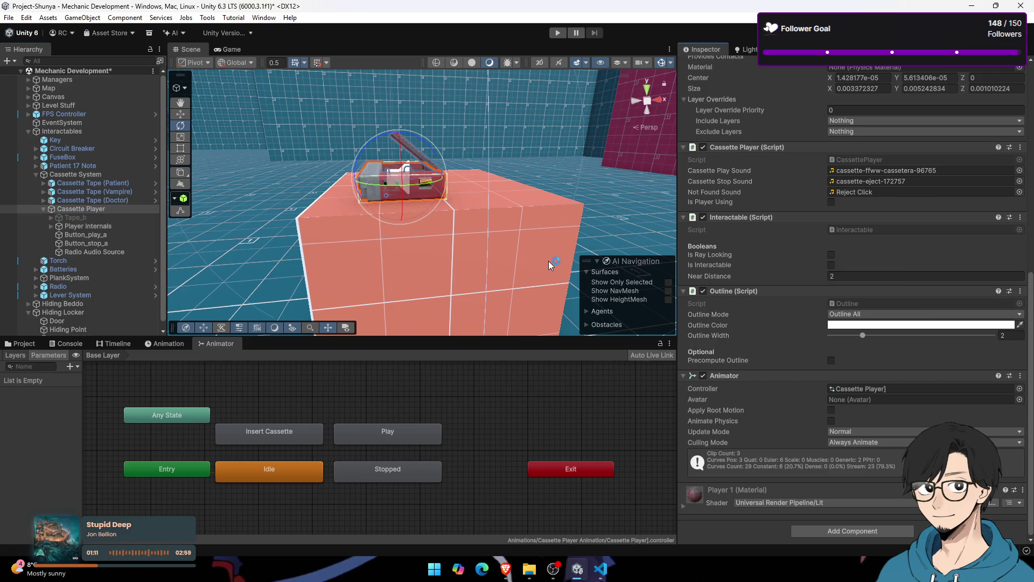
scroll(439, 304, down, 3)
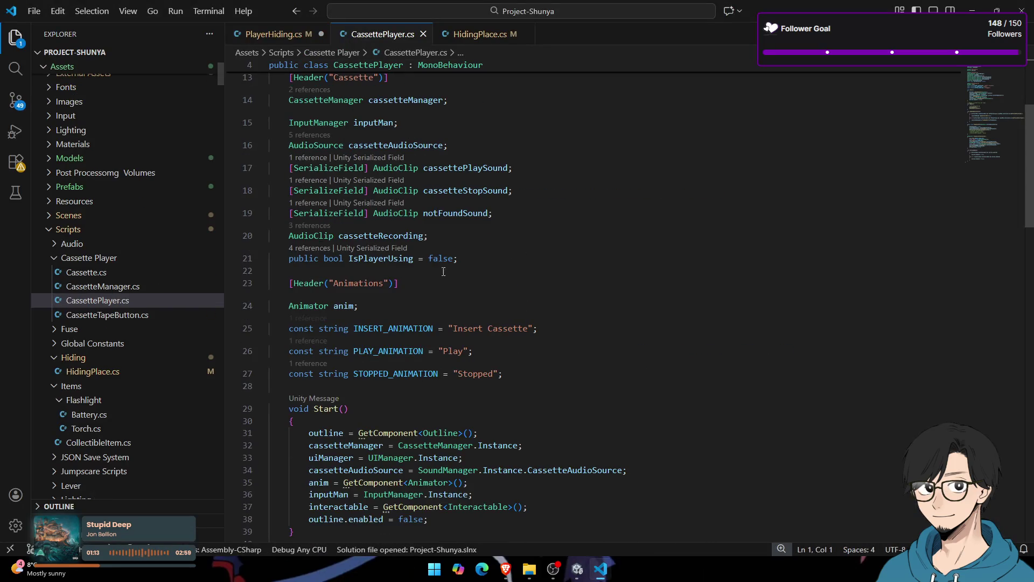
Step: Scroll through CassettePlayer.cs, highlighting cassetteAudioSource and the INSERT_ANIMATION constant
scroll(438, 280, up, 3)
scroll(434, 243, down, 15)
scroll(433, 243, down, 8)
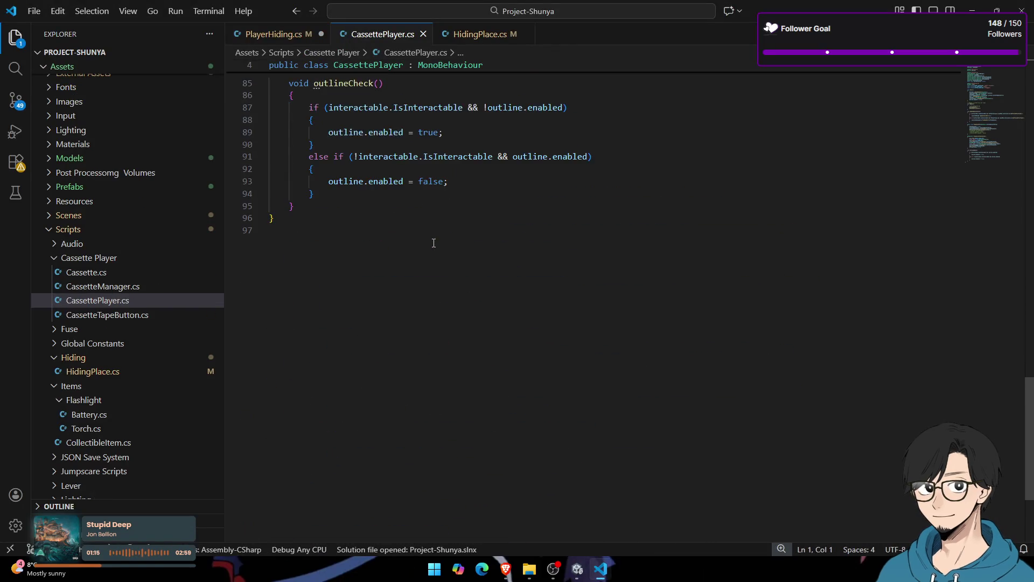
scroll(385, 236, up, 8)
scroll(385, 236, up, 3)
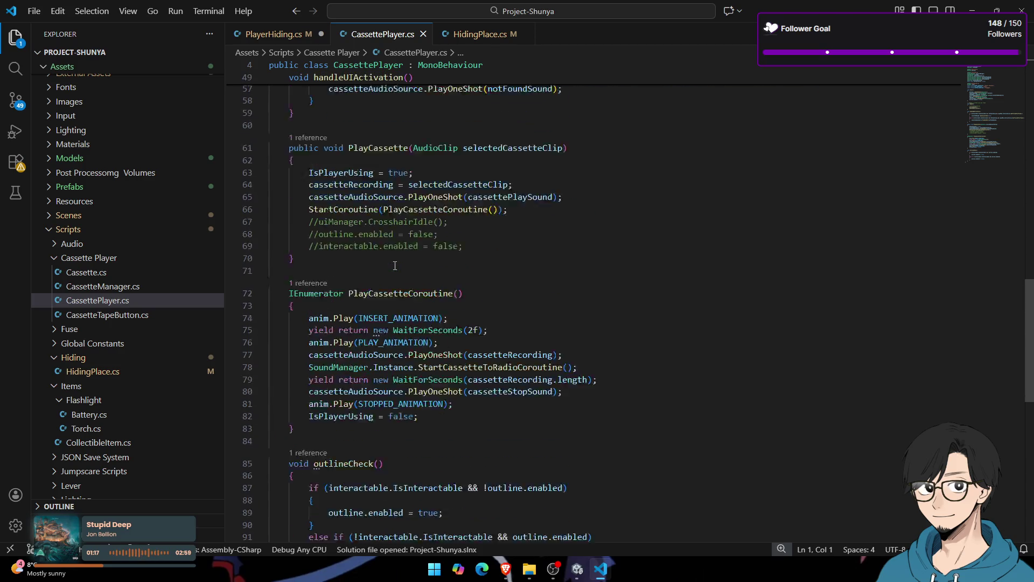
scroll(382, 343, down, 2)
double_click(341, 391)
click(347, 345)
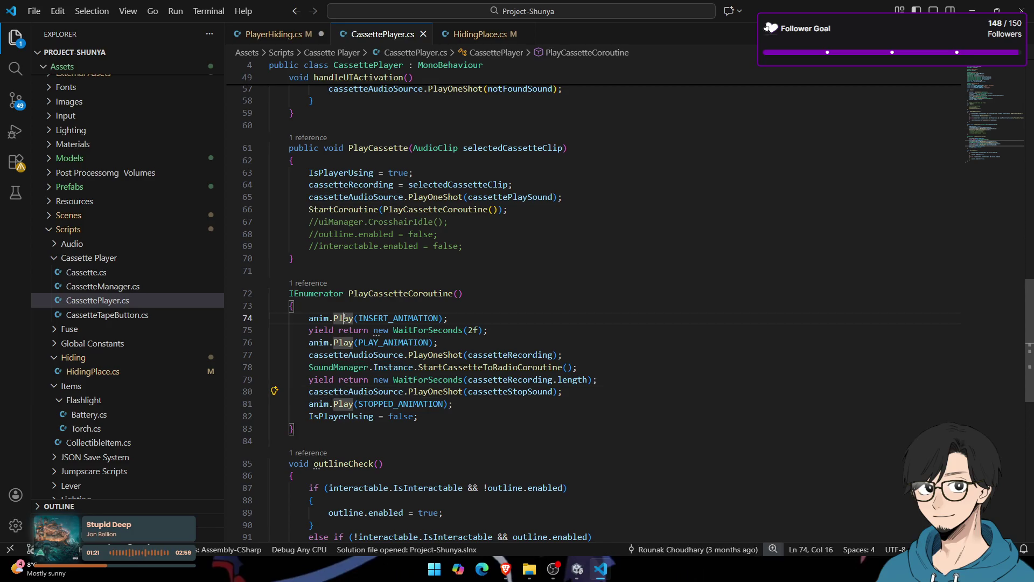
double_click(381, 318)
scroll(380, 317, up, 10)
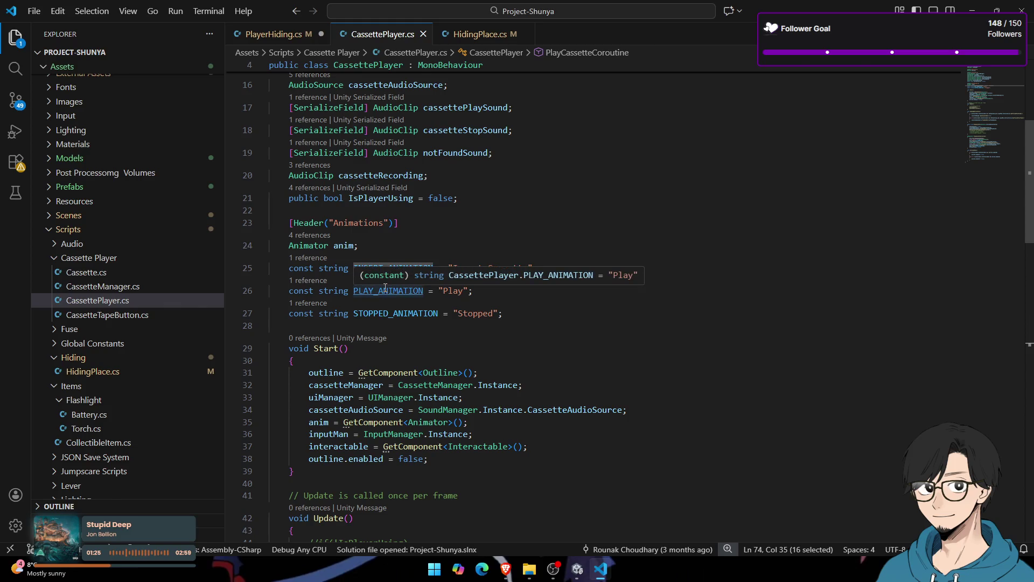
Step: Search for 'play', then select the Animations header, Animator field and three animation constants
key(ctrl+f)
text(play)
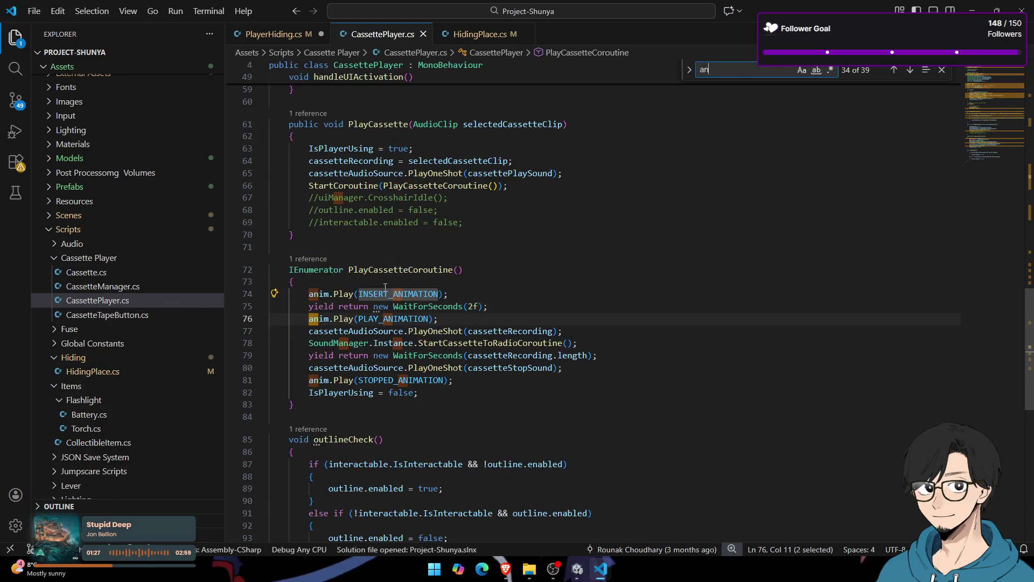
key(Escape)
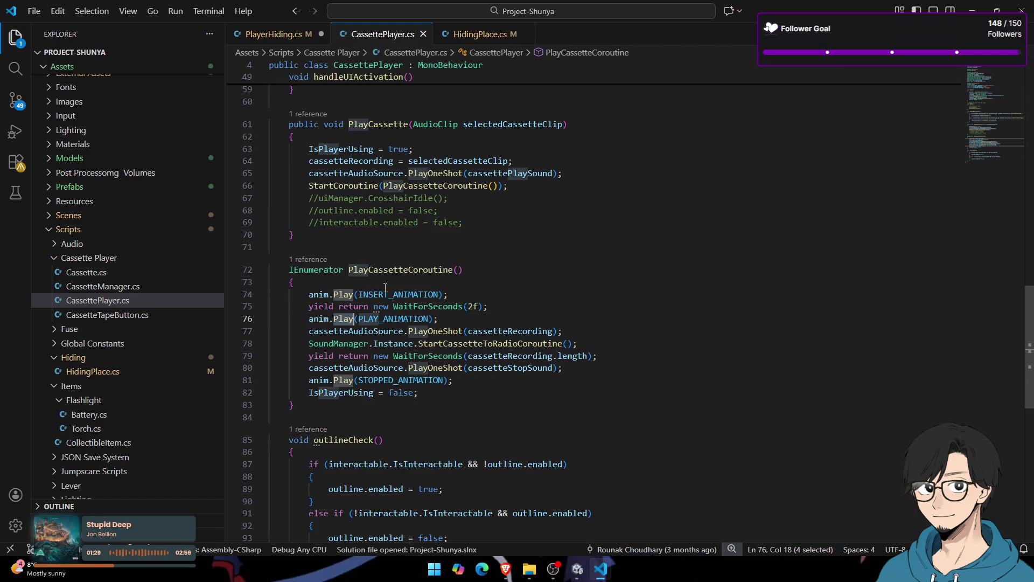
scroll(387, 253, up, 9)
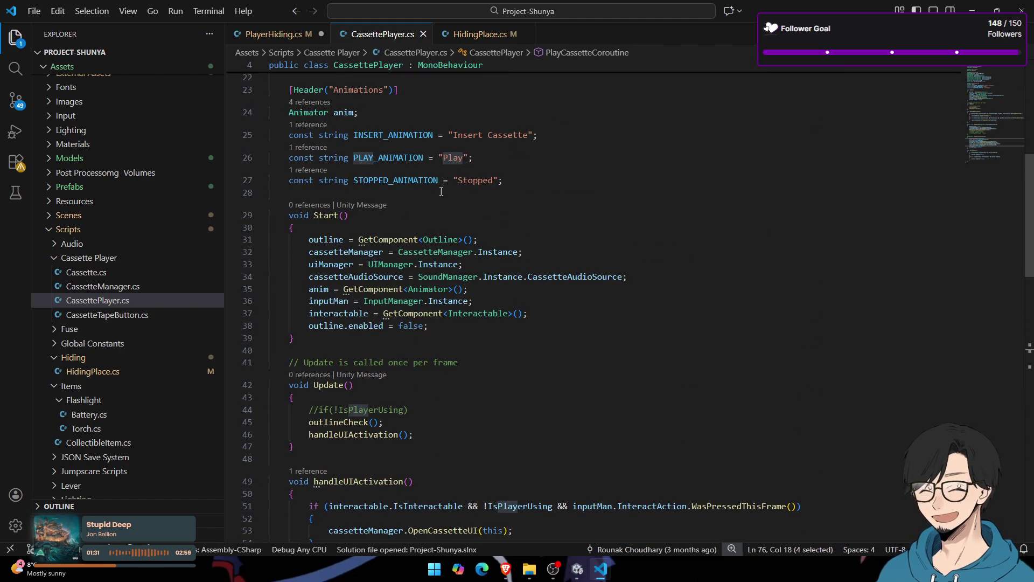
mouse_move(503, 180)
mouse_down()
mouse_move(269, 180)
mouse_move(212, 140)
mouse_up()
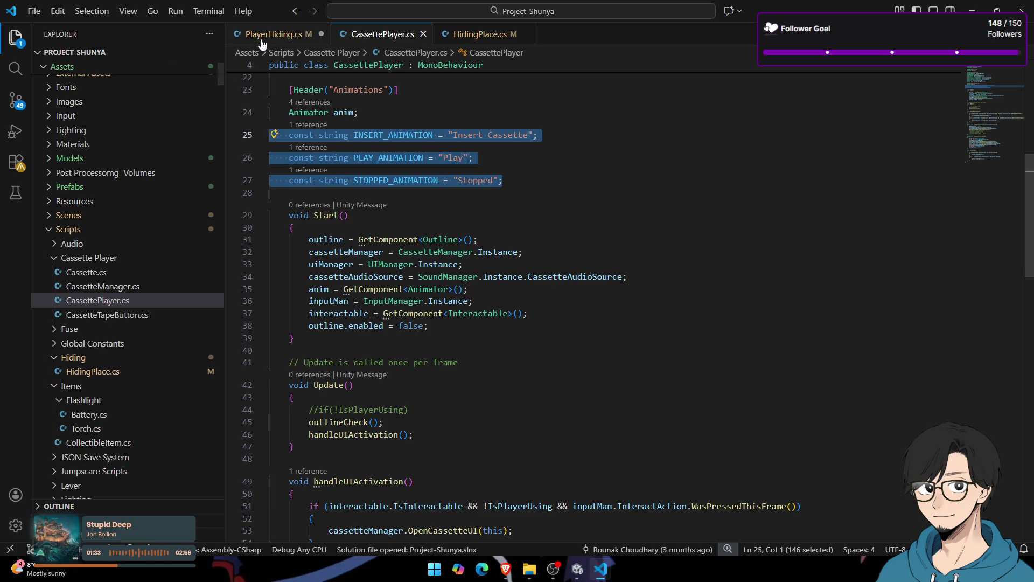
shift+click(261, 108)
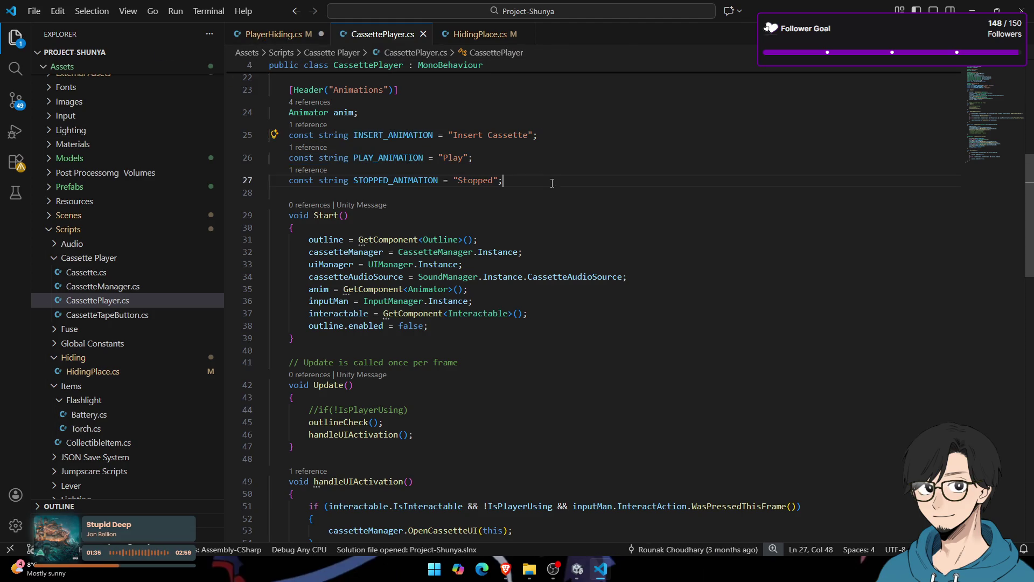
shift+click(255, 91)
click(281, 35)
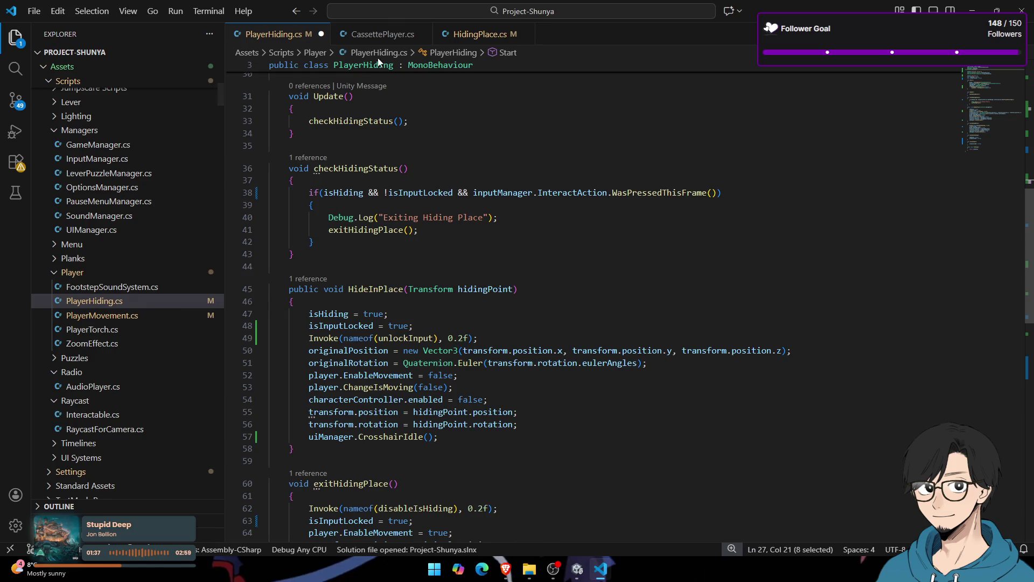
Step: Paste the copied Animations block over the old Animator declaration in PlayerHiding.cs
click(380, 34)
click(270, 34)
scroll(446, 238, up, 5)
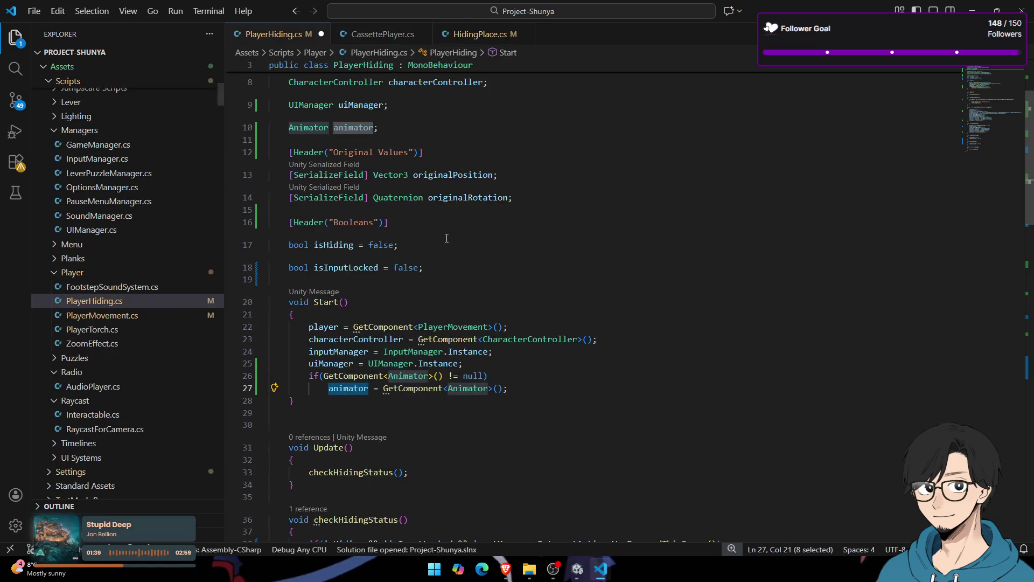
scroll(447, 238, up, 3)
drag(390, 209, 315, 207)
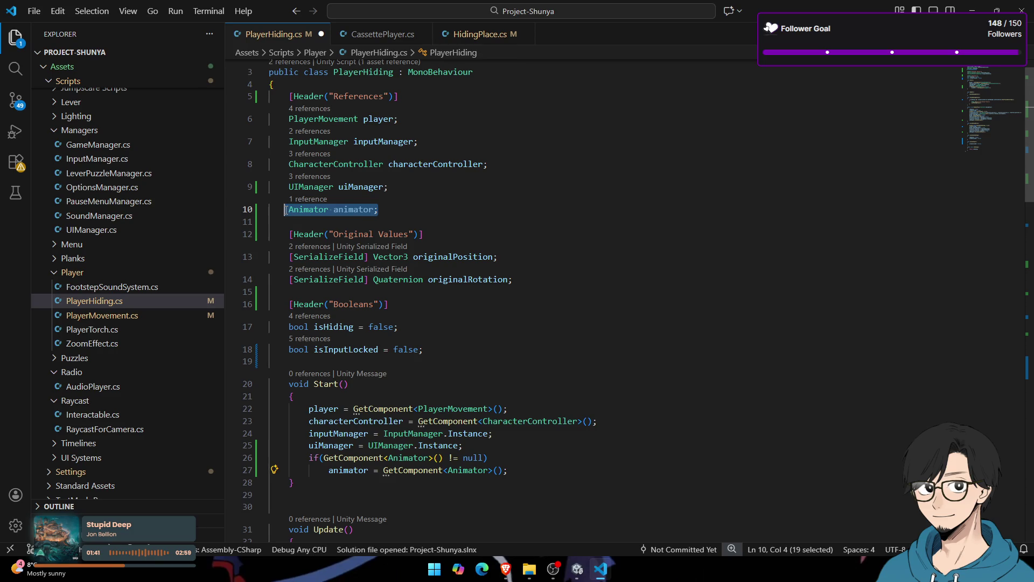
text([Header("Animations")]     Animator anim;     const string INSERT_ANIMATION = "Insert Cassette";     const string PLAY_ANIMATION = "Play";     const string STOPPED_ANIMATION = "Stopped";)
Step: Move the Animations block out of the references and below the Booleans fields
click(460, 183)
key(Return)
key(Down)
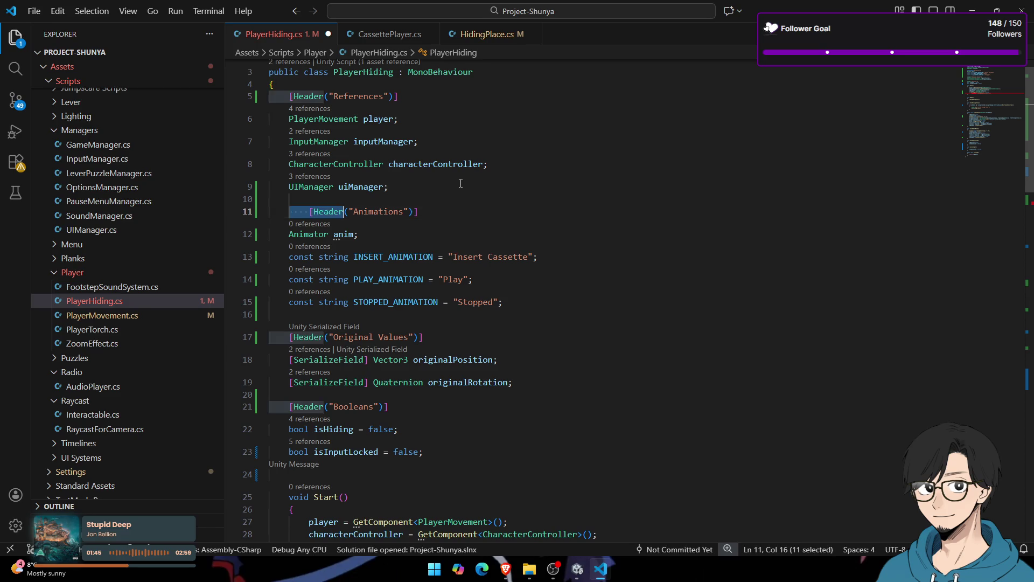
key(shift+Home)
key(BackSpace)
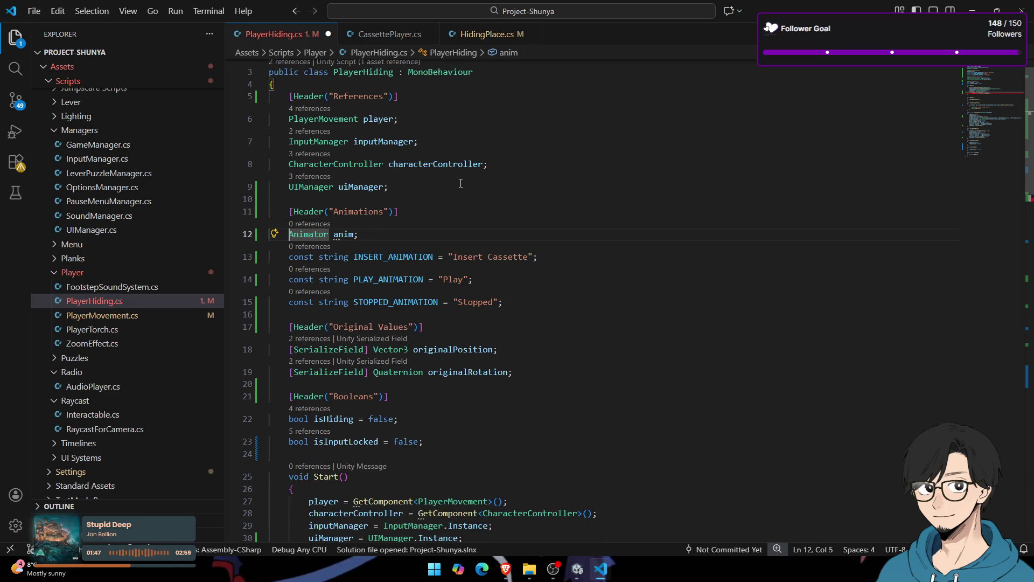
key(Up)
key(shift+Down)
key(shift+Down)
key(shift+Down)
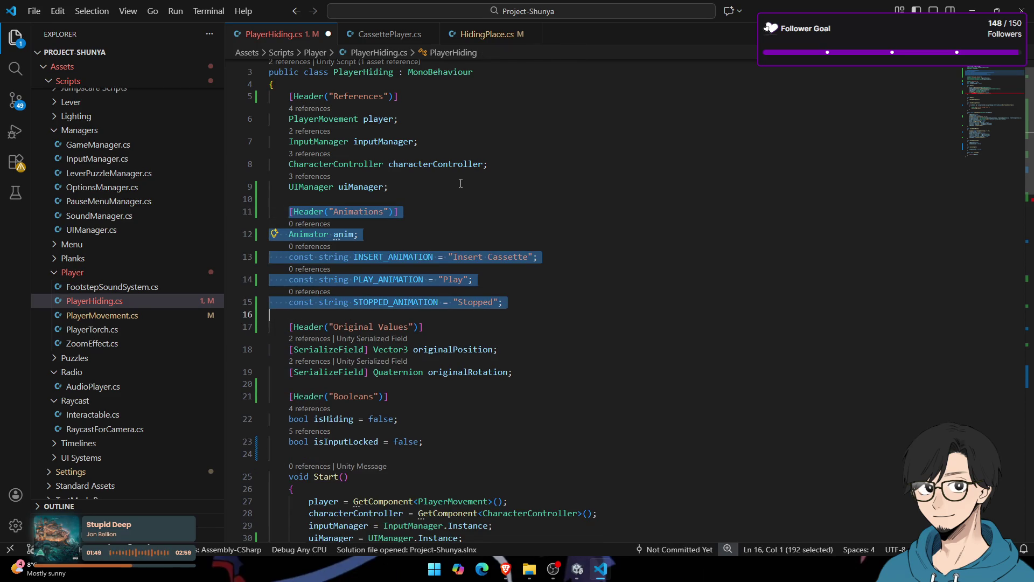
key(BackSpace)
key(Up)
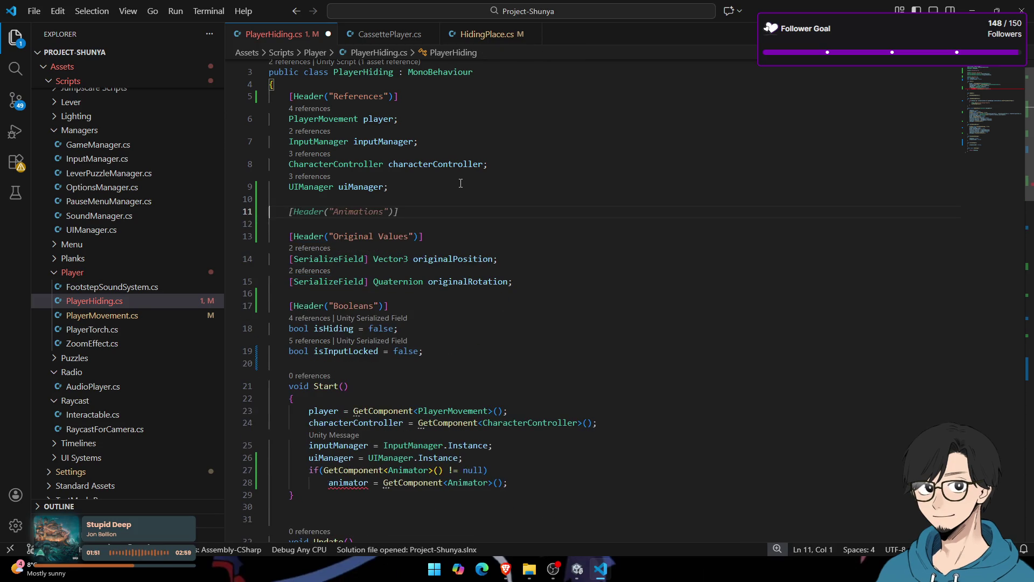
key(Down)
key(Down)
key(Down)
scroll(474, 245, down, 2)
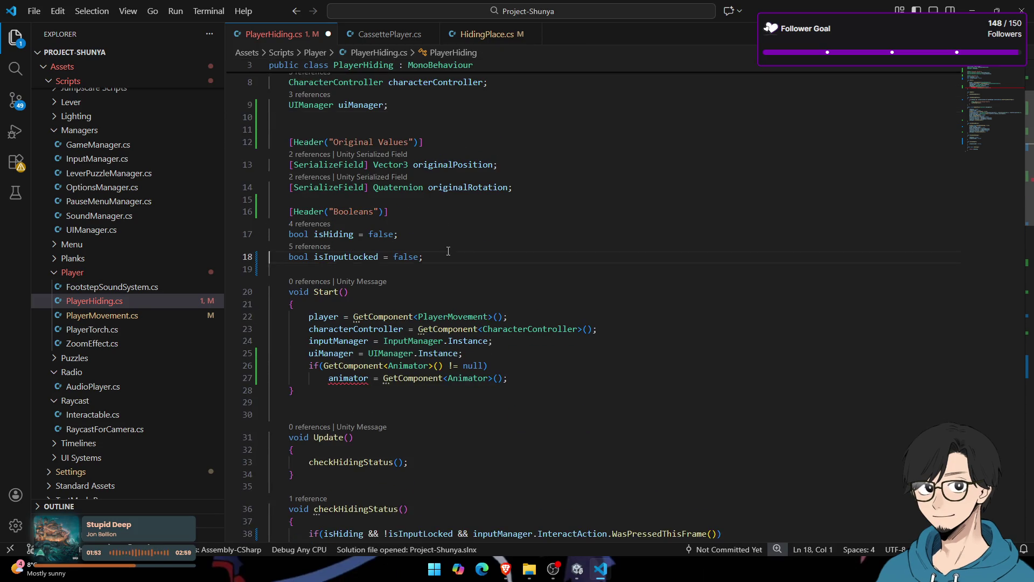
key(Down)
text([Header("Animations")] Animator anim; const string INSERT_ANIMATION = "Insert Cassette"; const string PLAY_ANIMATION = "Play"; const string STOPPED_ANIMATION = "Stopped";)
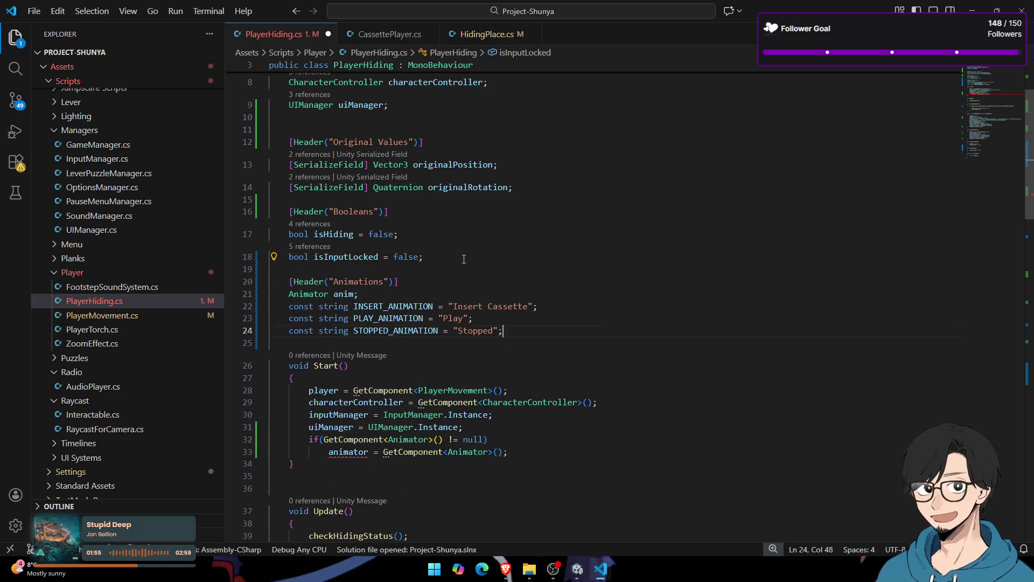
Step: Rename INSERT_ANIMATION to OPEN_ANIMATION with the value "Open", matching the locker's Open state
double_click(389, 327)
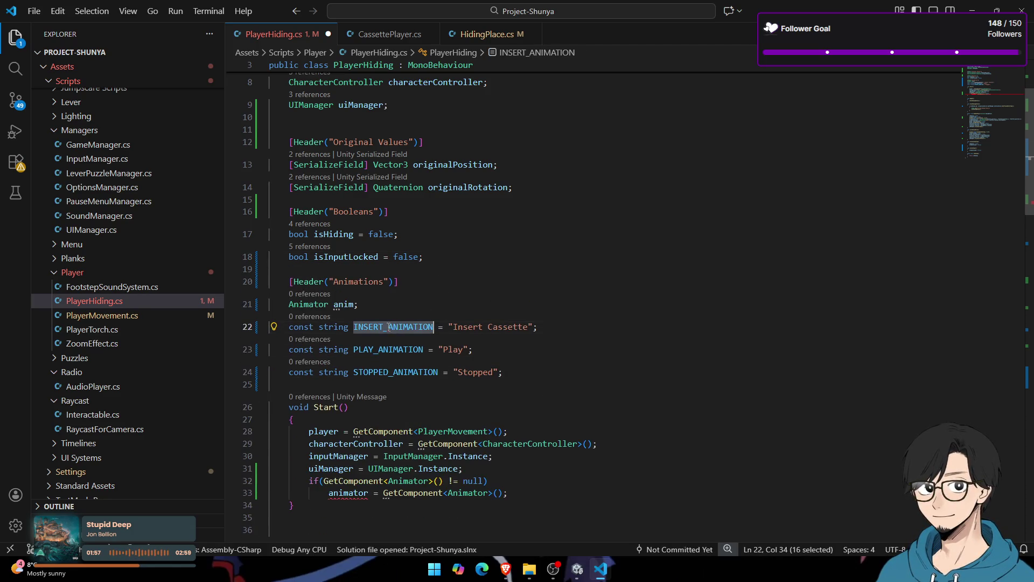
text(OPEN+_)
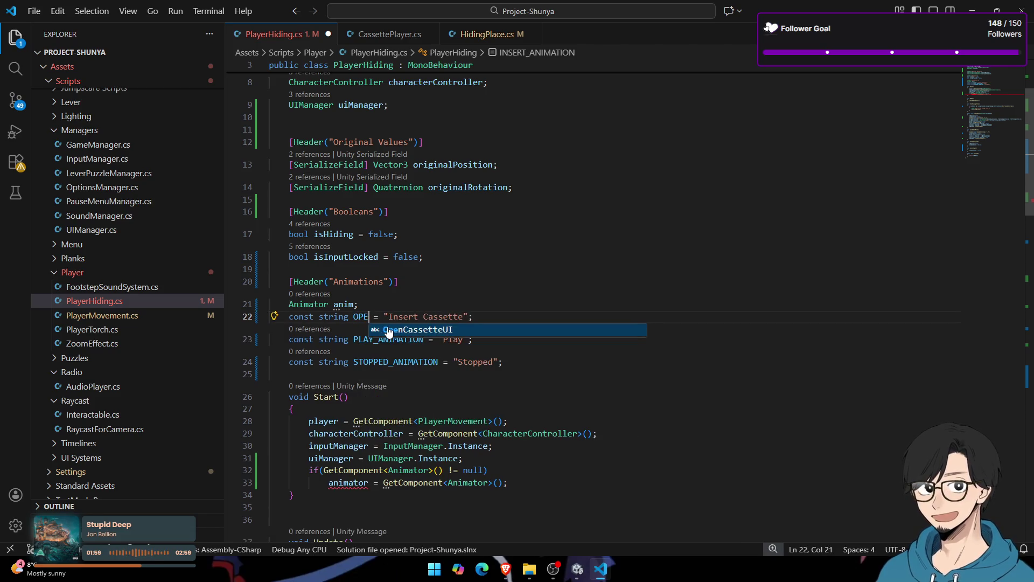
key(BackSpace)
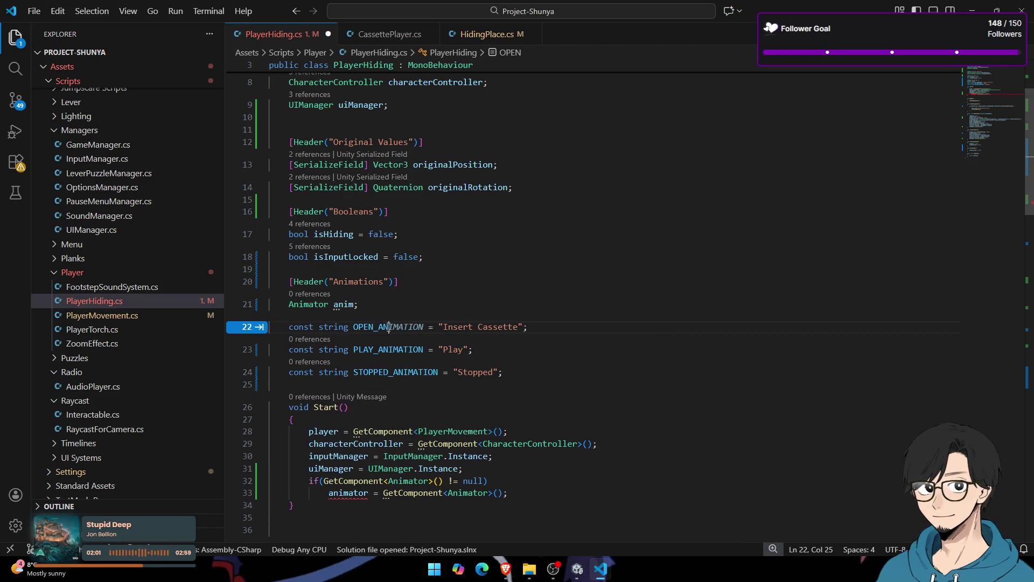
text(IMATION = "Insert Cassette";)
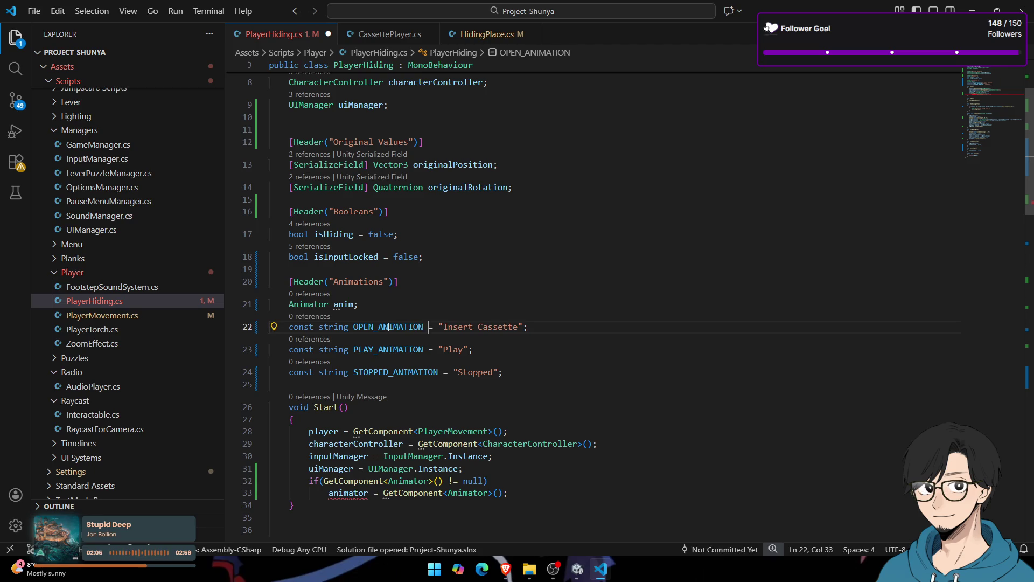
key(ctrl+shift+Right)
key(ctrl+shift+Right)
key(alt+Tab)
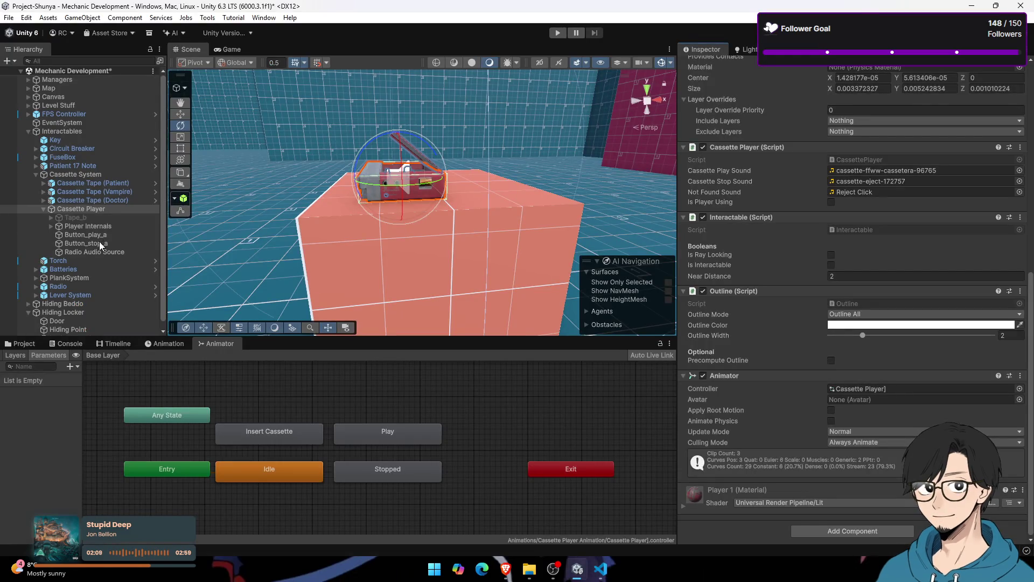
scroll(99, 242, down, 1)
click(89, 305)
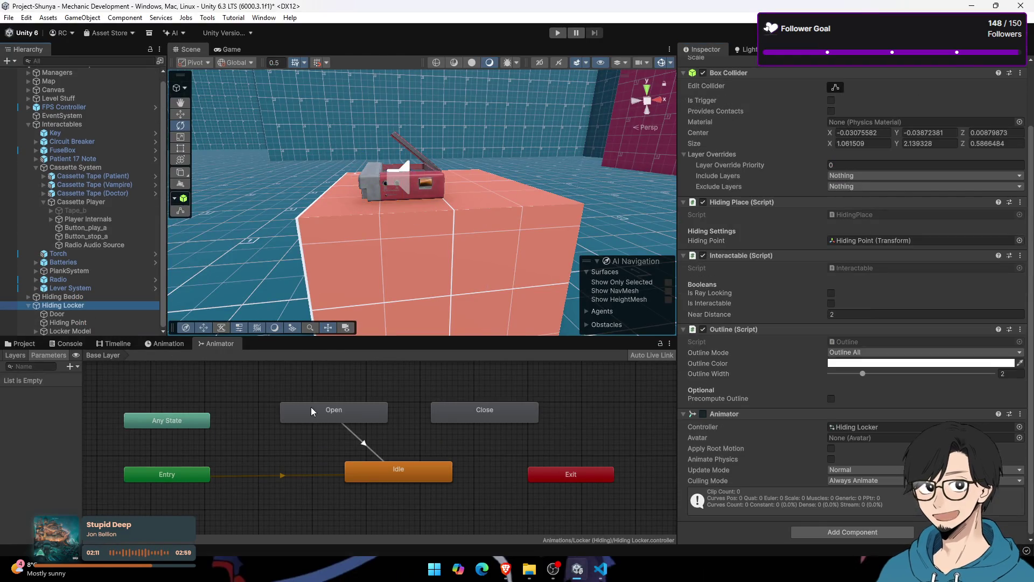
key(alt+Tab)
text(oP)
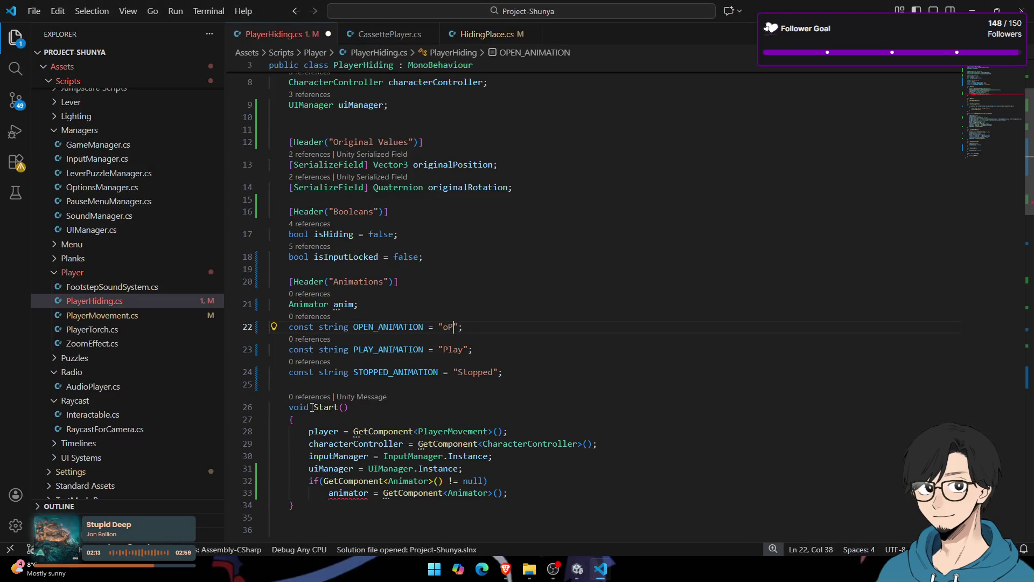
key(Down)
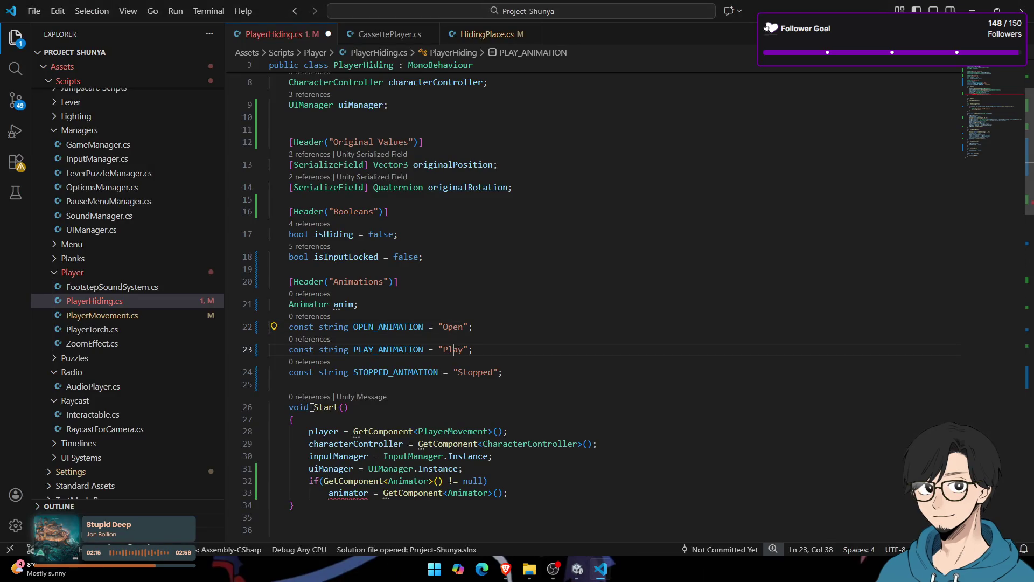
Step: Rename PLAY_ANIMATION to CLOSE_ANIMATION and change its value to "Close"
key(Left)
key(Left)
key(Left)
key(Left)
key(Left)
key(Left)
key(BackSpace)
key(BackSpace)
key(BackSpace)
text(CLOPS)
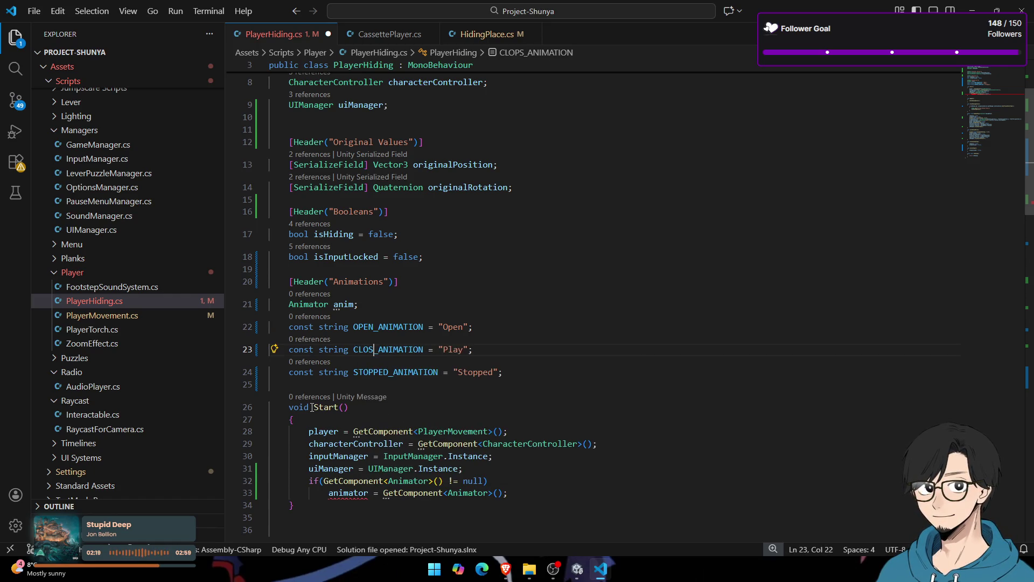
key(ctrl+Right)
key(ctrl+Right)
key(ctrl+Right)
key(ctrl+shift+Right)
text(Cl)
key(alt+Tab)
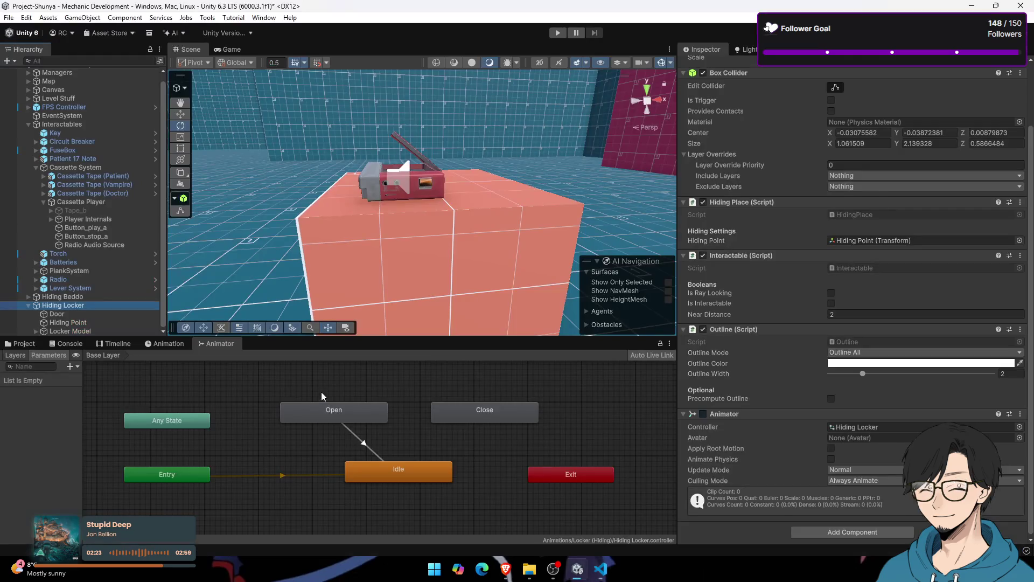
Step: Rename the Open state to 'Open Locker' in the Inspector, then reselect the Close state to rename it
click(363, 408)
click(811, 75)
click(816, 68)
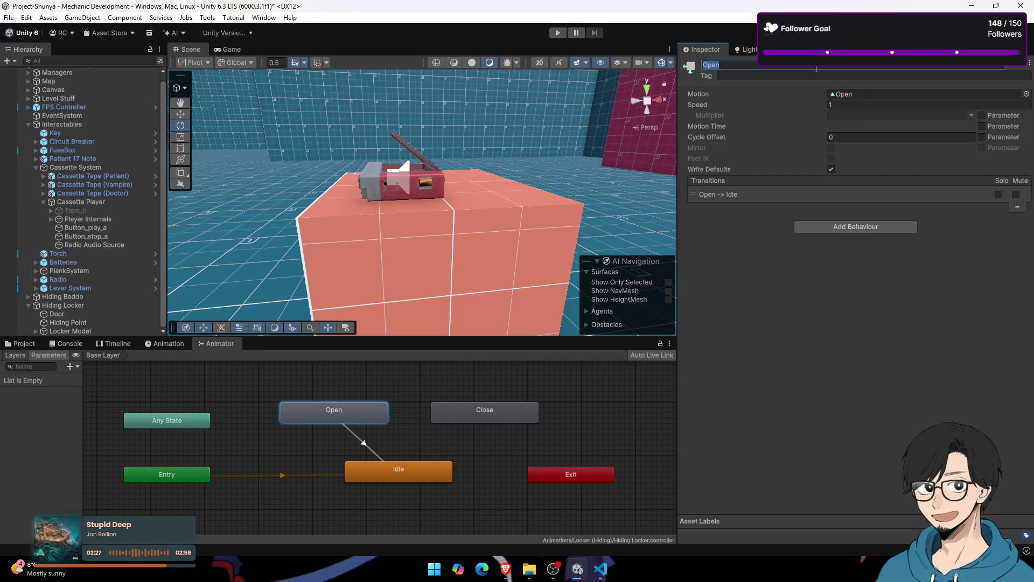
text(Lockew)
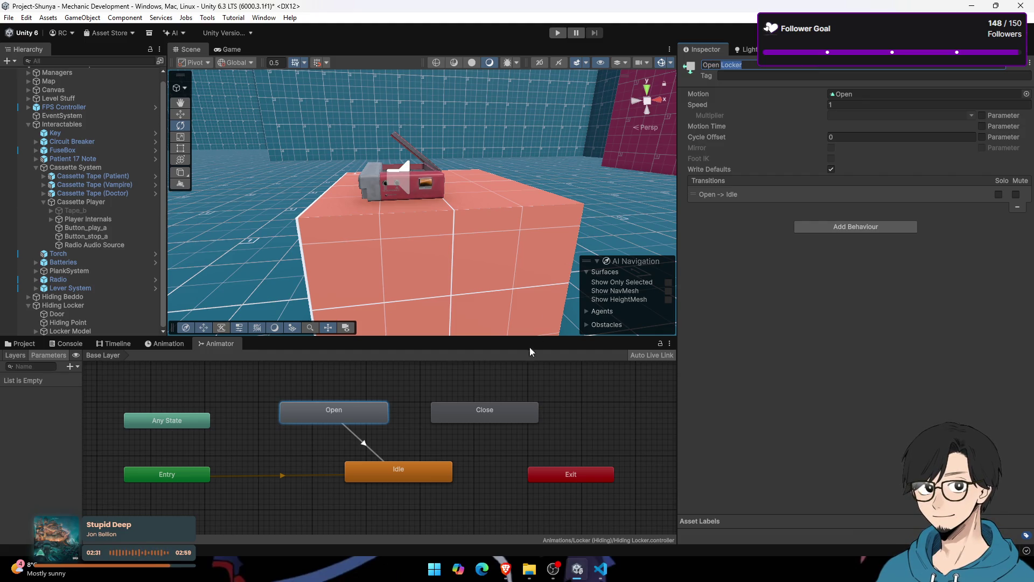
click(502, 416)
click(770, 67)
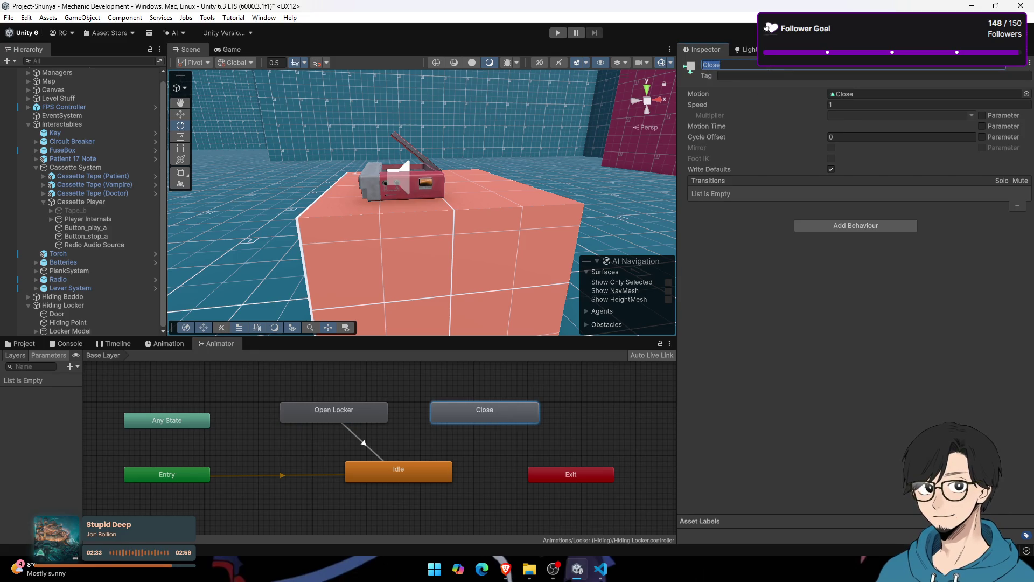
key(ctrl+z)
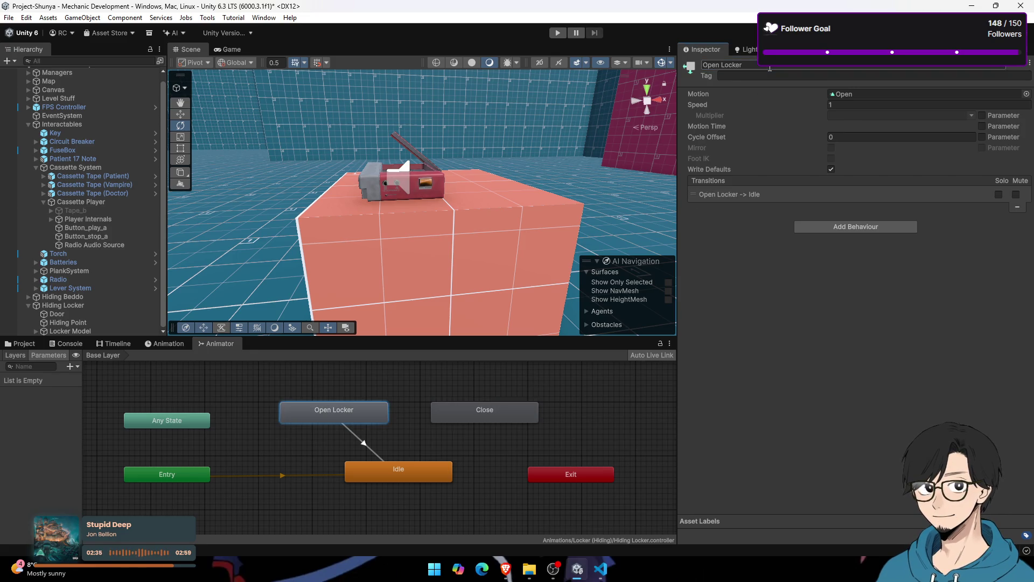
click(480, 418)
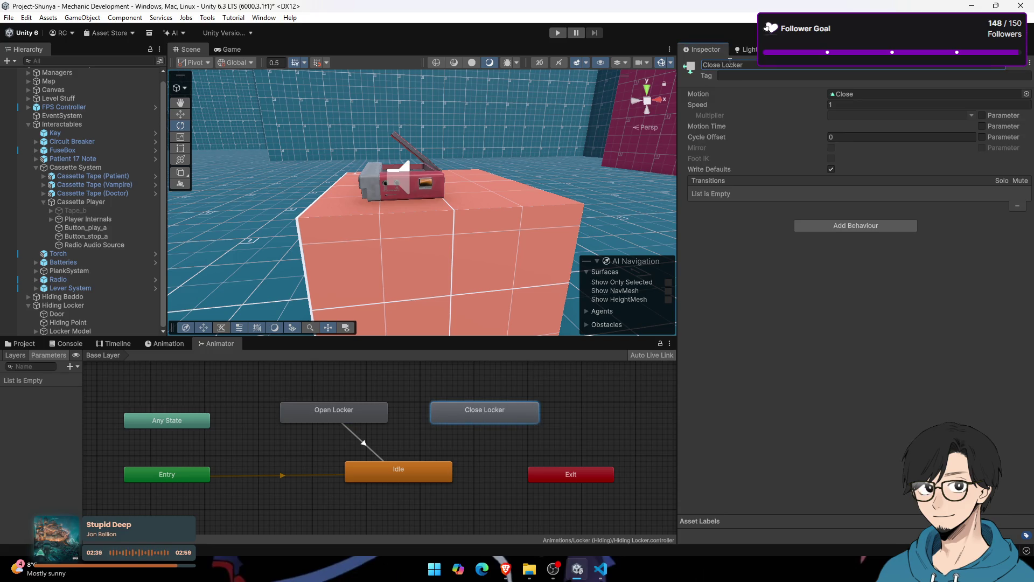
key(alt+Tab)
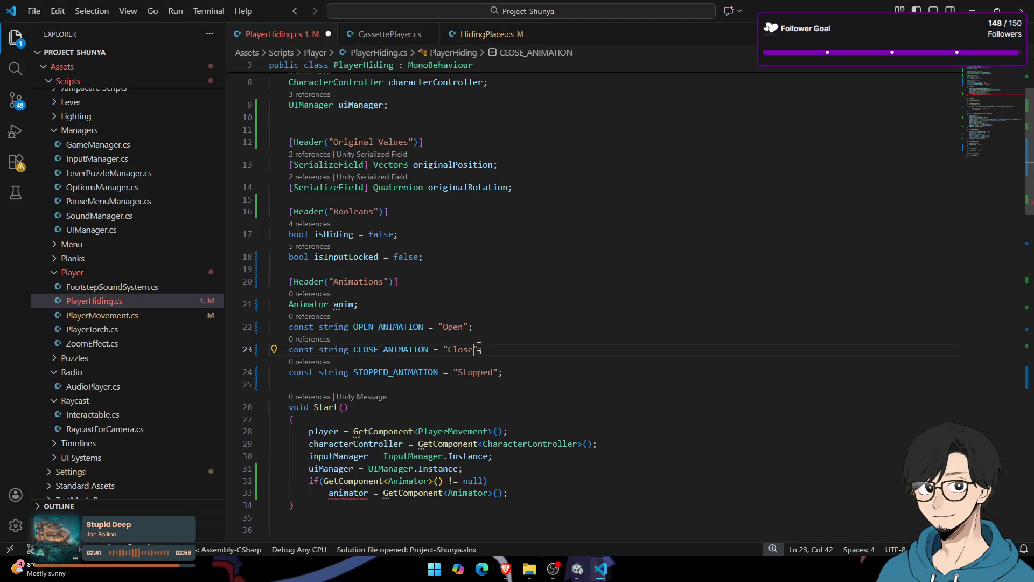
Step: Set OPEN_ANIMATION to "Open Locker", delete STOPPED_ANIMATION, and rename the animator variable to anim
click(465, 326)
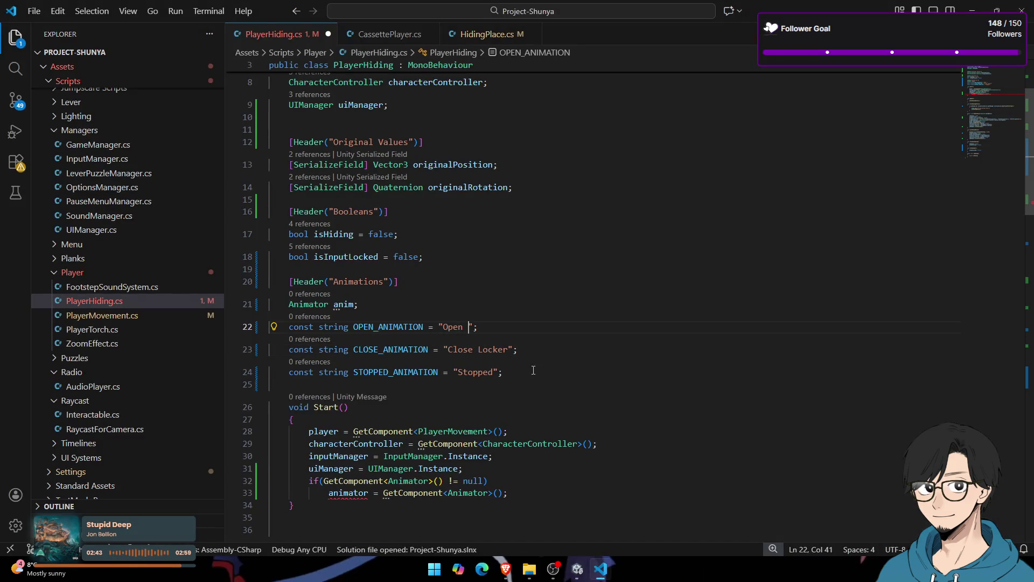
text(Locker)
drag(534, 370, 233, 357)
key(BackSpace)
key(BackSpace)
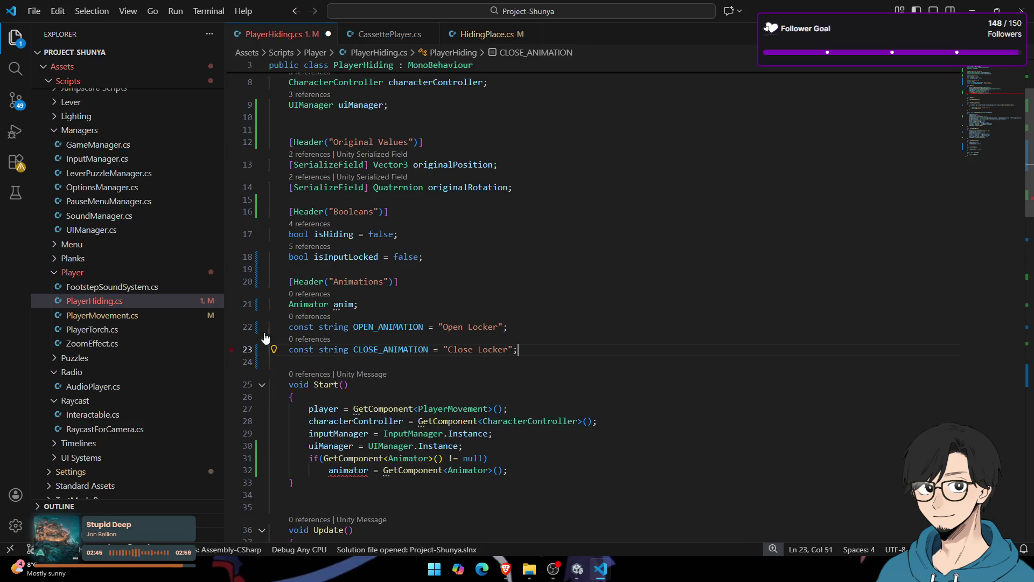
double_click(355, 477)
text(anim m)
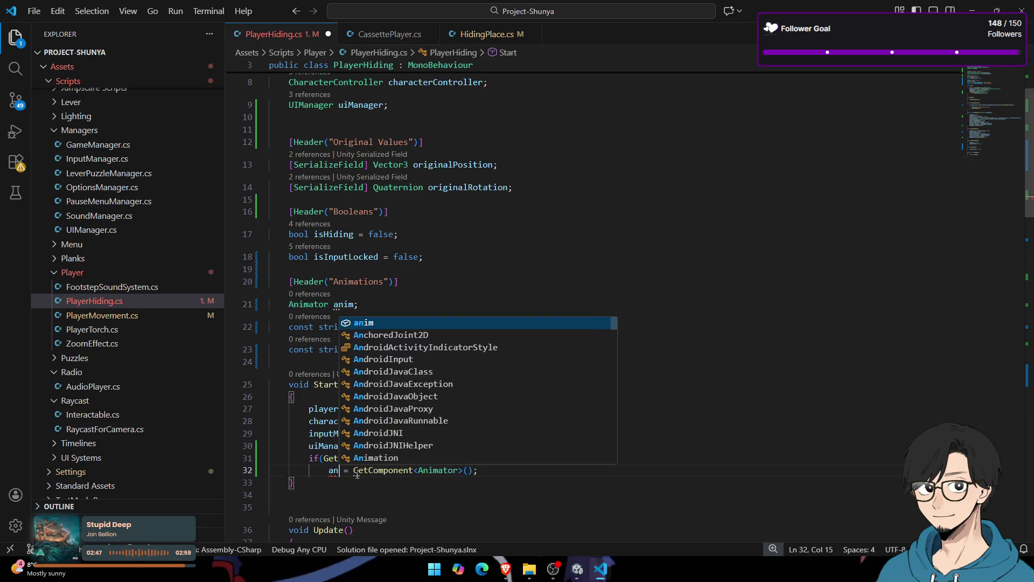
key(BackSpace)
scroll(350, 330, down, 3)
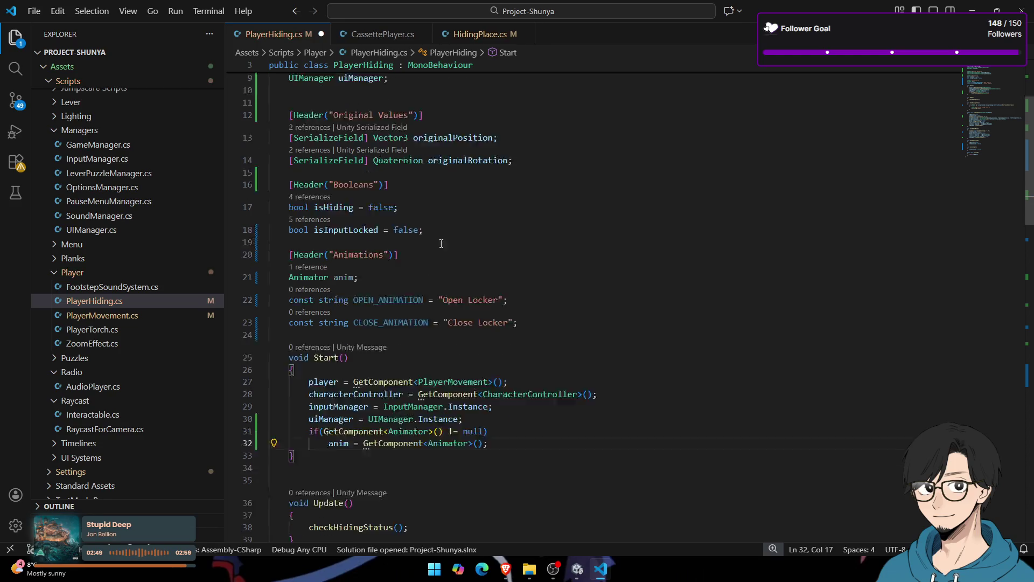
double_click(339, 361)
Step: In HideInPlace, add an if (anim != null) block that plays CLOSE_ANIMATION
scroll(372, 257, down, 7)
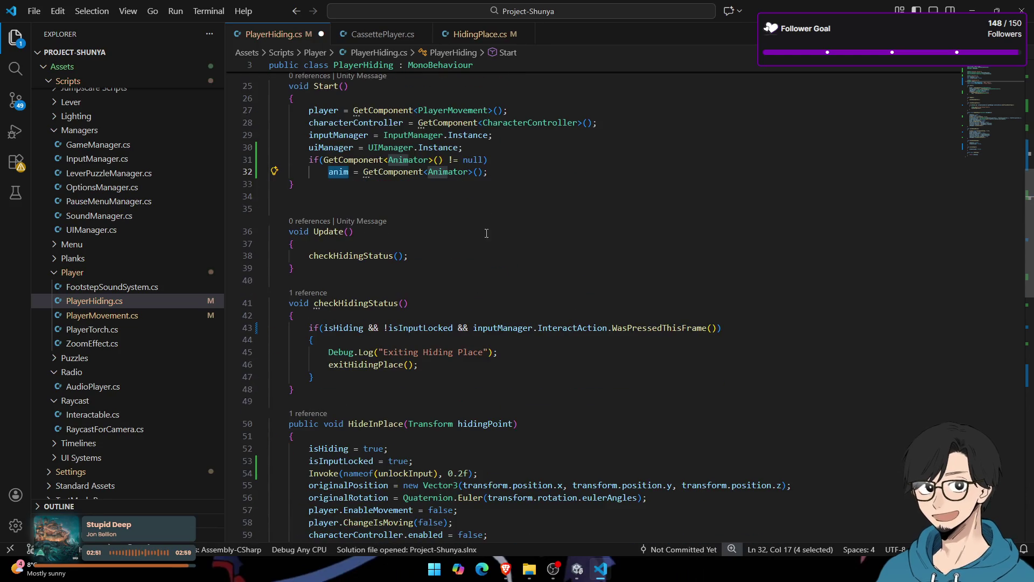
click(372, 261)
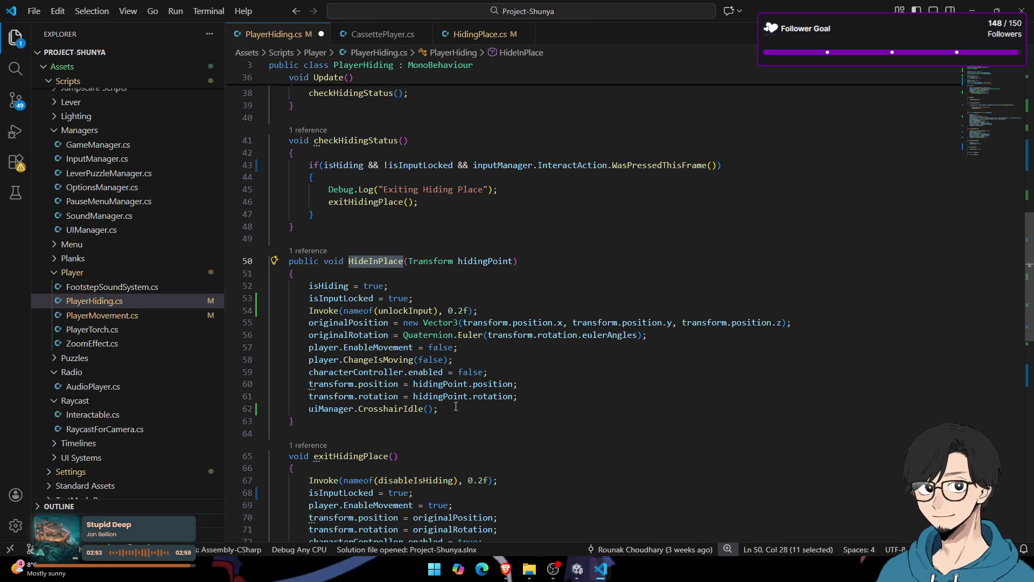
click(520, 408)
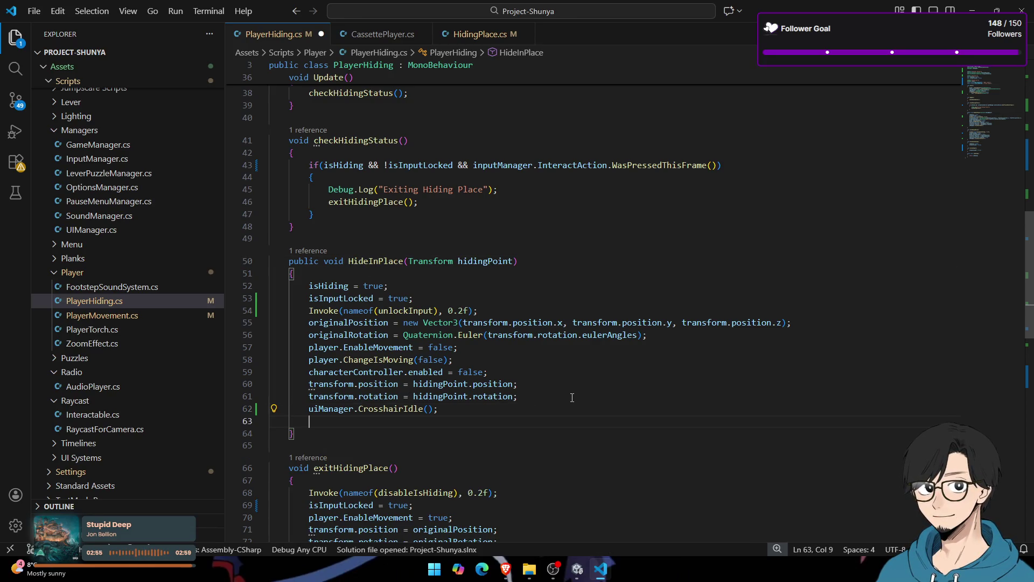
text(i)
key(Return)
text(if(anim != )
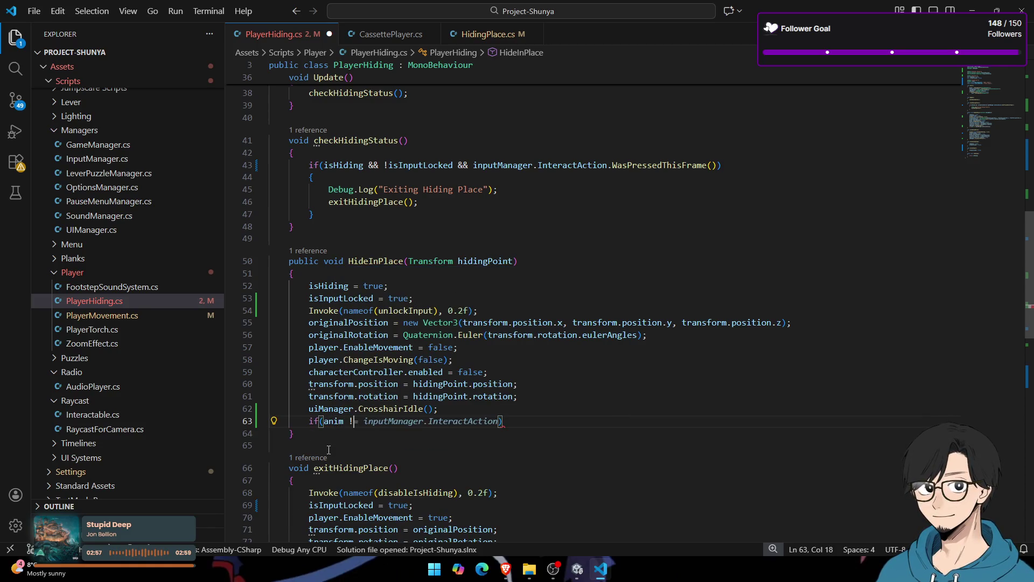
text(null))
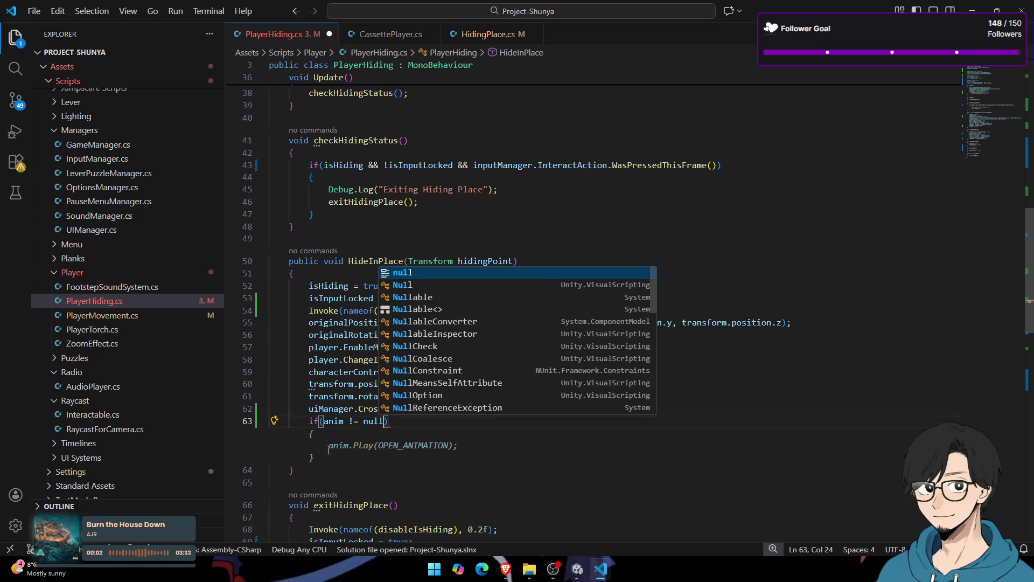
key(Return)
text({)
key(Return)
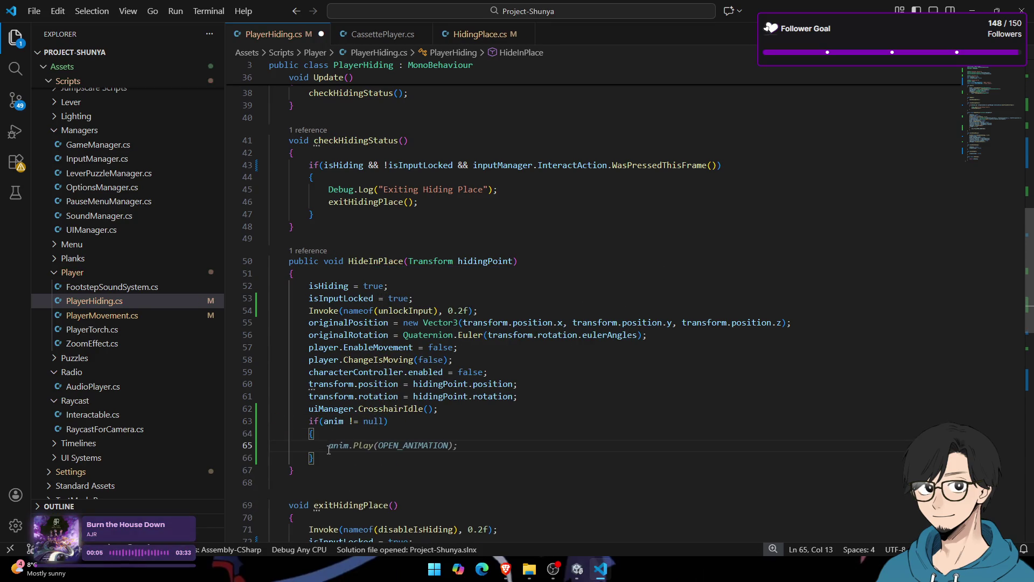
click(400, 445)
key(BackSpace)
key(BackSpace)
key(BackSpace)
text(CLOSE)
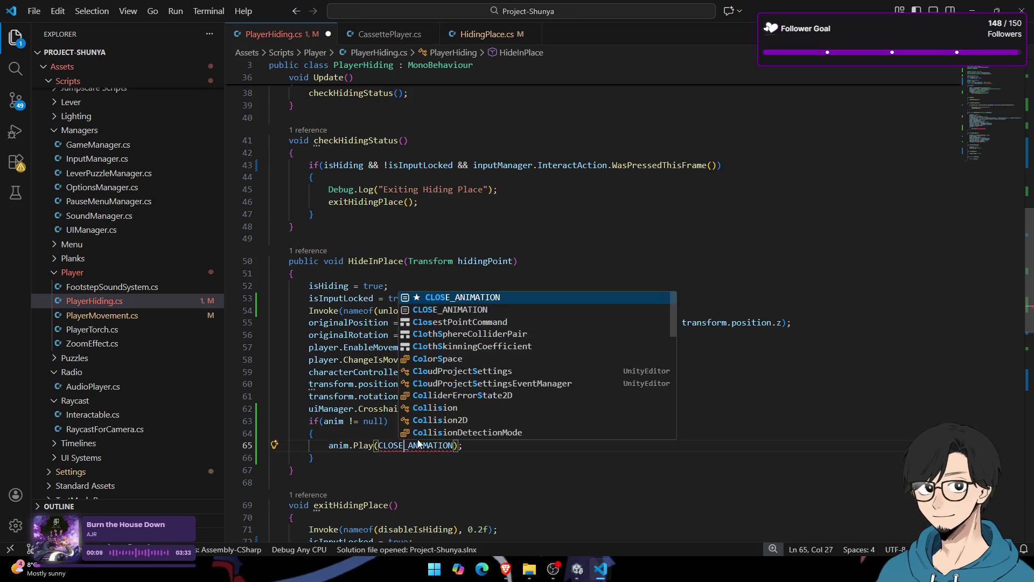
drag(330, 457, 280, 428)
key(ctrl+c)
Step: Paste the null-checked block into exitHidingPlace playing OPEN_ANIMATION, and save the script
scroll(488, 420, down, 5)
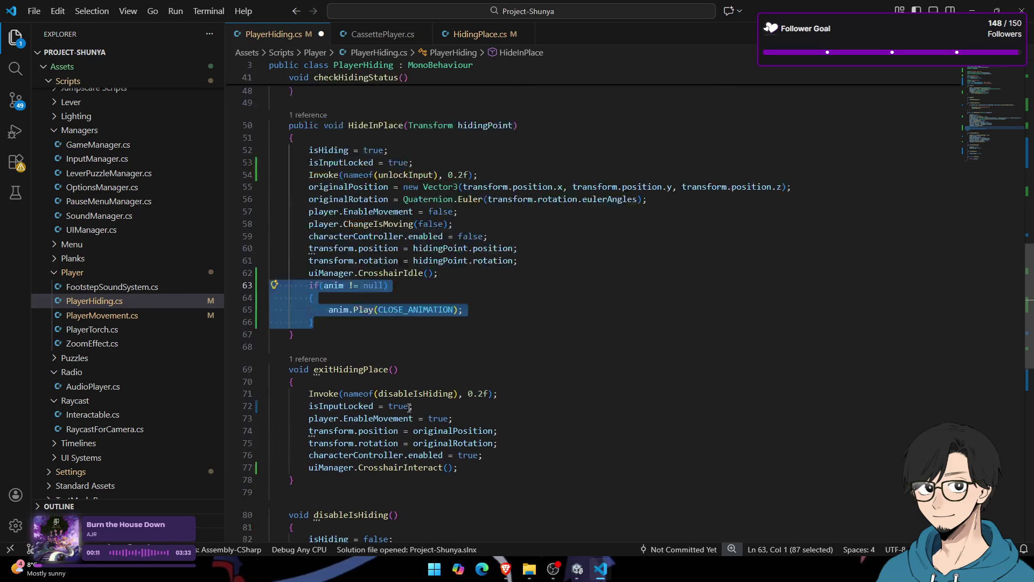
click(488, 419)
key(Return)
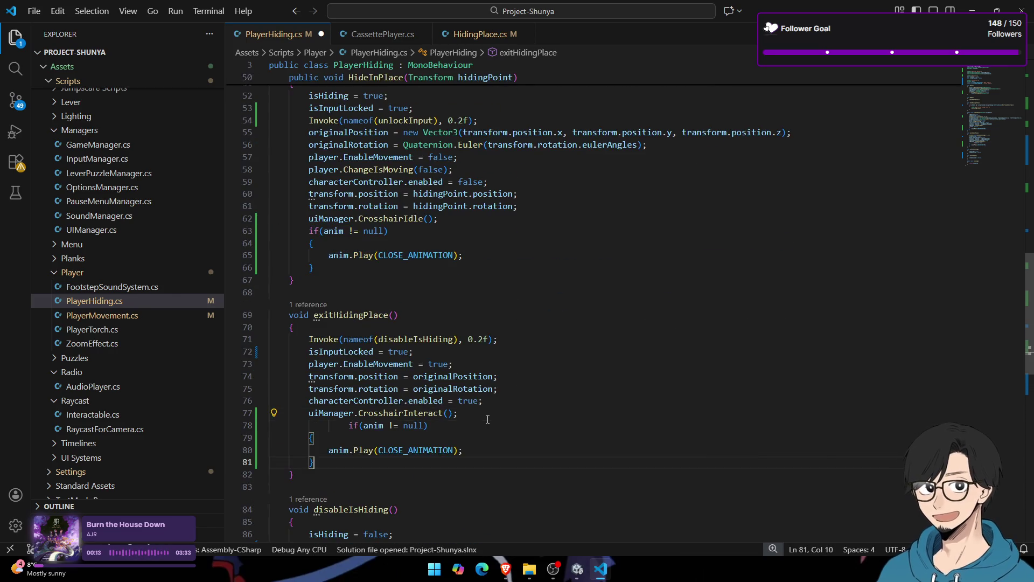
key(ctrl+v)
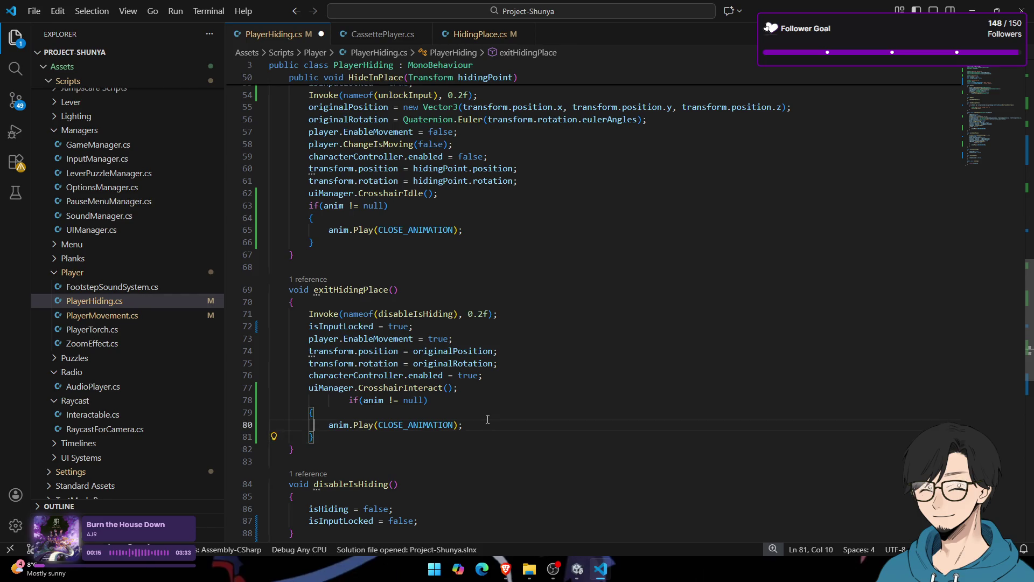
key(BackSpace)
key(Delete)
key(Delete)
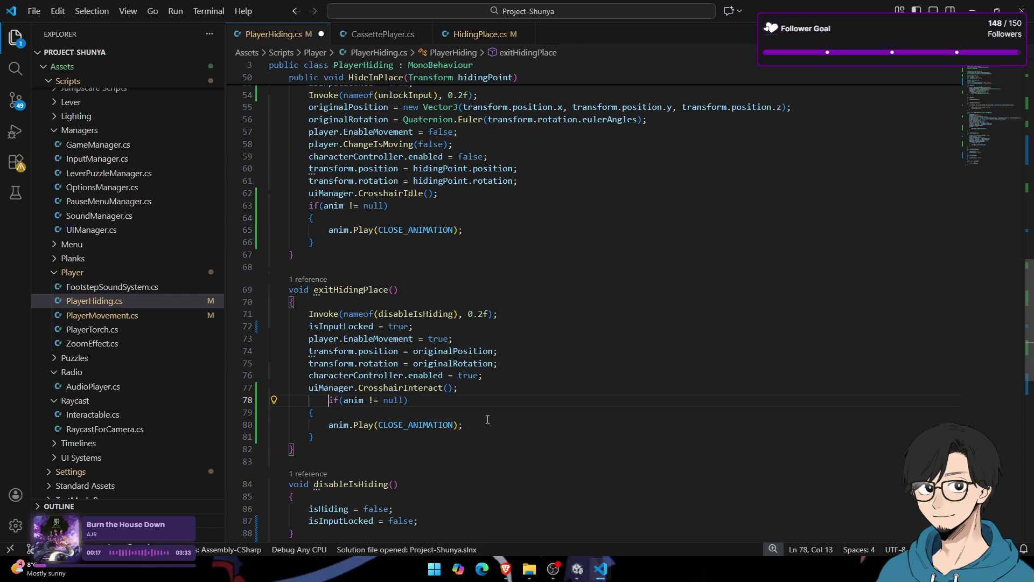
double_click(420, 424)
text(OEP)
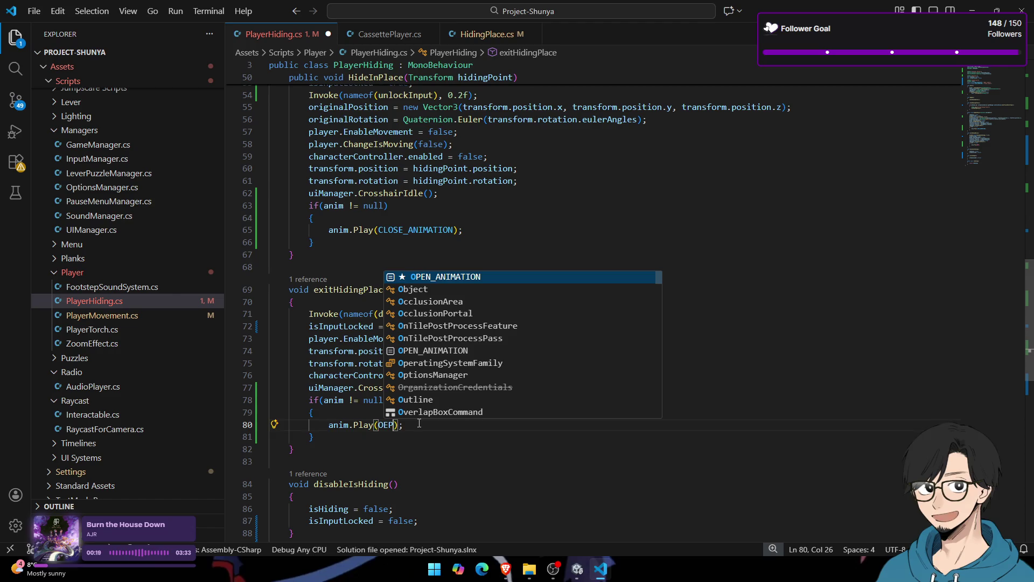
key(Tab)
click(435, 398)
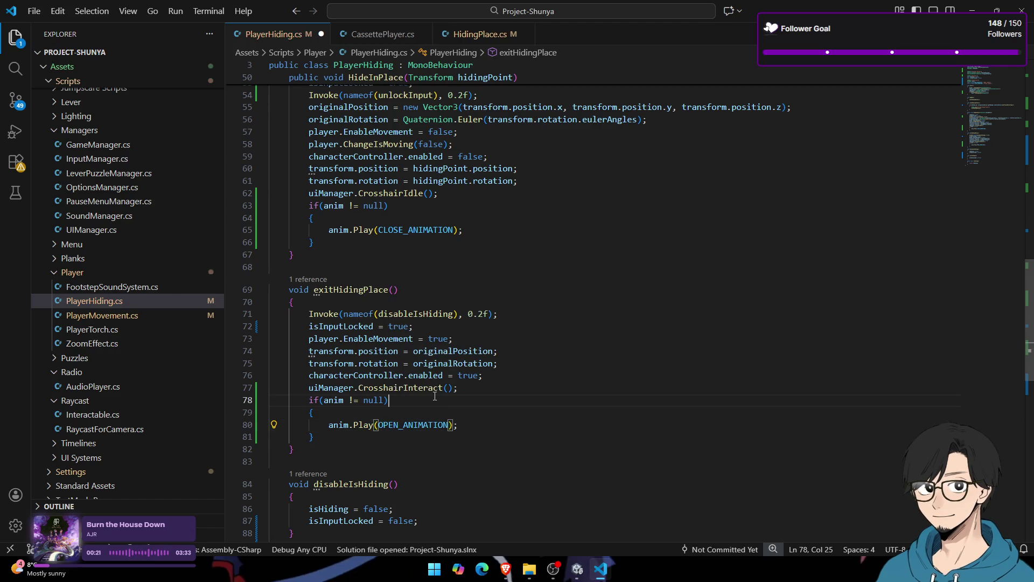
key(alt+Tab)
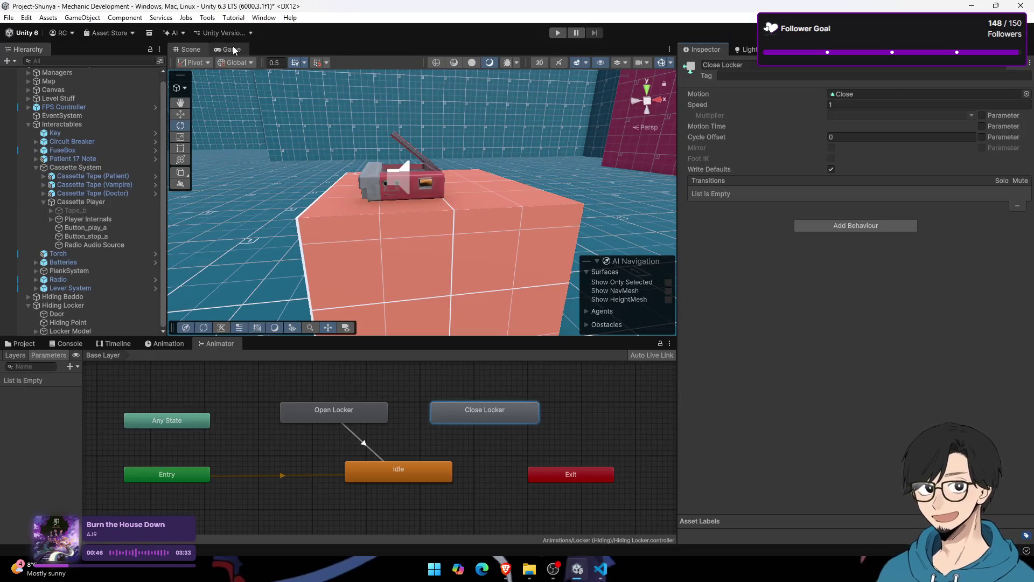
Step: Dock the Game view beside the Scene view and resize both panels
click(233, 46)
mouse_move(283, 57)
mouse_down()
mouse_move(583, 290)
mouse_move(592, 237)
mouse_up()
drag(505, 199, 455, 199)
mouse_move(305, 195)
mouse_down()
mouse_move(550, 185)
mouse_move(597, 174)
mouse_move(513, 171)
mouse_move(483, 192)
mouse_move(389, 169)
mouse_move(359, 179)
mouse_up()
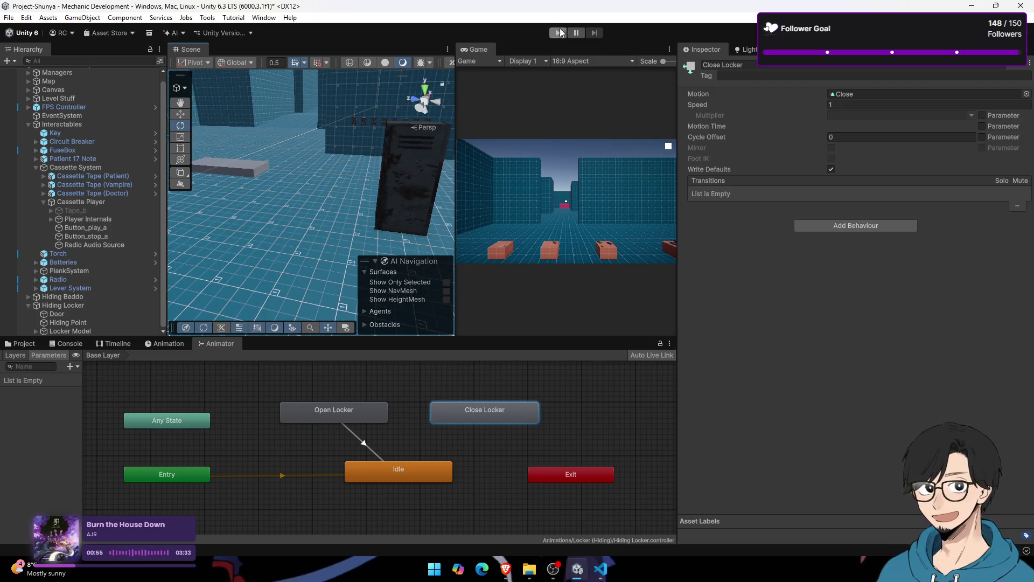
Step: Play-test walking the player to the locker, exiting it and hiding again
click(561, 32)
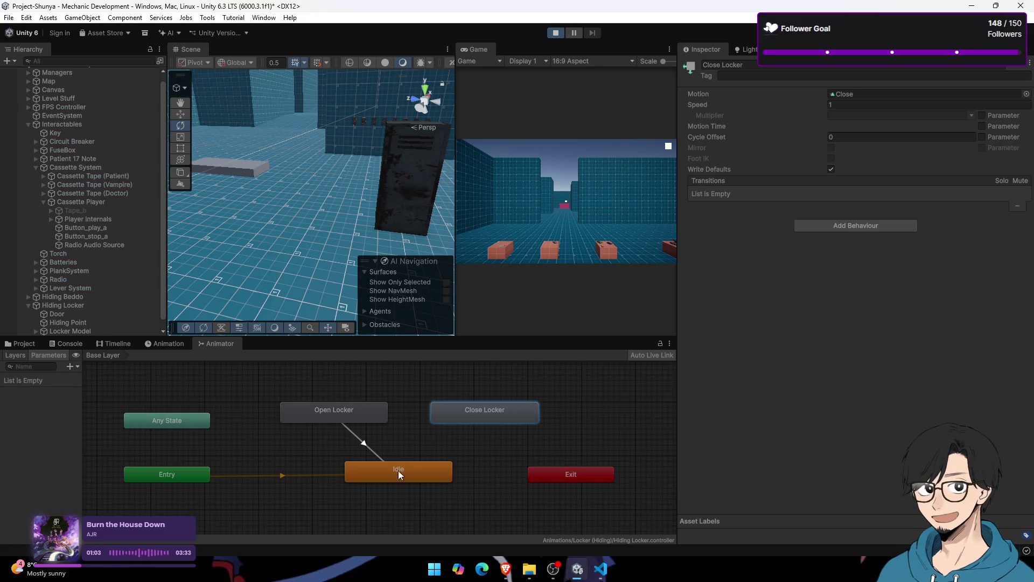
click(549, 207)
key(w)
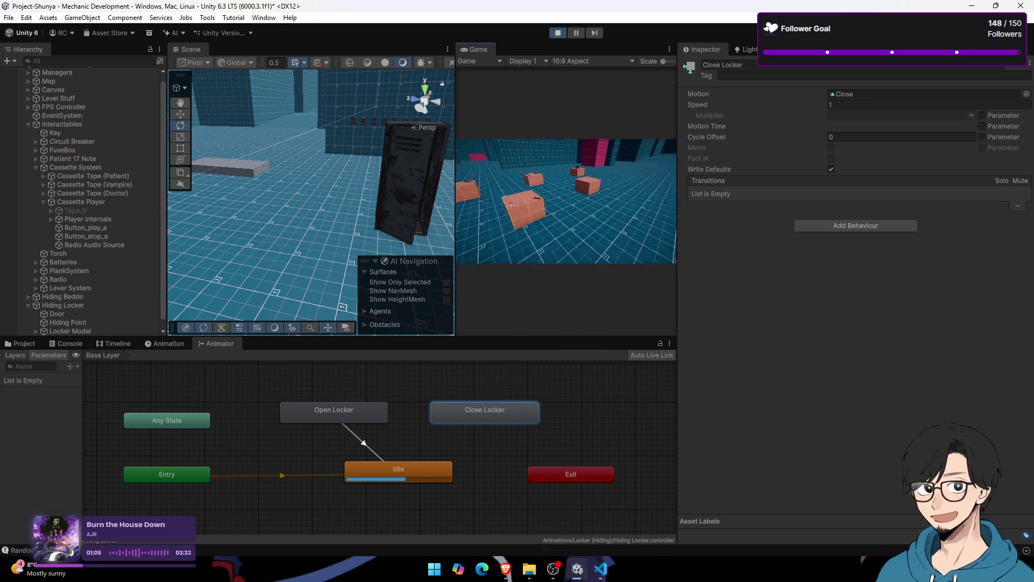
key(w)
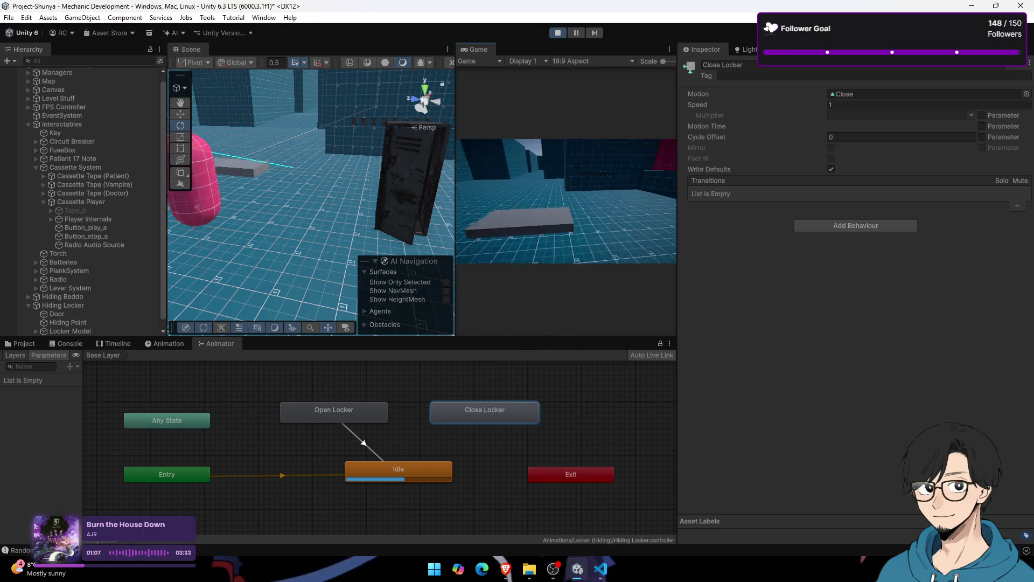
key(e)
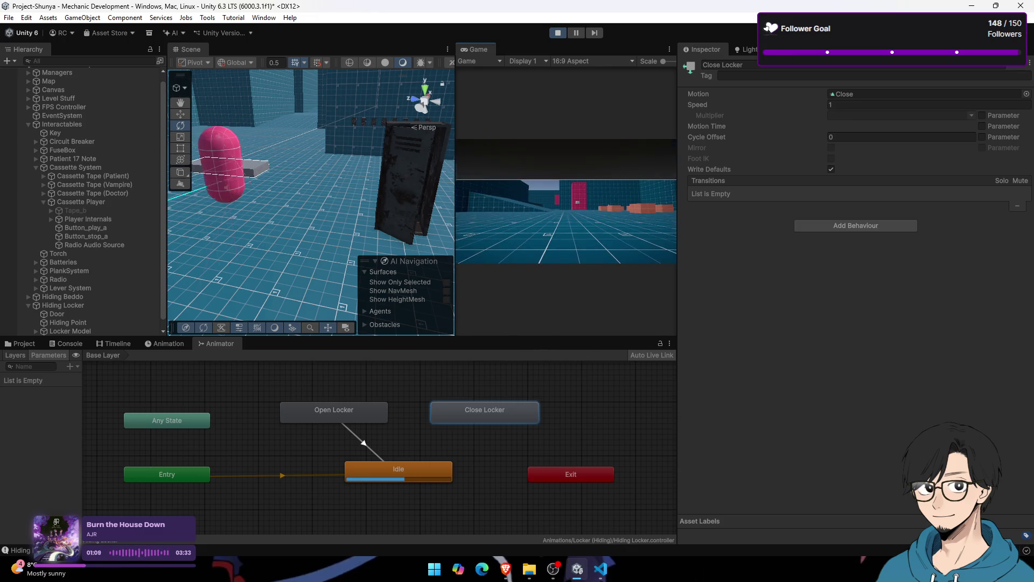
key(w)
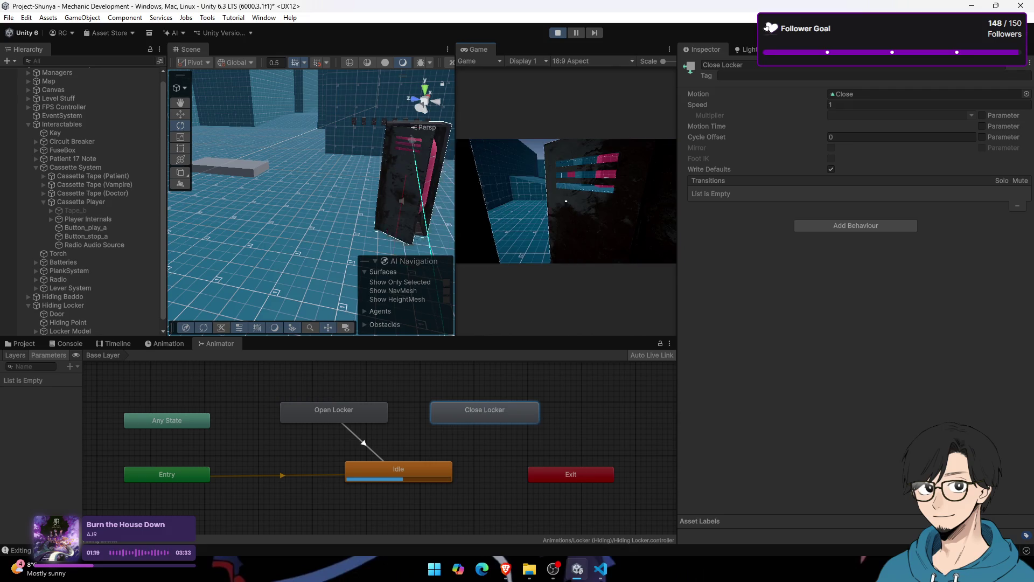
Step: Select the Idle, Close and Open locker clips and untick Loop Time
key(super)
click(363, 473)
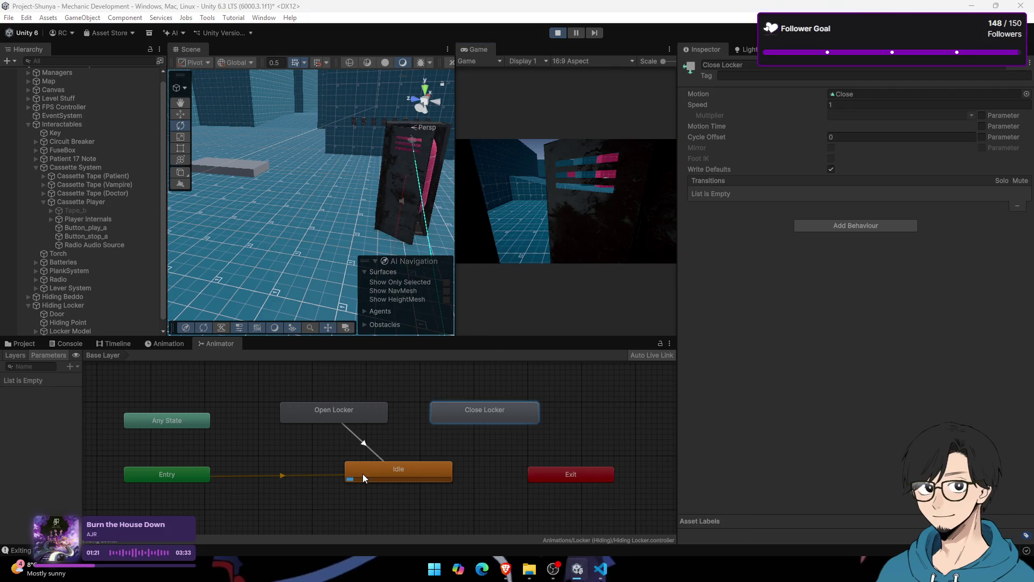
click(396, 469)
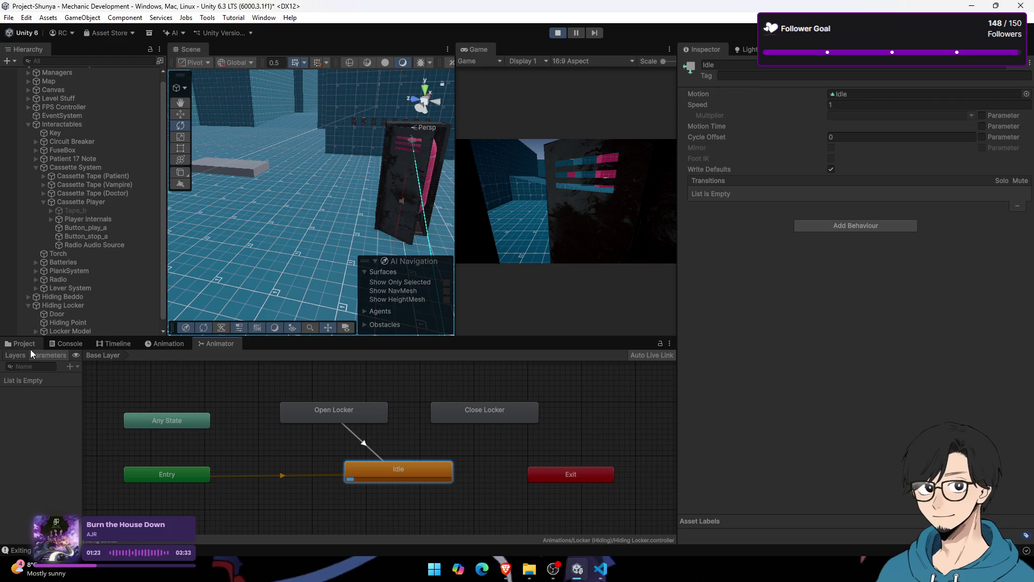
click(24, 344)
ctrl+click(300, 401)
ctrl+click(160, 410)
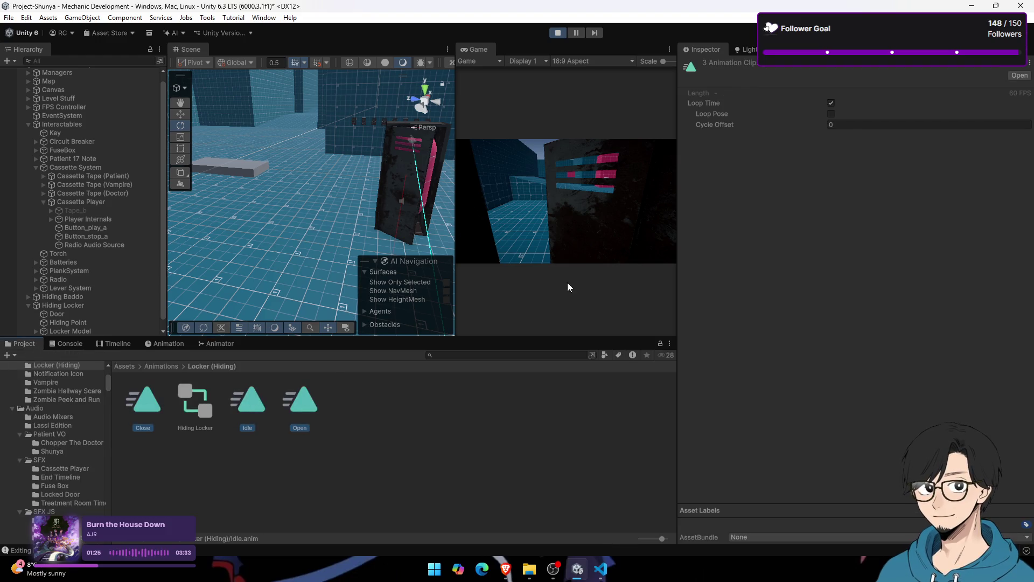
click(218, 343)
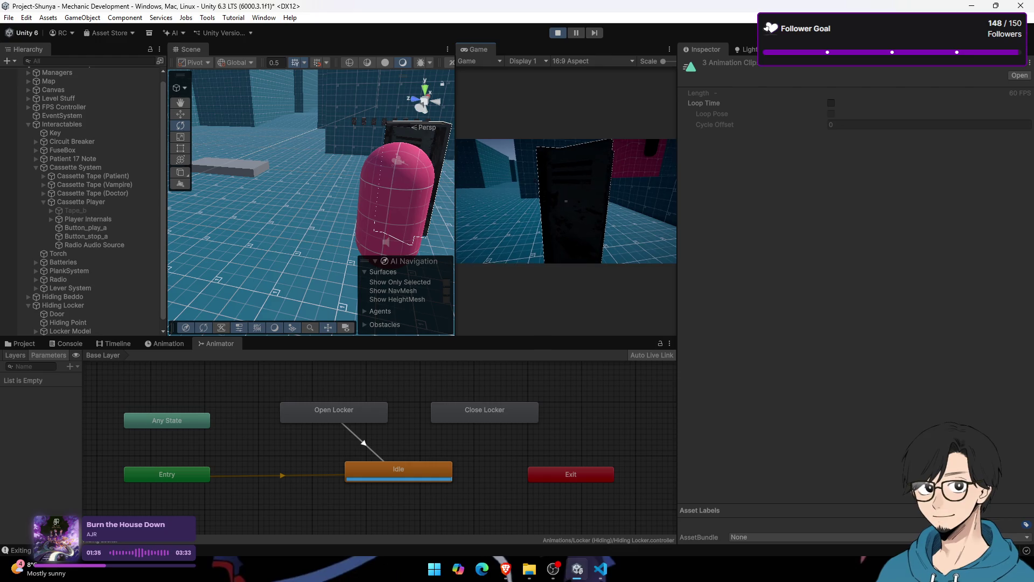
key(alt+Tab)
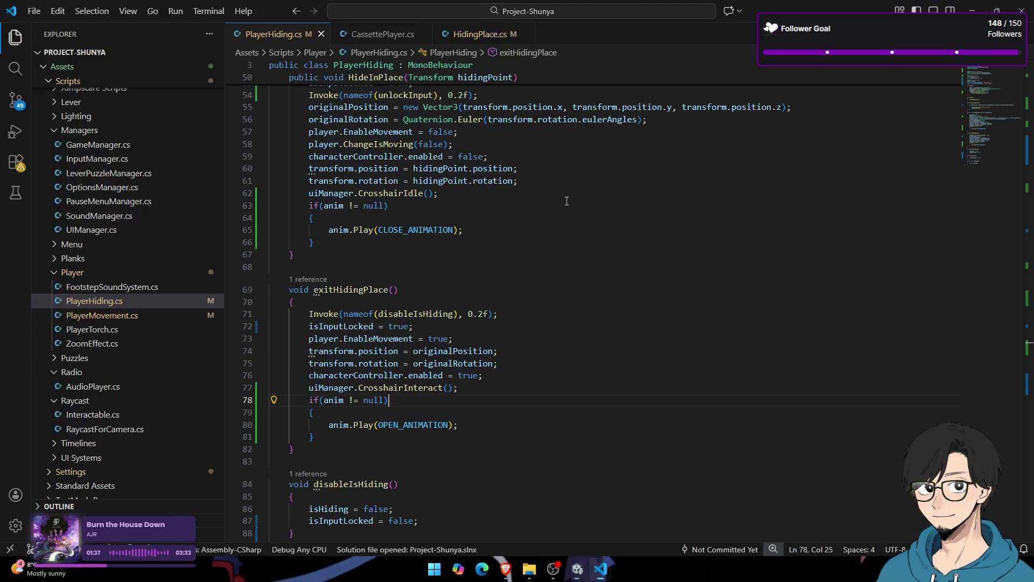
Step: Trace STOPPED_ANIMATION to its anim.Play call in CassettePlayer.cs for reference
scroll(355, 162, down, 2)
click(377, 34)
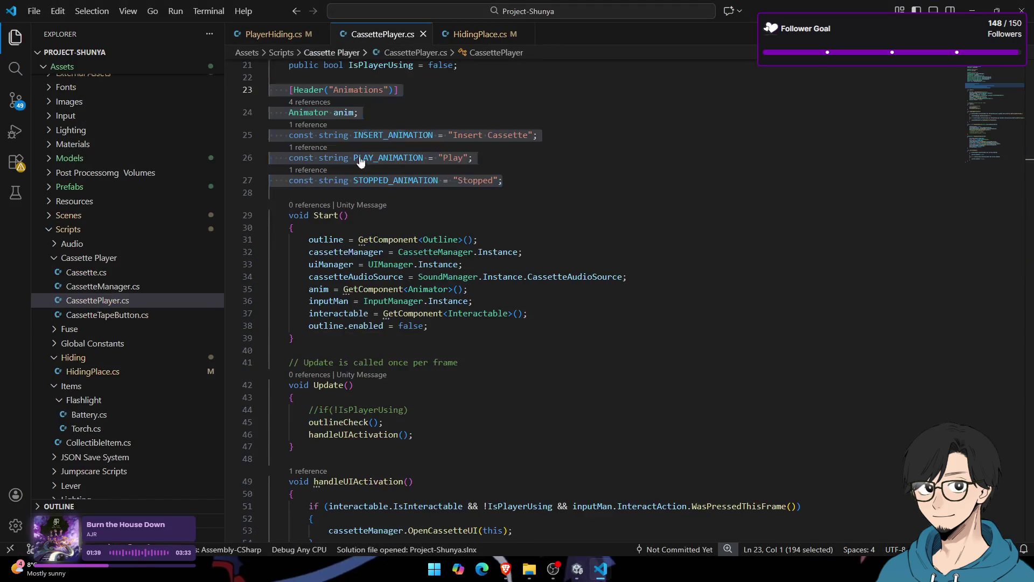
double_click(396, 180)
scroll(400, 191, down, 12)
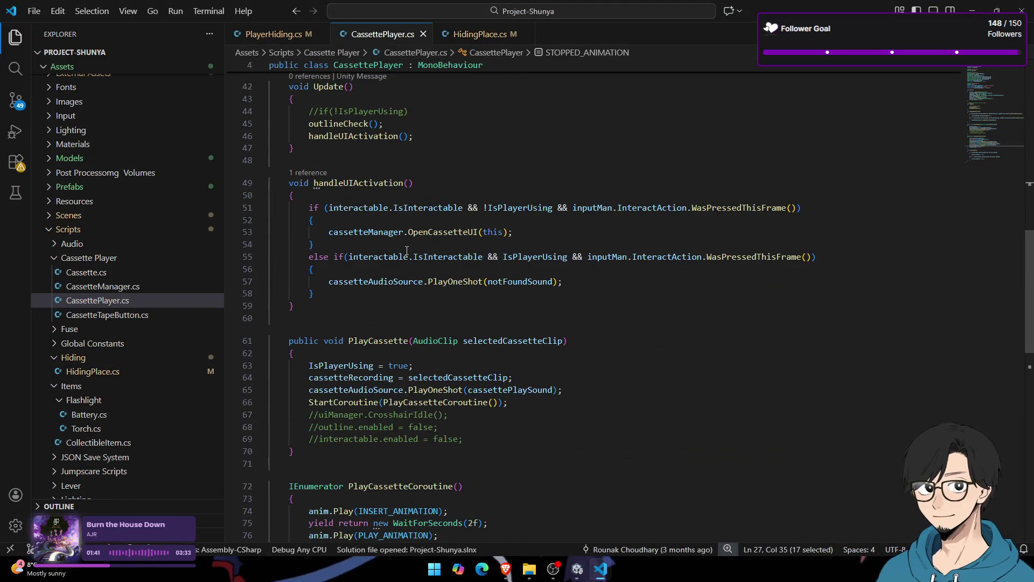
scroll(409, 238, up, 10)
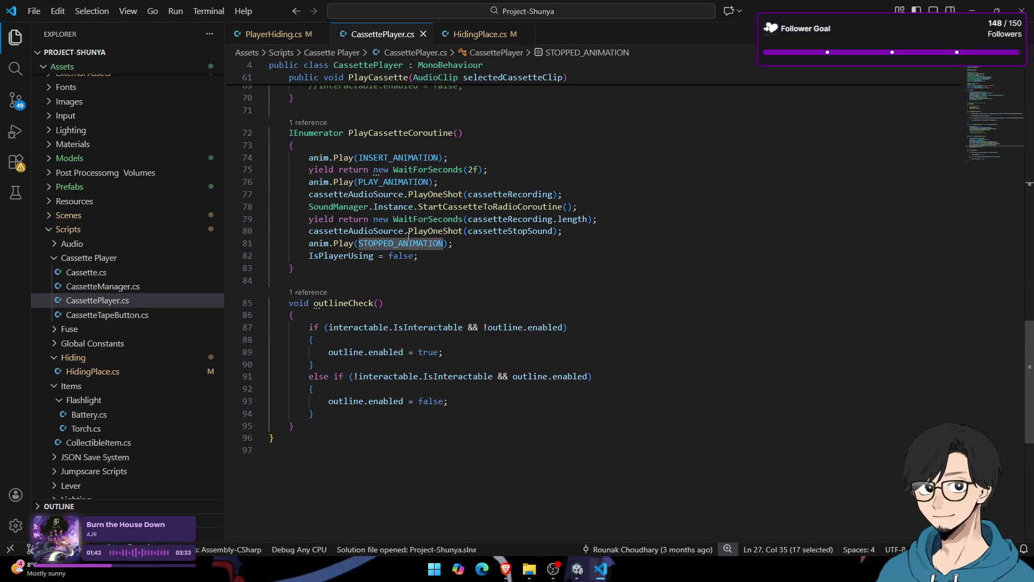
scroll(409, 230, up, 6)
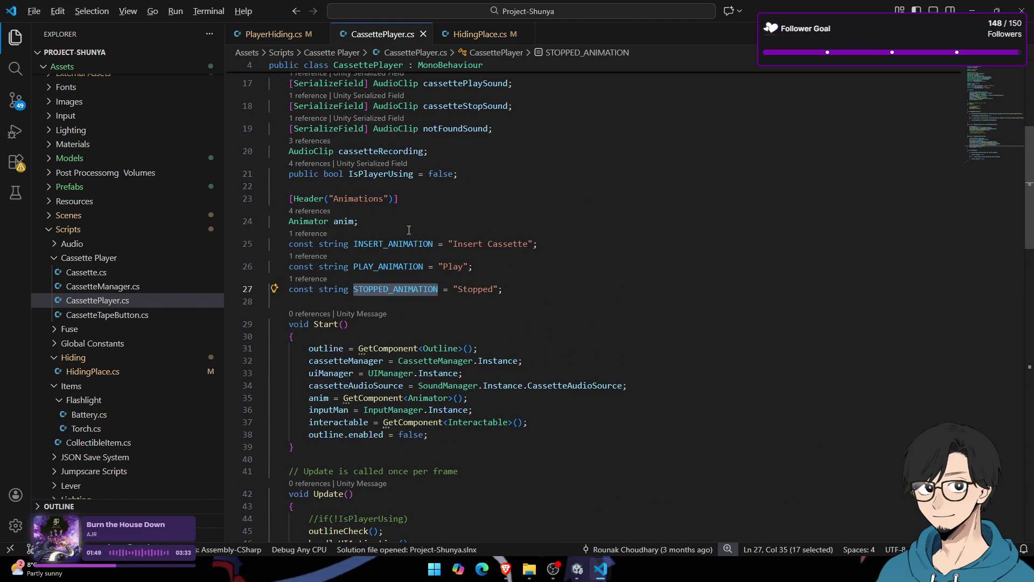
key(alt+Tab)
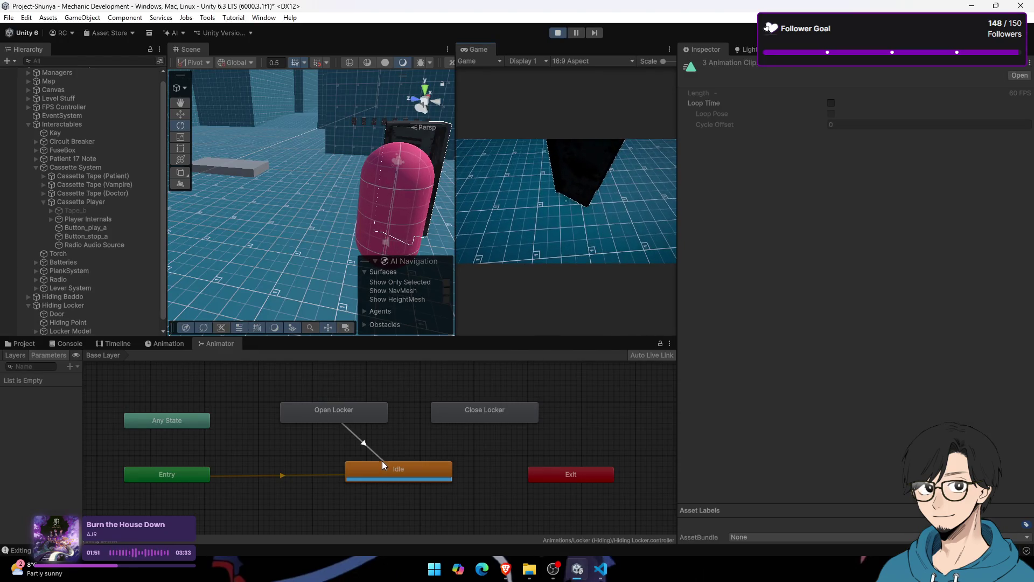
Step: Inspect the Entry-to-Idle transition, then delete the Open Locker to Idle transition arrow
click(366, 445)
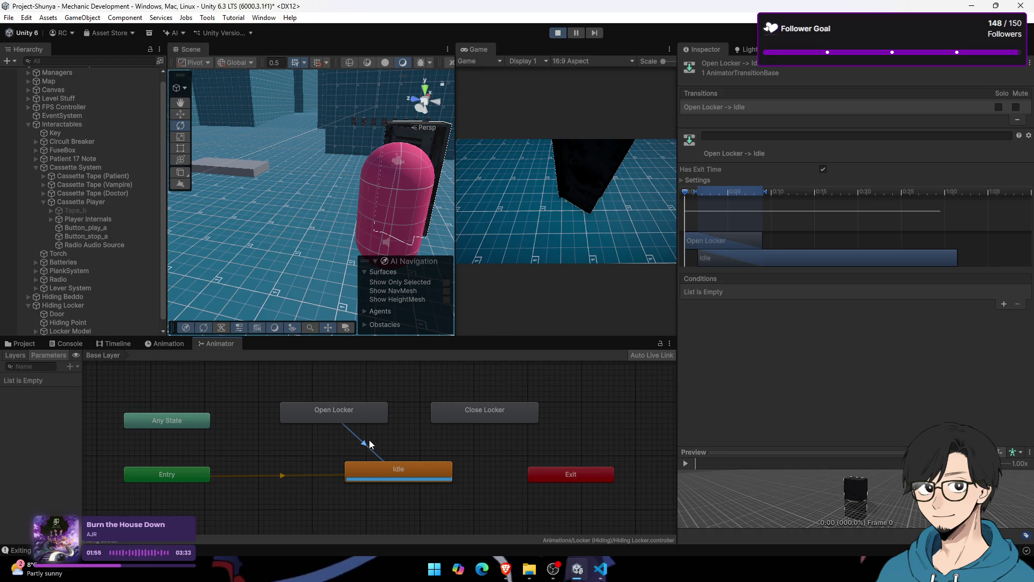
click(328, 475)
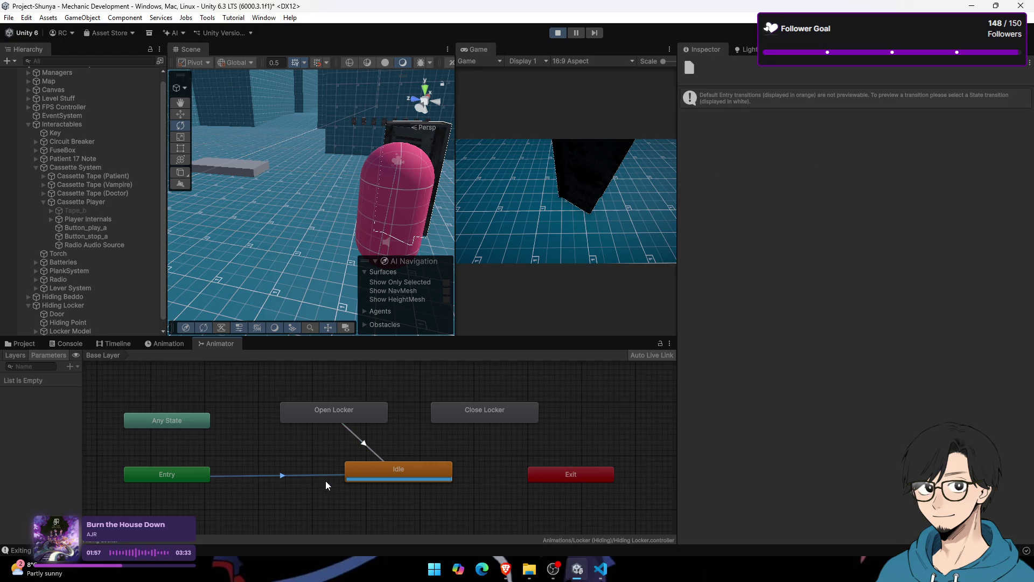
click(367, 441)
key(Delete)
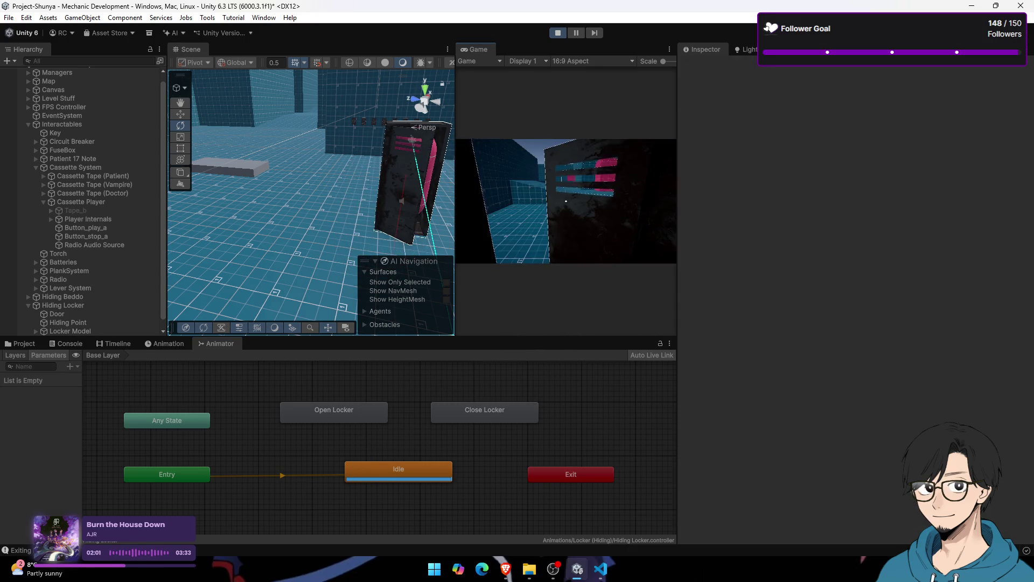
key(super)
click(248, 397)
click(371, 404)
key(alt+Tab)
scroll(484, 342, up, 5)
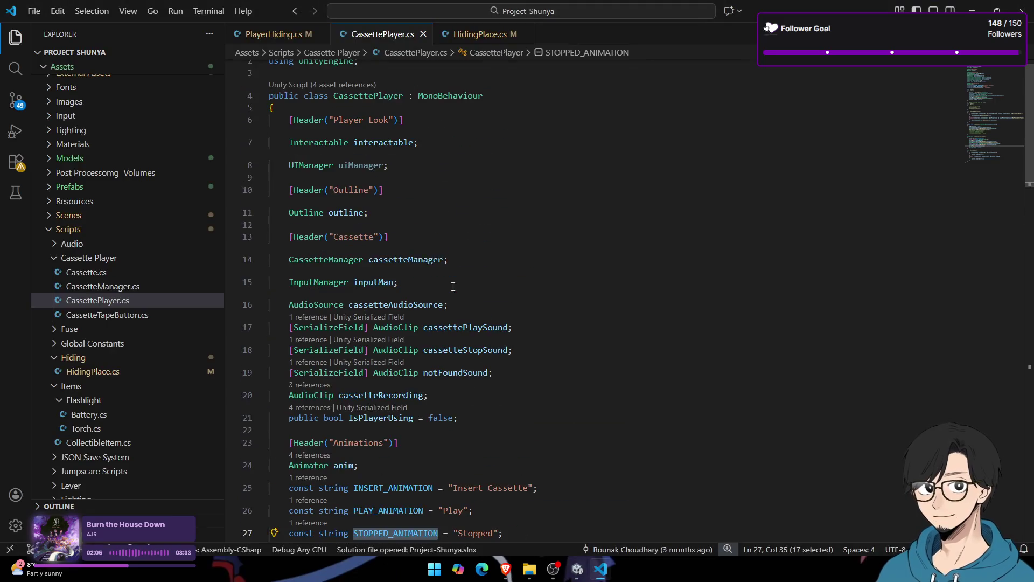
Step: Compare the "Open Locker" string in PlayerHiding.cs with the Open Locker and Close Locker state names
scroll(473, 296, down, 5)
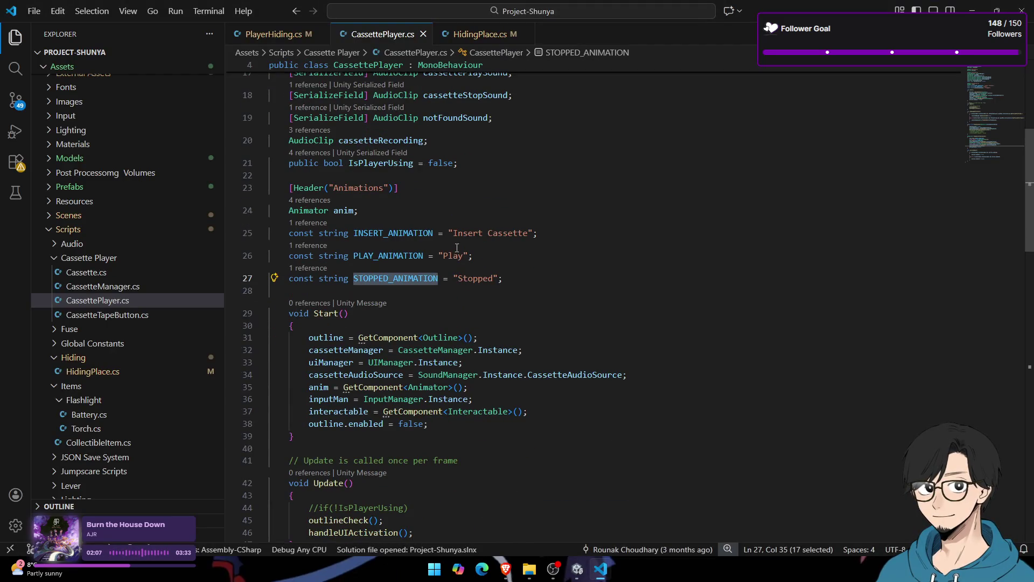
click(278, 33)
scroll(516, 400, up, 10)
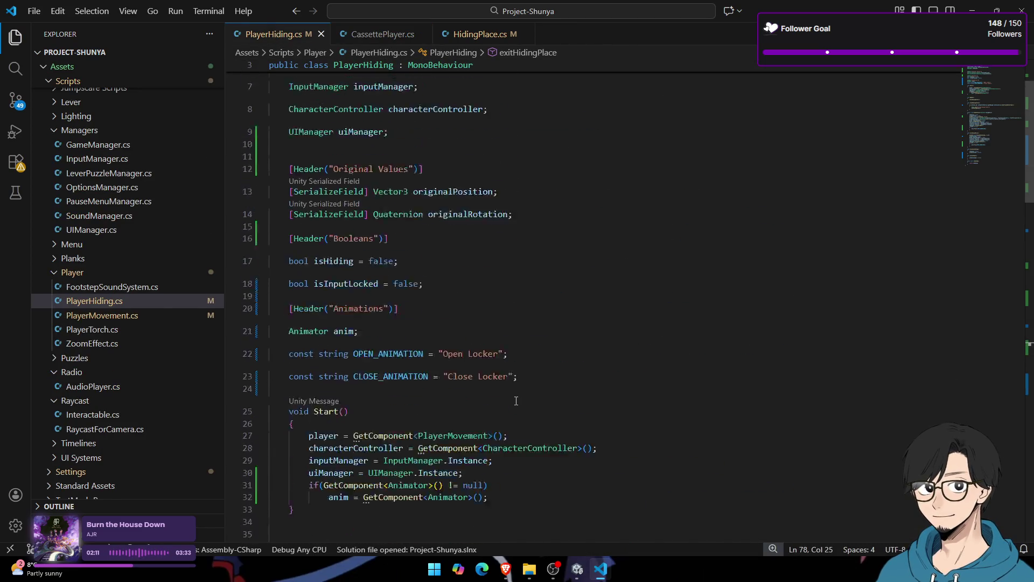
double_click(465, 383)
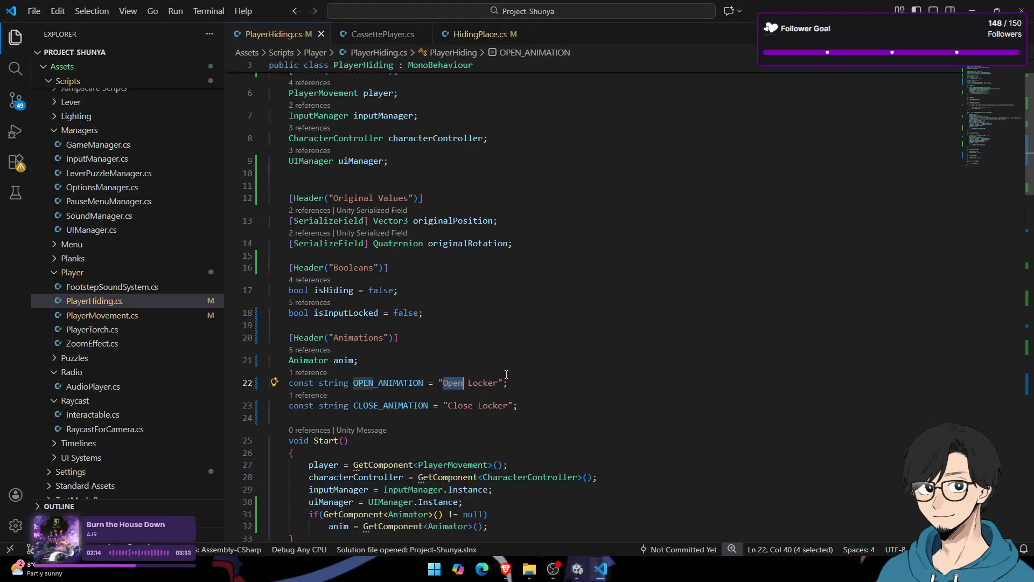
click(504, 382)
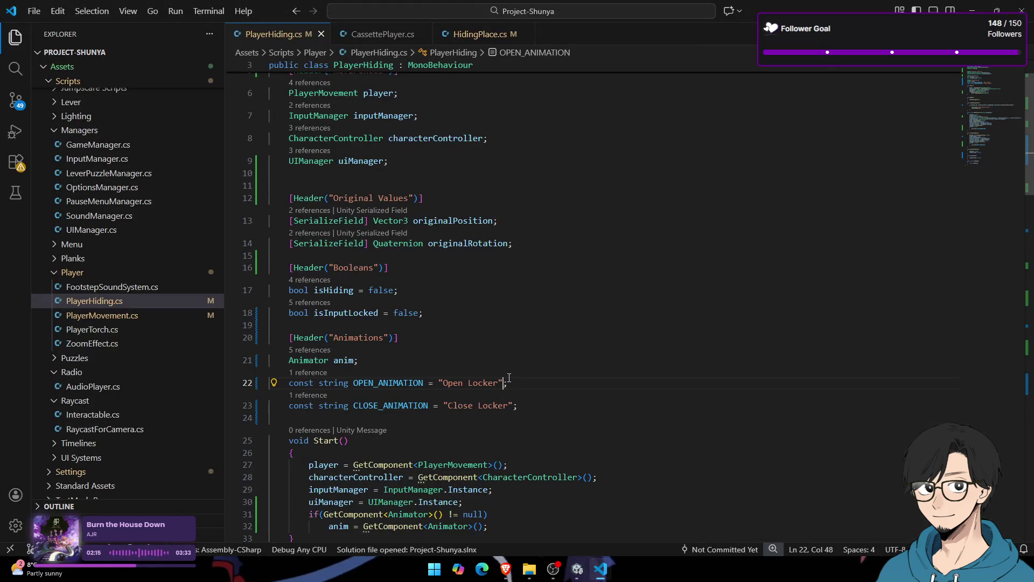
key(ctrl+shift+Left)
key(ctrl+shift+Left)
key(alt+Tab)
click(750, 62)
click(508, 424)
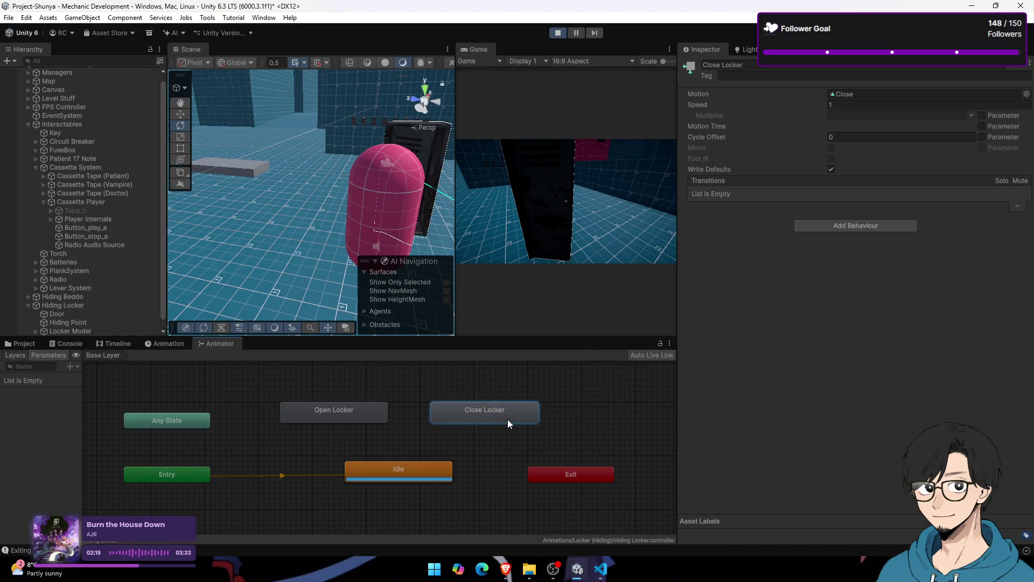
Step: Copy the "Close Locker" string from PlayerHiding.cs and run a hiding play-test
key(alt+Tab)
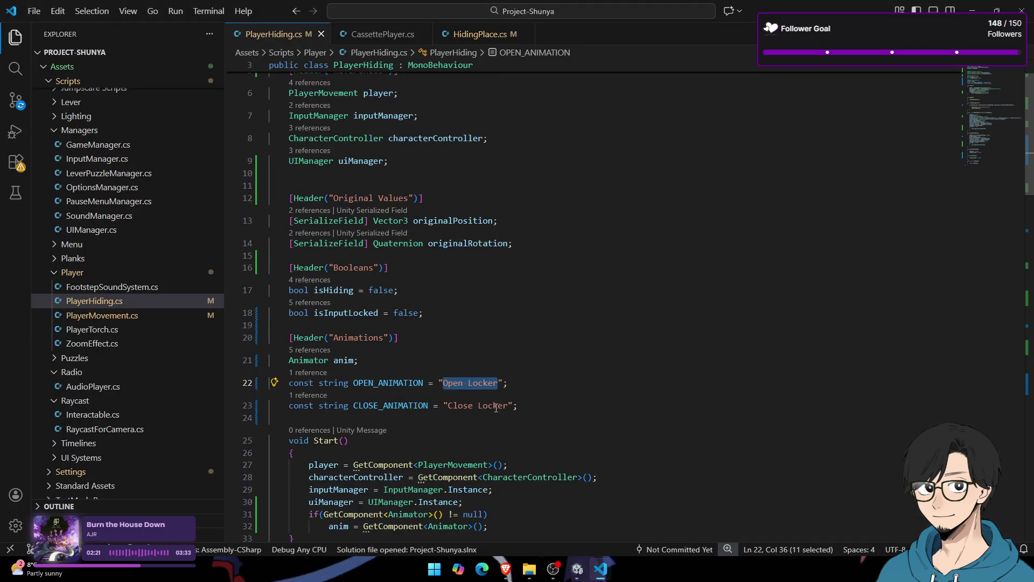
drag(448, 405, 507, 405)
key(alt+Tab)
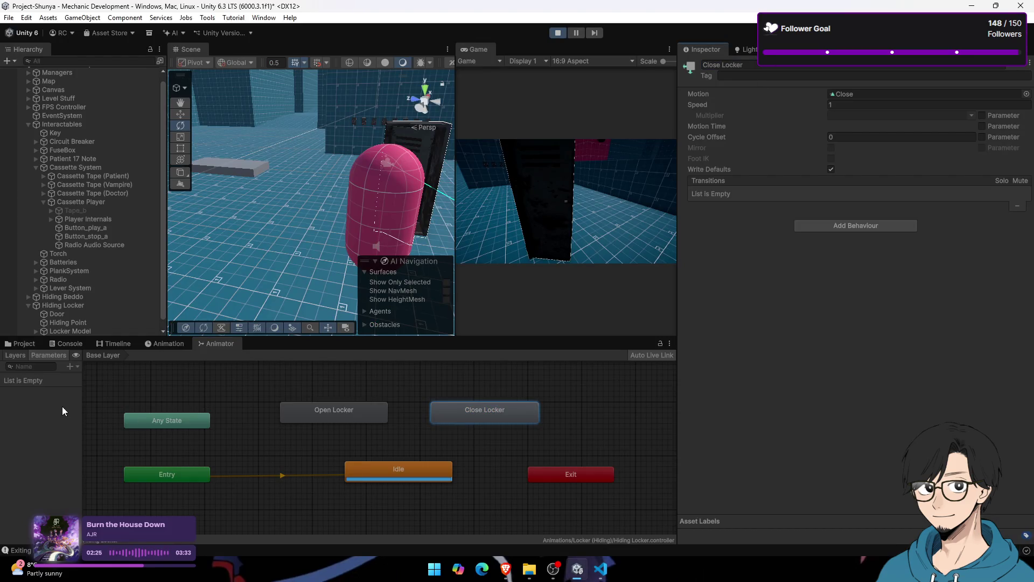
key(alt+Tab)
key(alt+Tab)
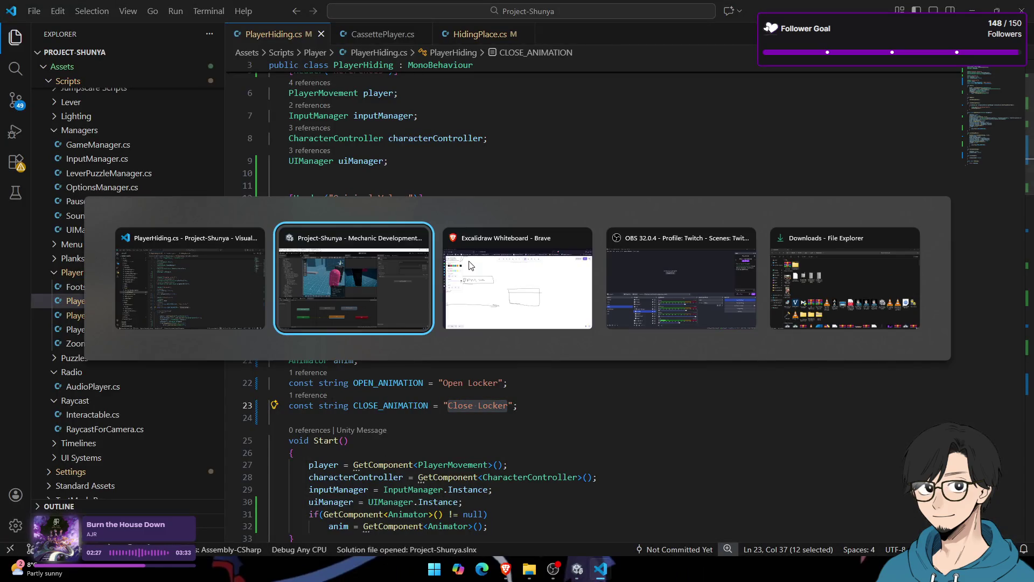
key(alt+Tab)
key(alt+Tab)
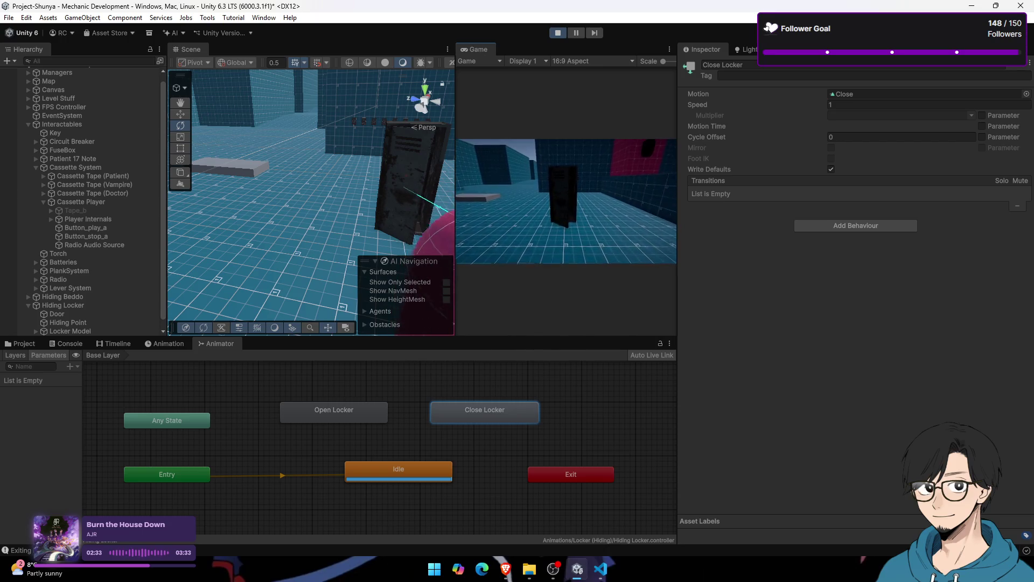
key(alt+Tab)
key(alt+Tab)
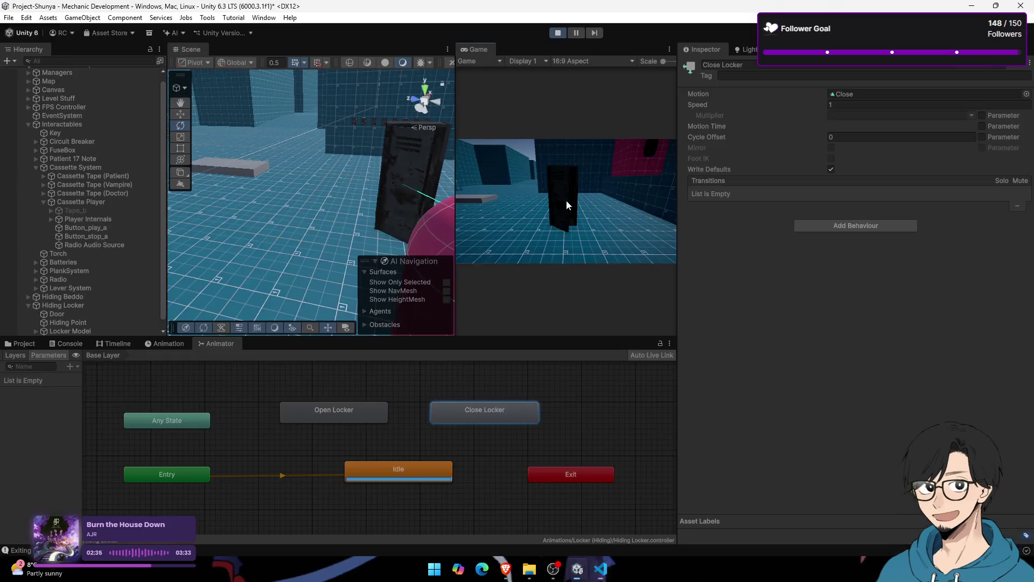
click(558, 33)
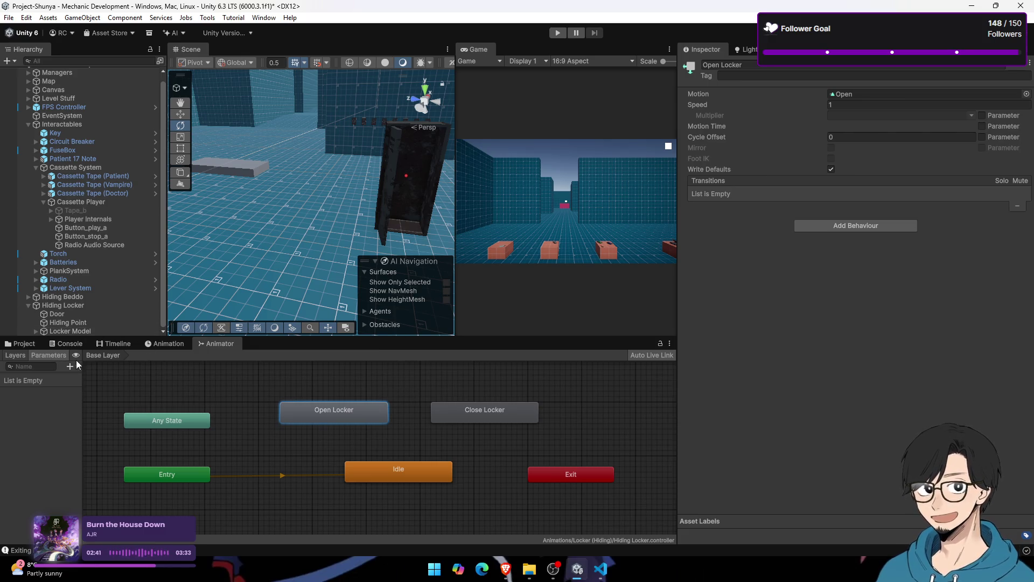
Step: Check the Console for Hiding in Place and Exiting Hiding Place logs and review the locker animation panels
click(20, 345)
click(67, 346)
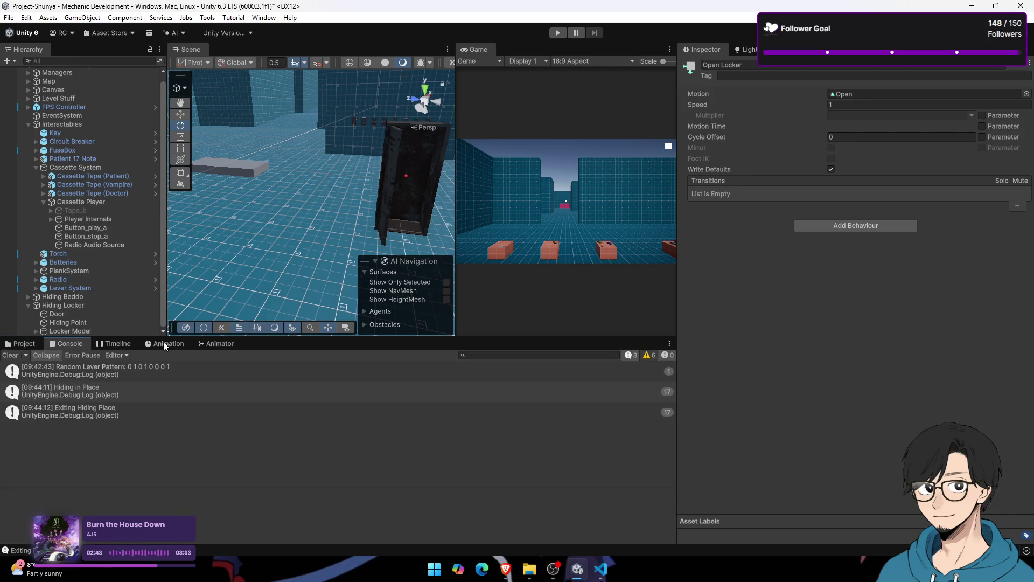
click(164, 345)
click(207, 345)
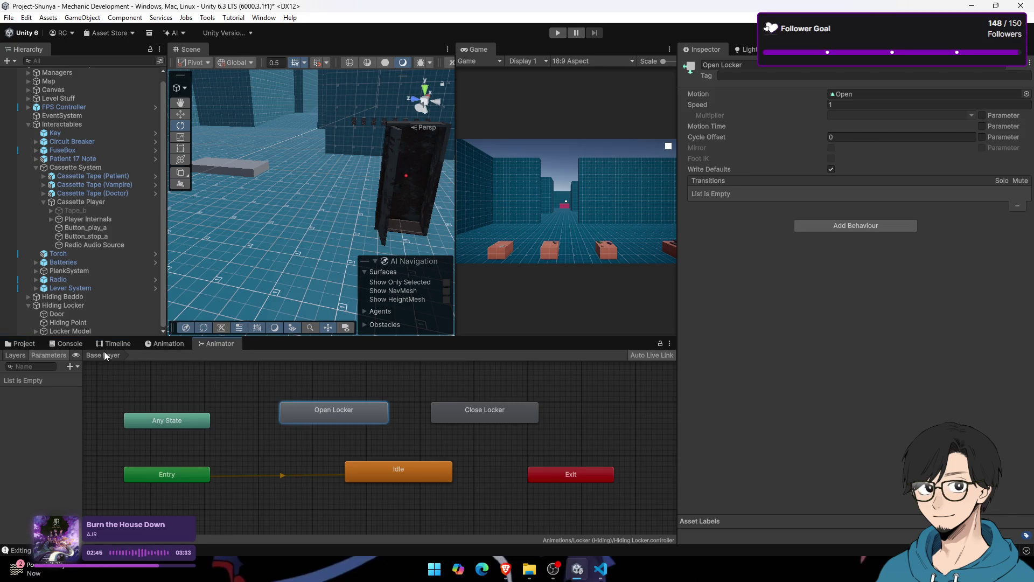
click(17, 345)
key(alt+Tab)
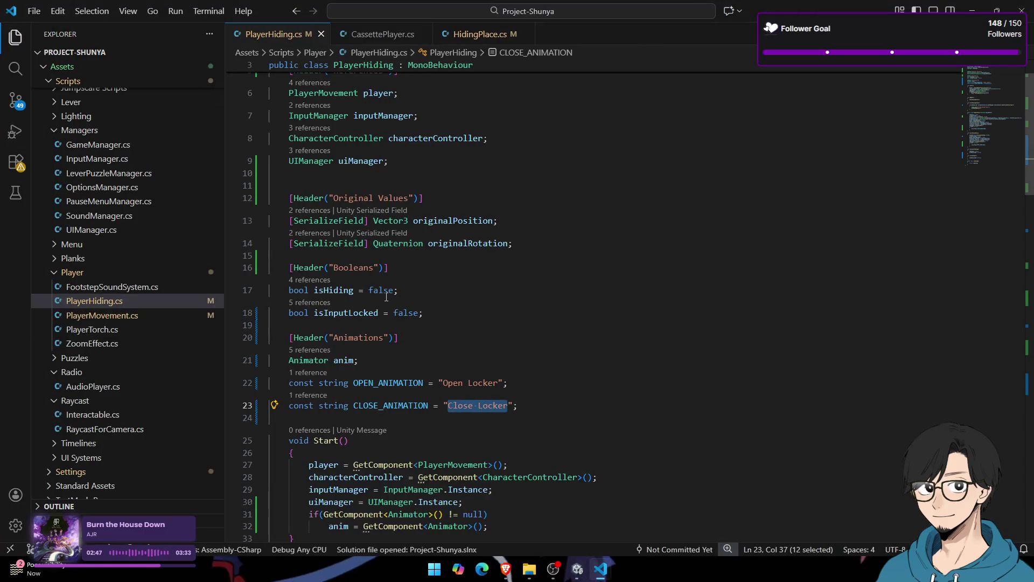
scroll(386, 297, down, 2)
double_click(388, 273)
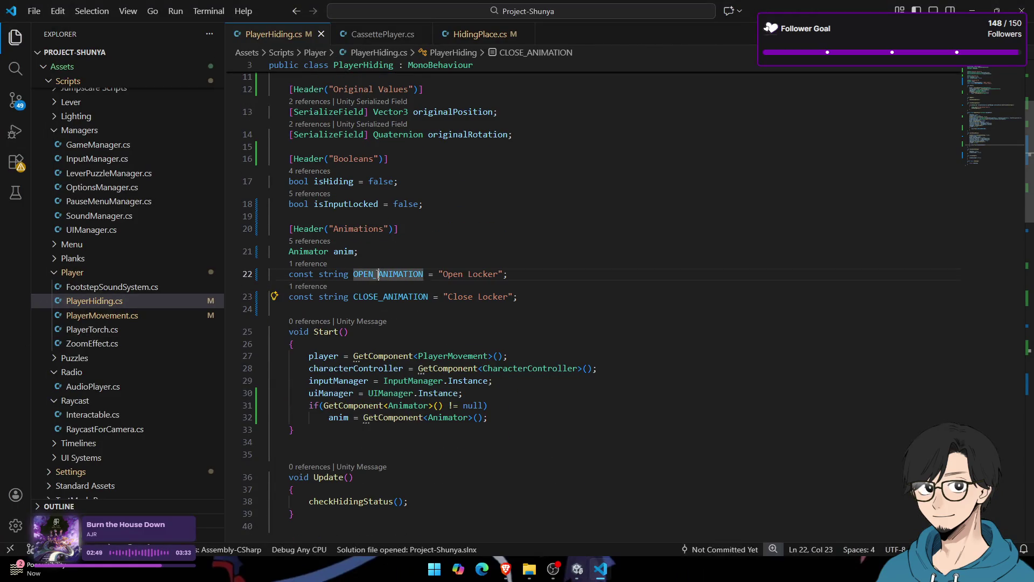
double_click(389, 297)
double_click(388, 274)
double_click(388, 296)
double_click(344, 251)
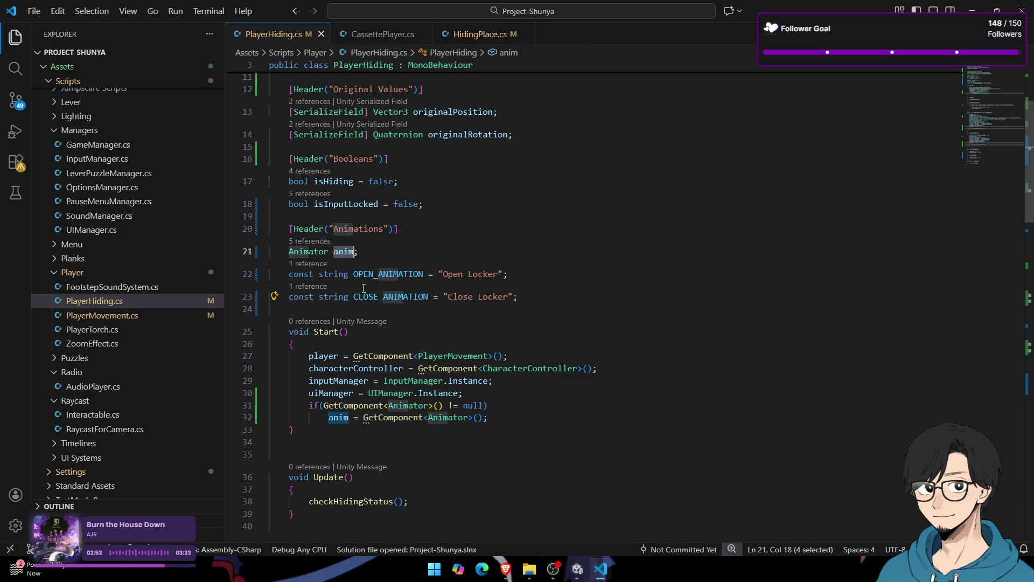
scroll(477, 357, down, 10)
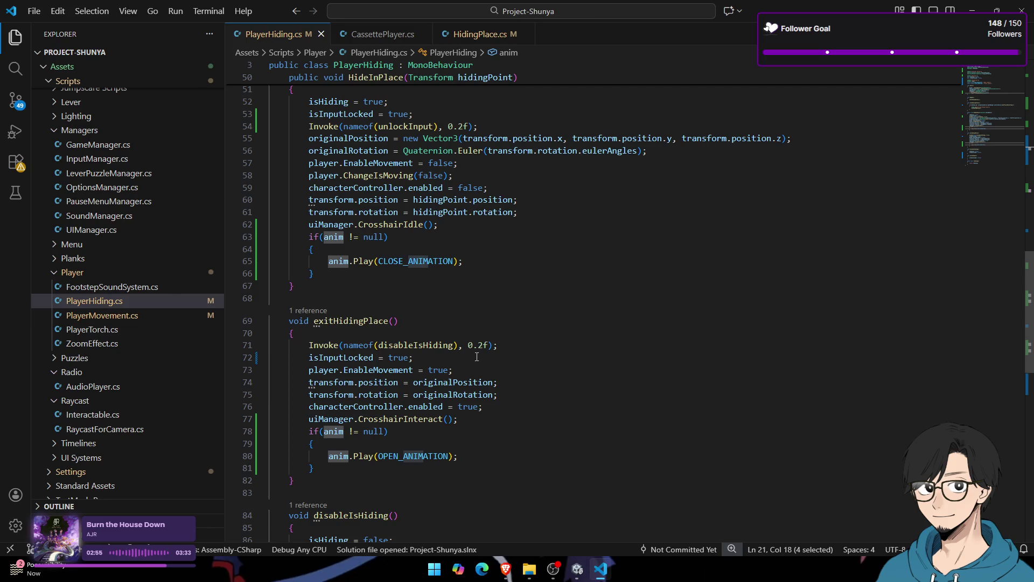
key(alt+Tab)
click(93, 303)
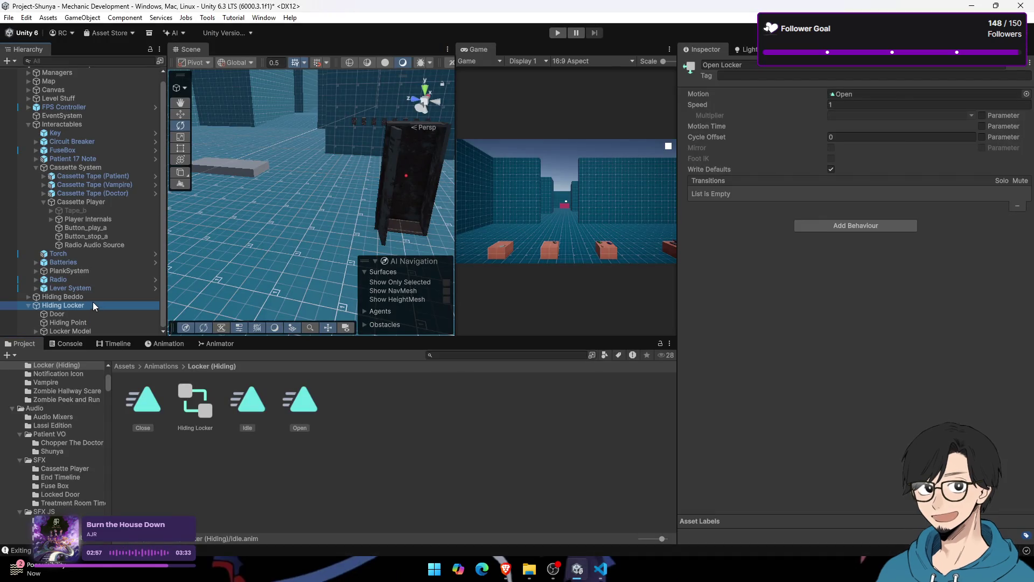
Step: Switch the Hiding Locker's Inspector to Debug mode and look over its components
scroll(855, 379, down, 5)
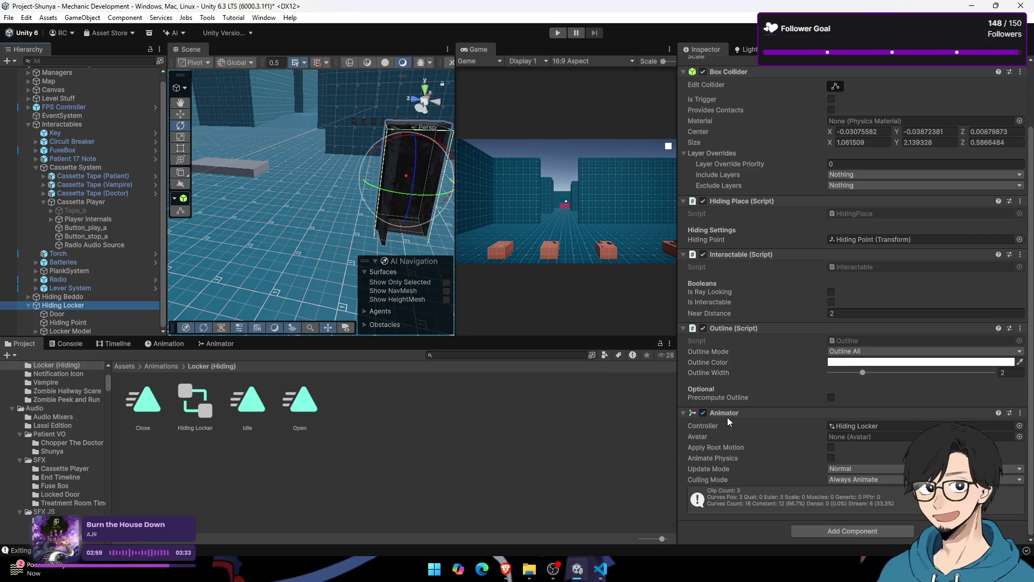
click(1029, 56)
click(925, 99)
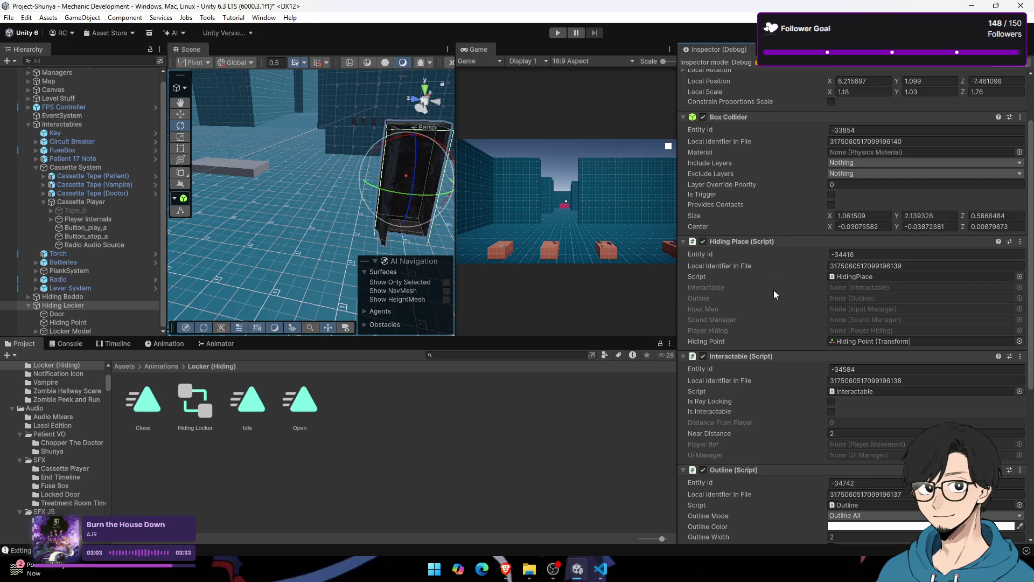
scroll(776, 291, down, 3)
scroll(777, 283, up, 5)
scroll(776, 283, down, 5)
scroll(777, 283, up, 3)
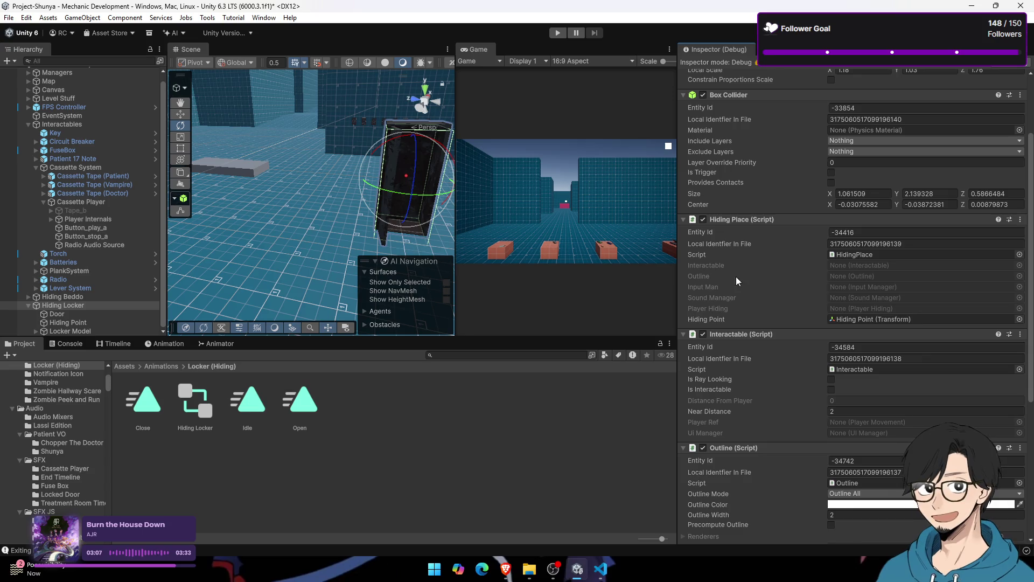
Step: Recompile PlayerHiding.cs and play-test the Hiding Locker, checking its populated references
key(alt+Tab)
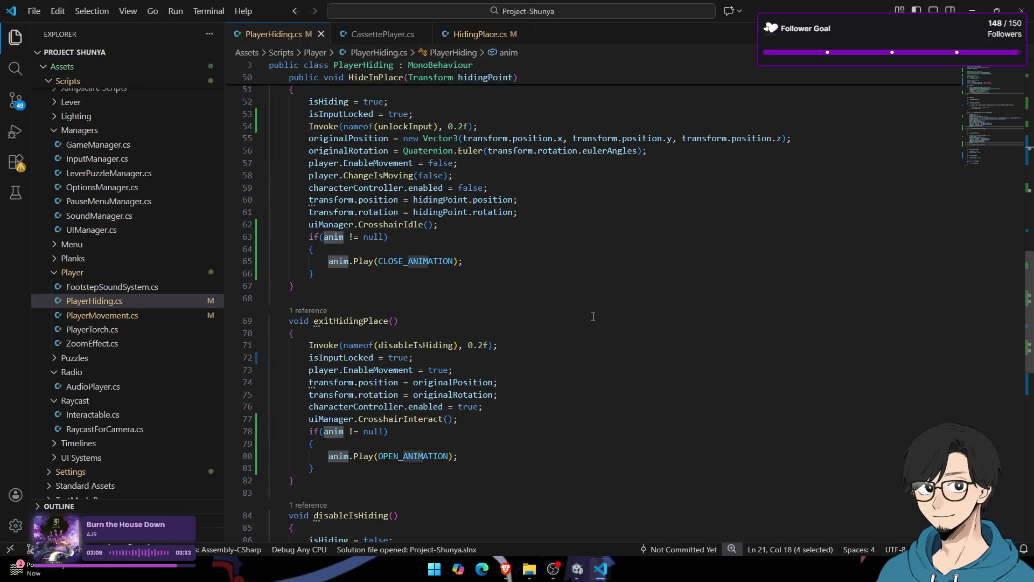
scroll(593, 317, up, 12)
key(alt+Tab)
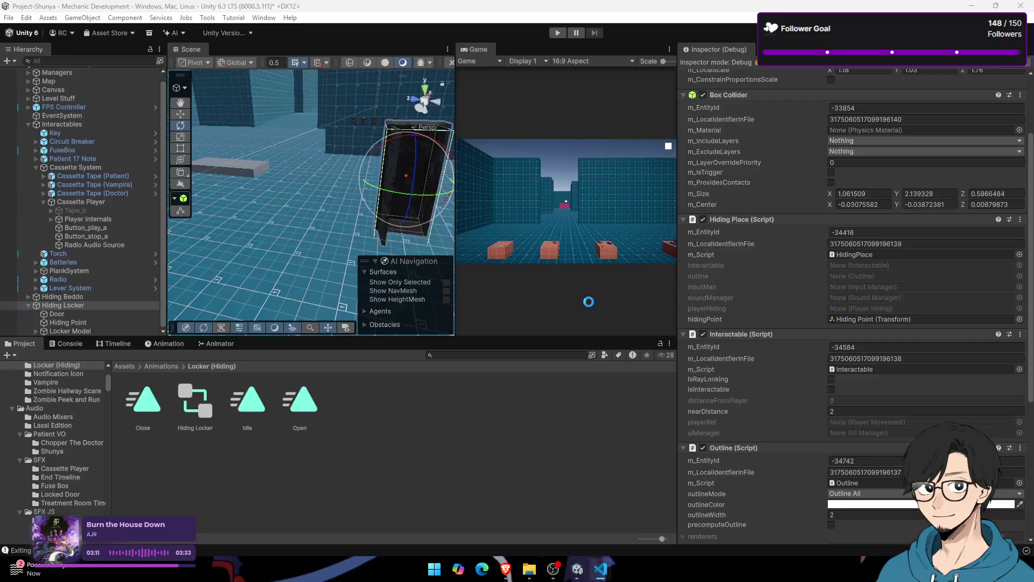
click(557, 33)
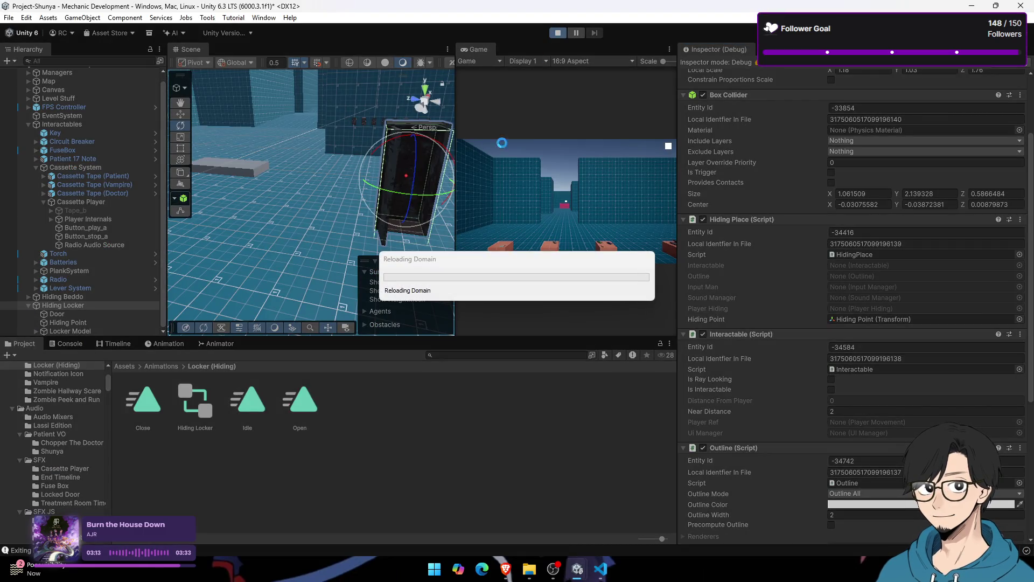
key(alt+Tab)
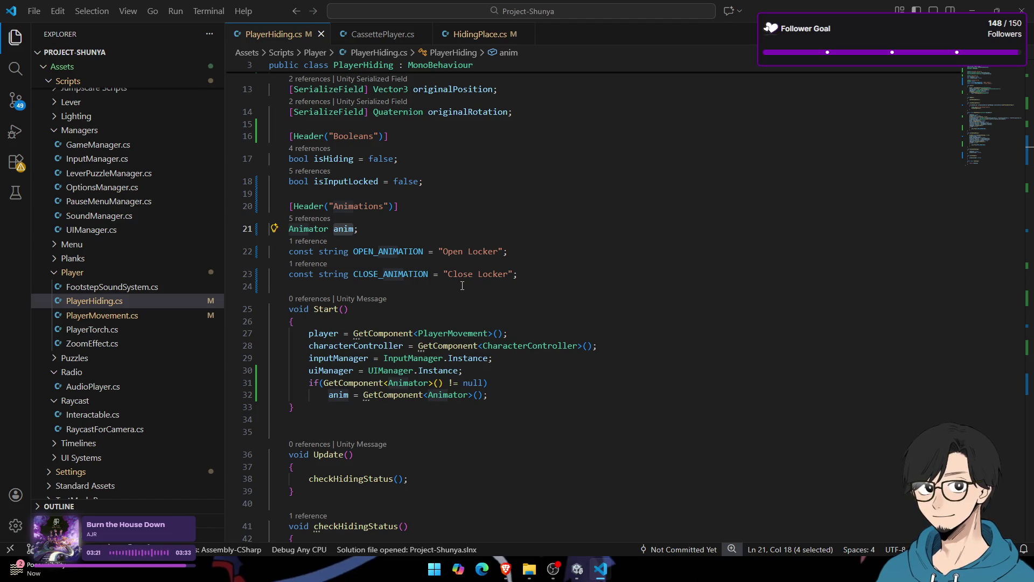
key(alt+Tab)
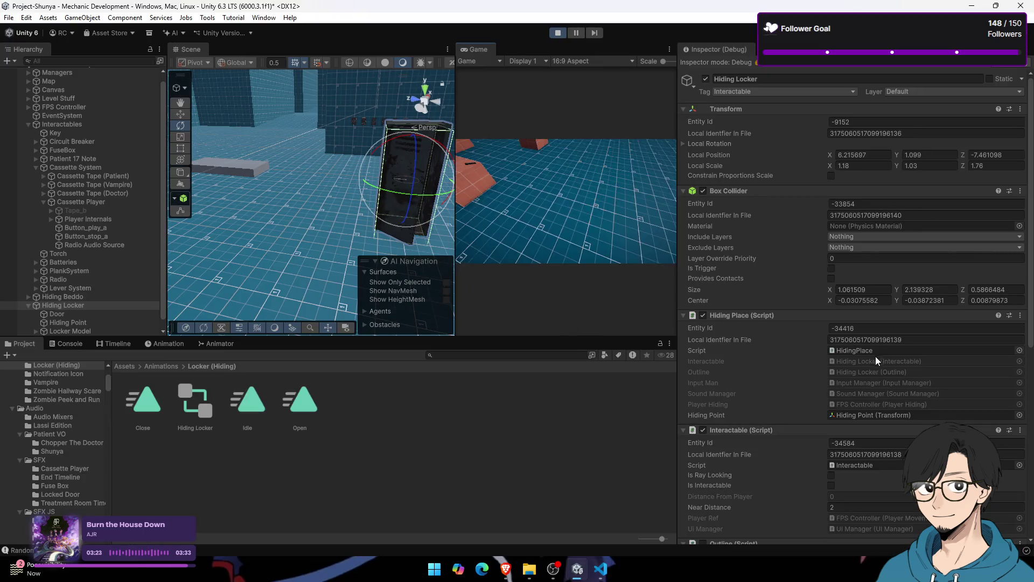
scroll(876, 357, down, 5)
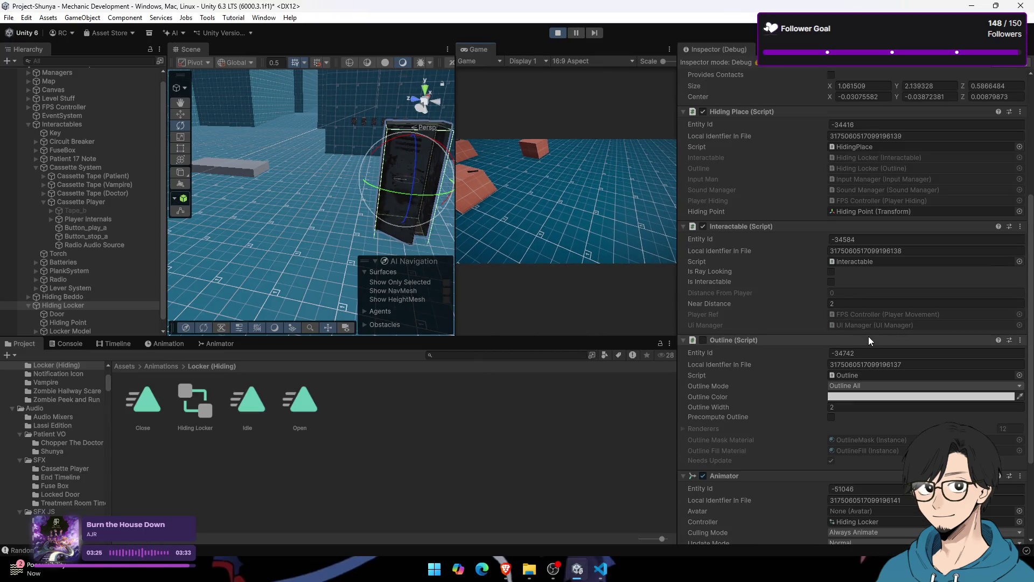
scroll(868, 336, up, 2)
key(alt+Tab)
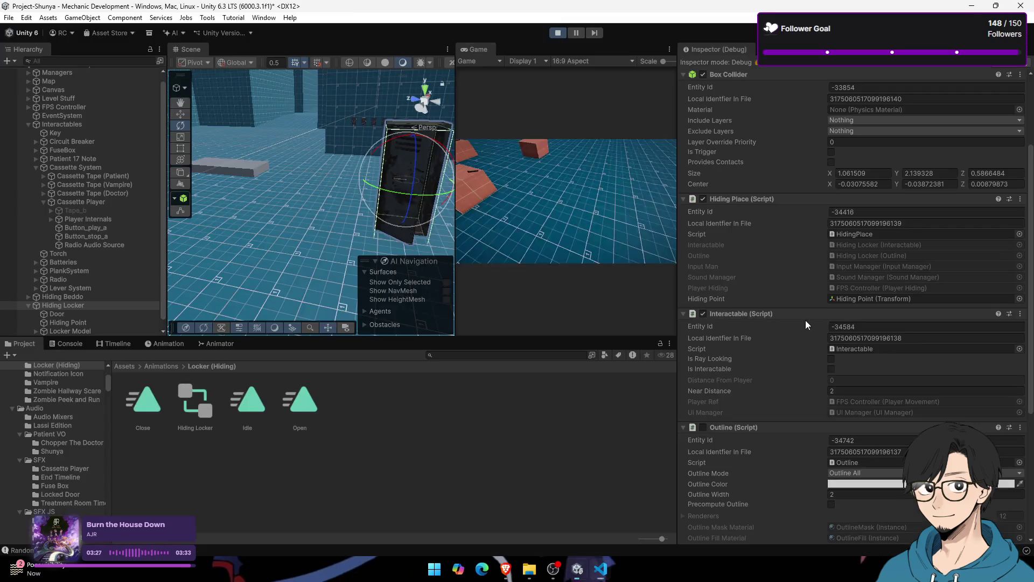
scroll(810, 320, down, 3)
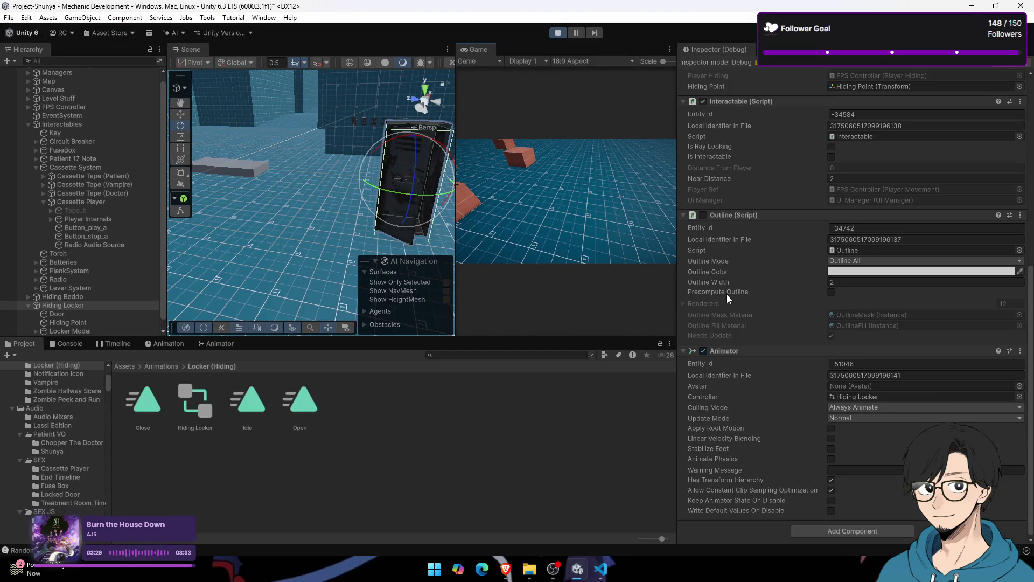
scroll(726, 294, up, 3)
Step: Compare the anim field in PlayerHiding.cs with the locker's Animator component
key(alt+Tab)
scroll(265, 282, up, 5)
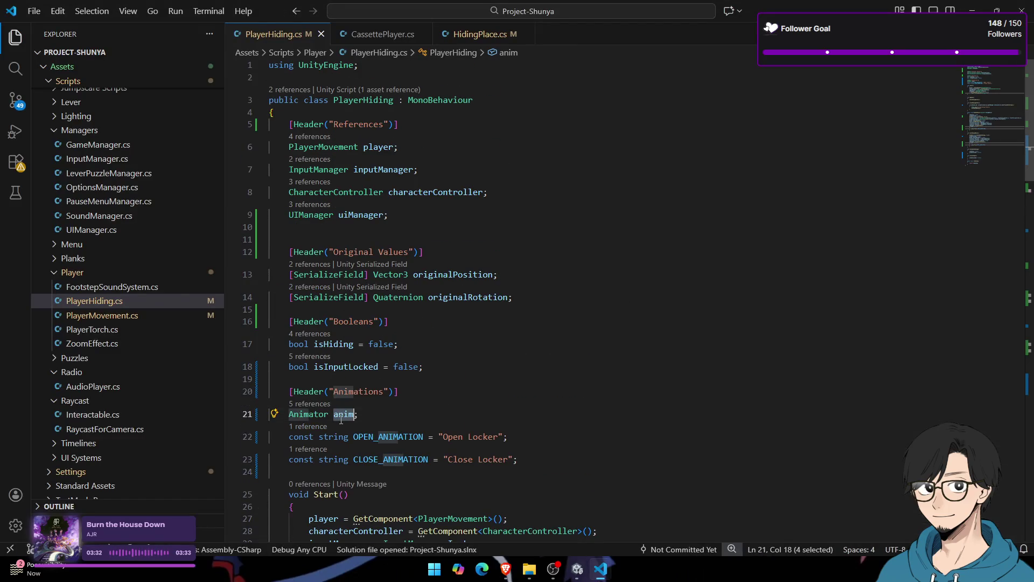
key(alt+Tab)
scroll(922, 390, down, 3)
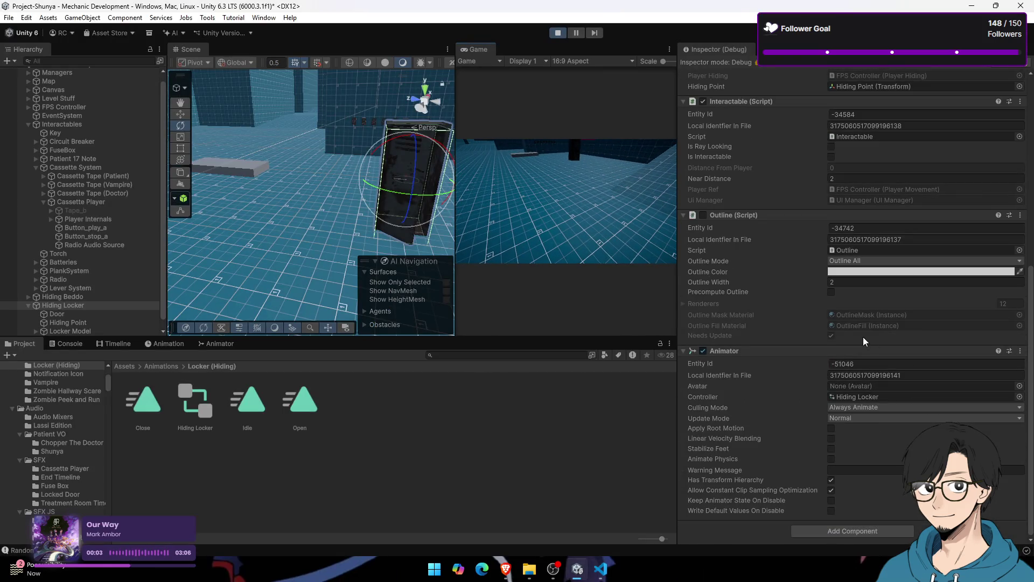
scroll(863, 337, up, 3)
scroll(861, 317, up, 2)
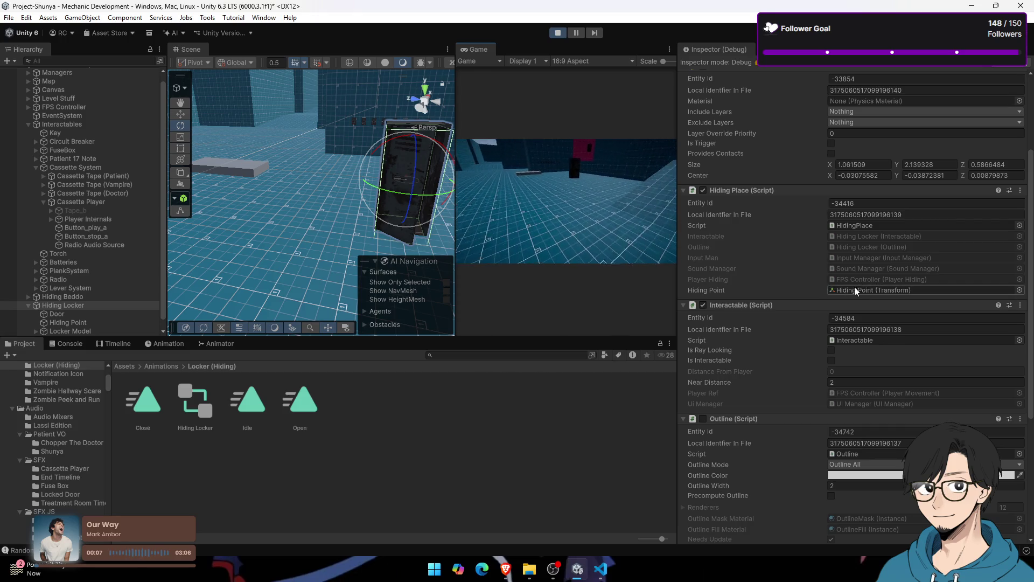
key(alt+Tab)
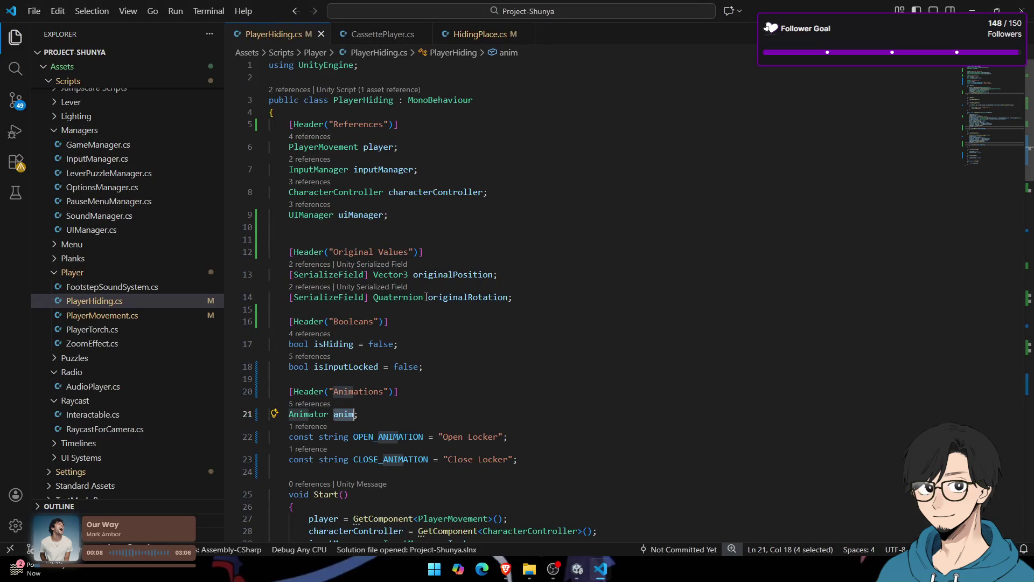
scroll(422, 284, down, 3)
Step: Add [SerializeField] before 'Animator anim;' on line 21 and save PlayerHiding.cs
click(345, 334)
key(Home)
text([])
key(Left)
key(Left)
text(SerializeField)
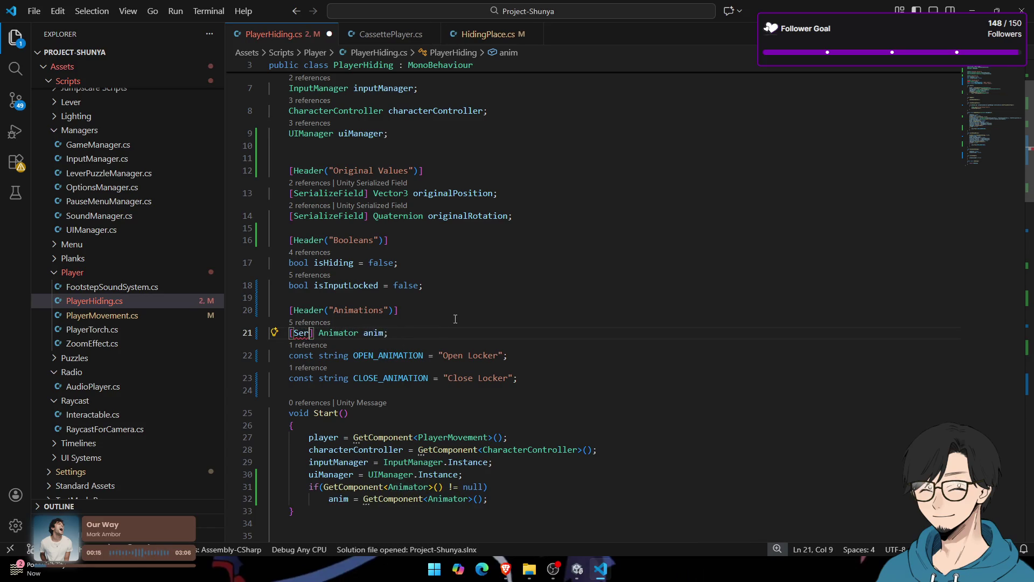
key(ctrl+s)
Step: Play-test in Unity, then select the GetComponent<Animator>() lookup on lines 31–32
key(alt+Tab)
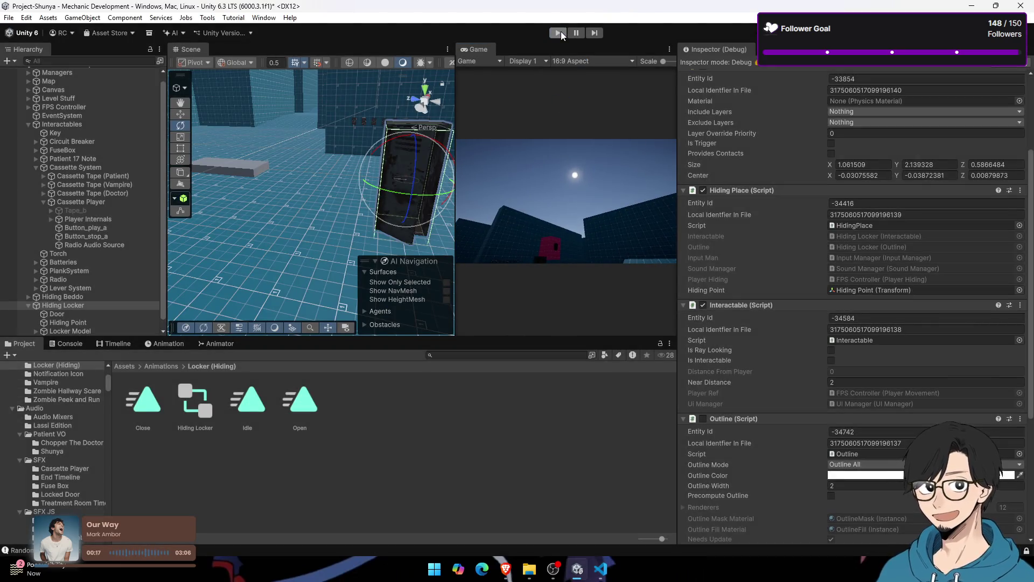
click(559, 33)
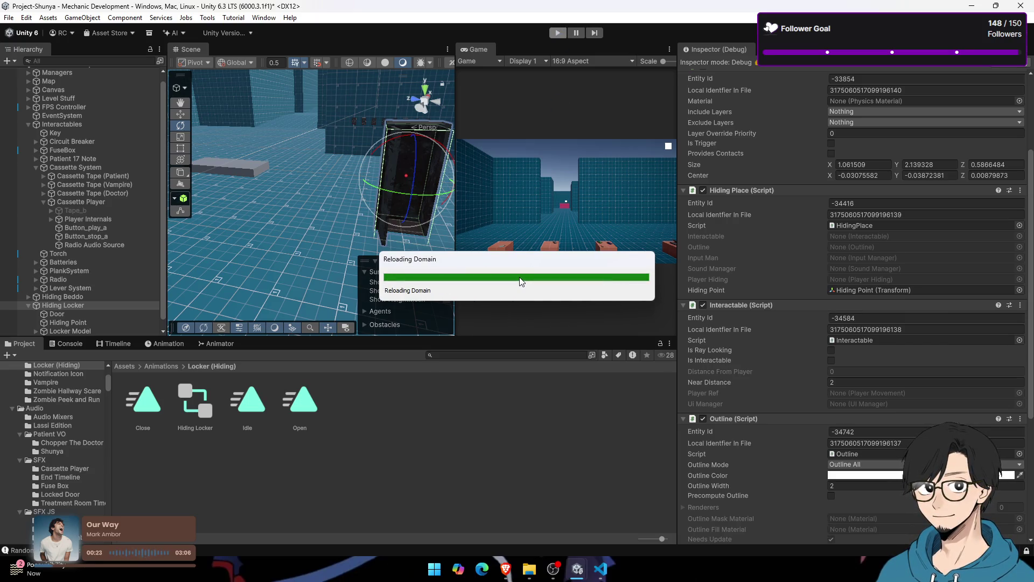
key(alt+Tab)
key(alt+Tab)
key(alt+Tab)
double_click(370, 486)
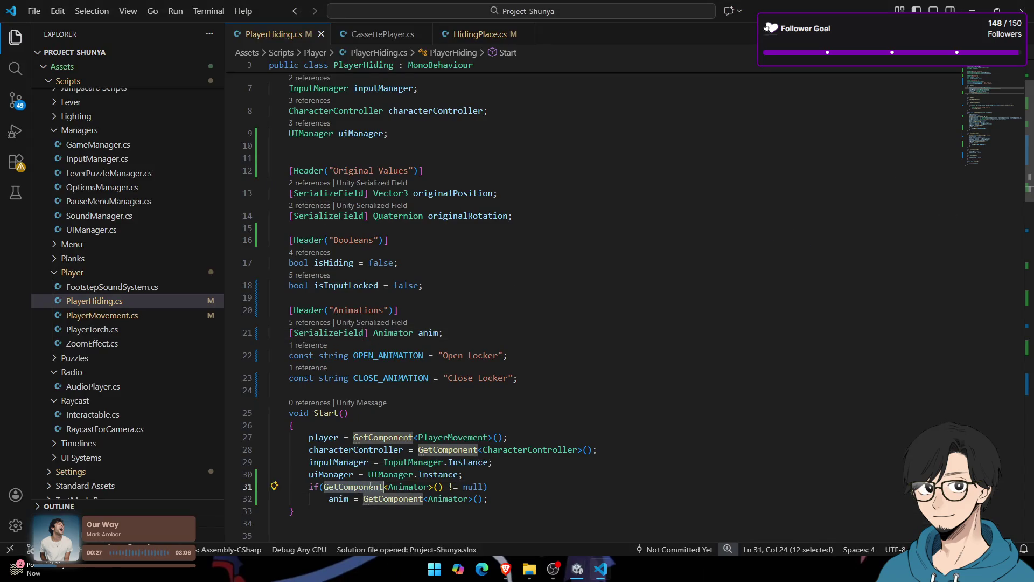
drag(452, 487, 325, 487)
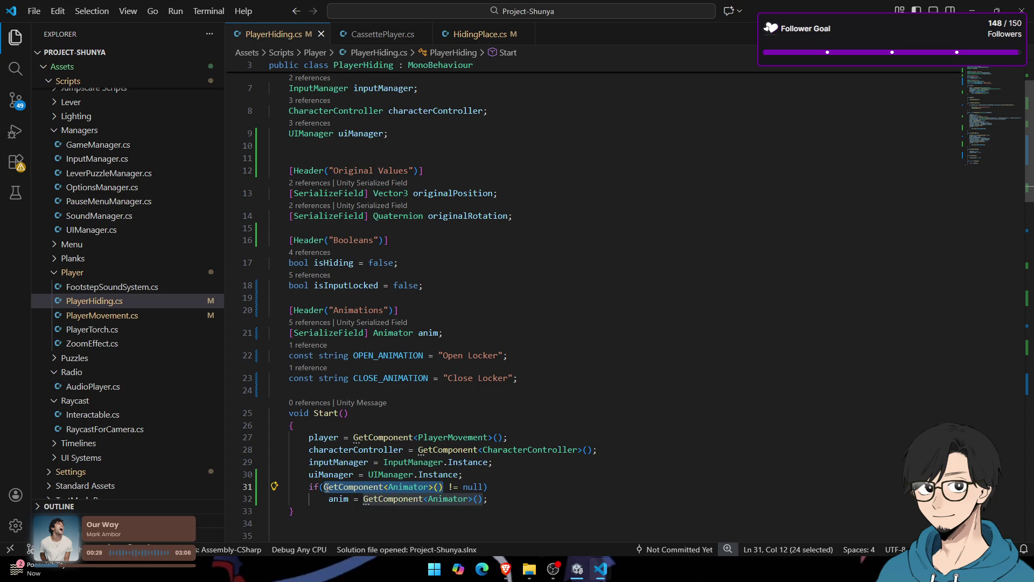
mouse_move(488, 499)
mouse_down()
mouse_move(269, 499)
mouse_move(252, 485)
mouse_up()
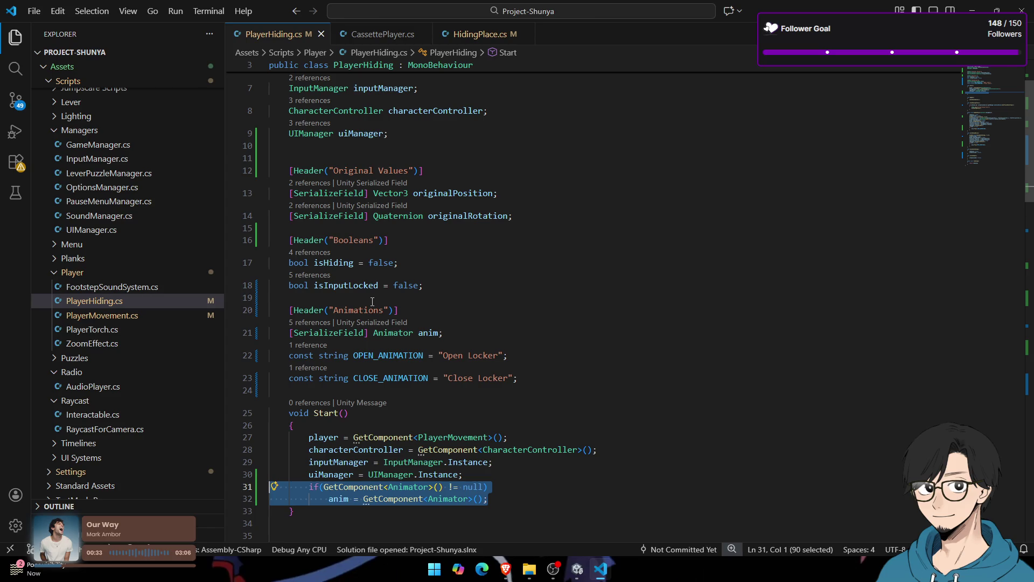
key(ctrl+p)
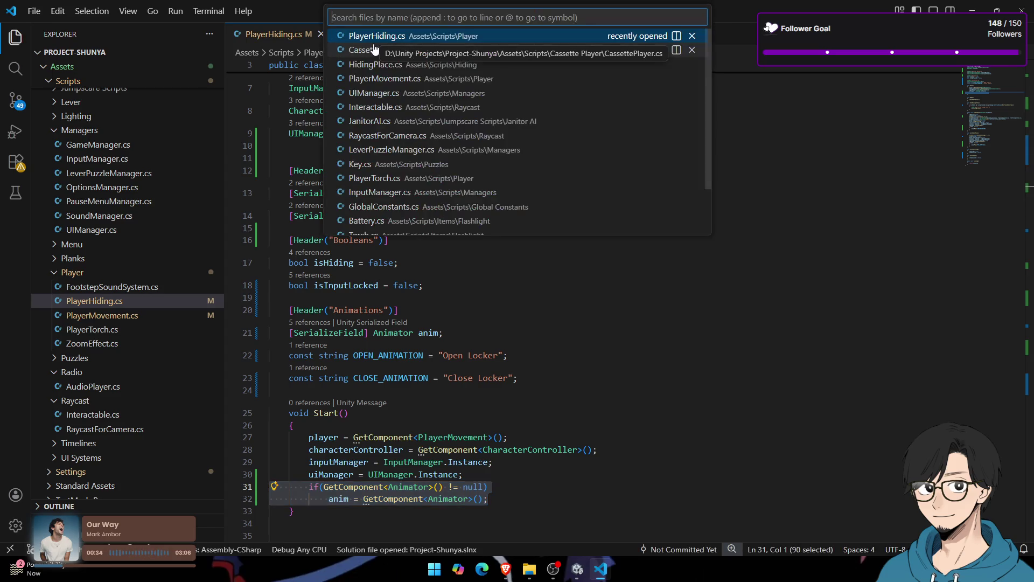
text(l3 outline)
key(Return)
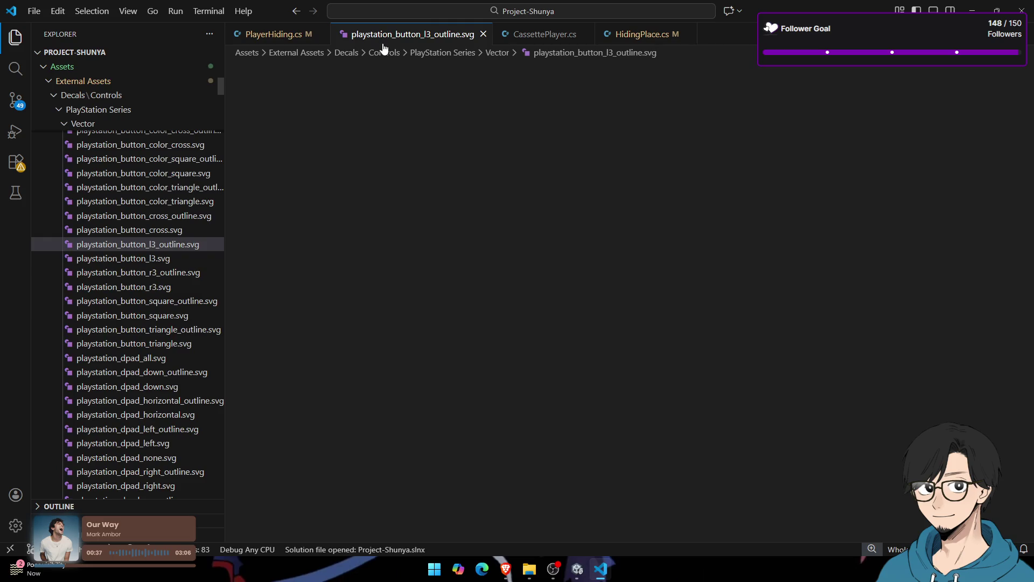
click(483, 34)
key(ctrl+p)
text(in)
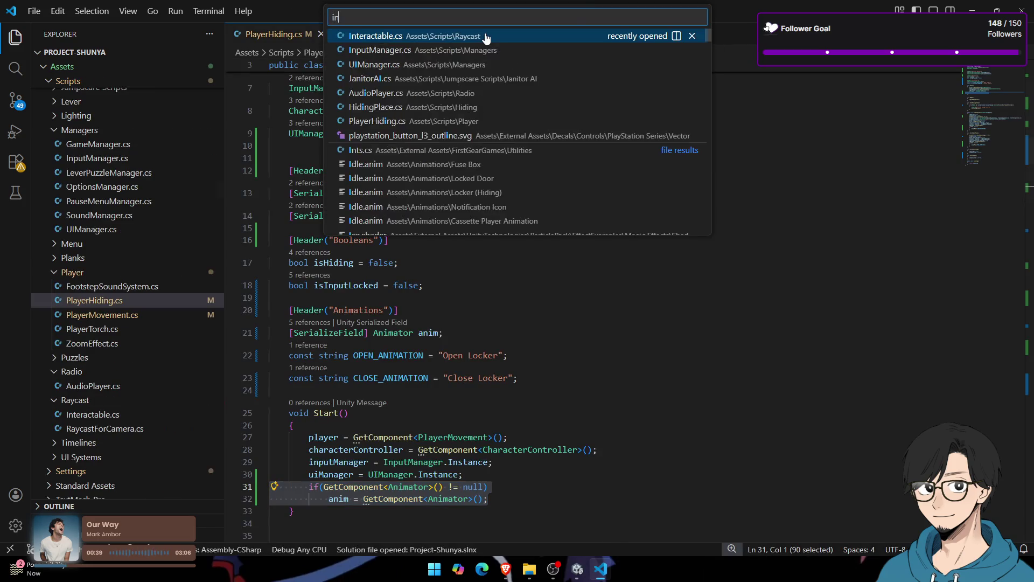
click(485, 36)
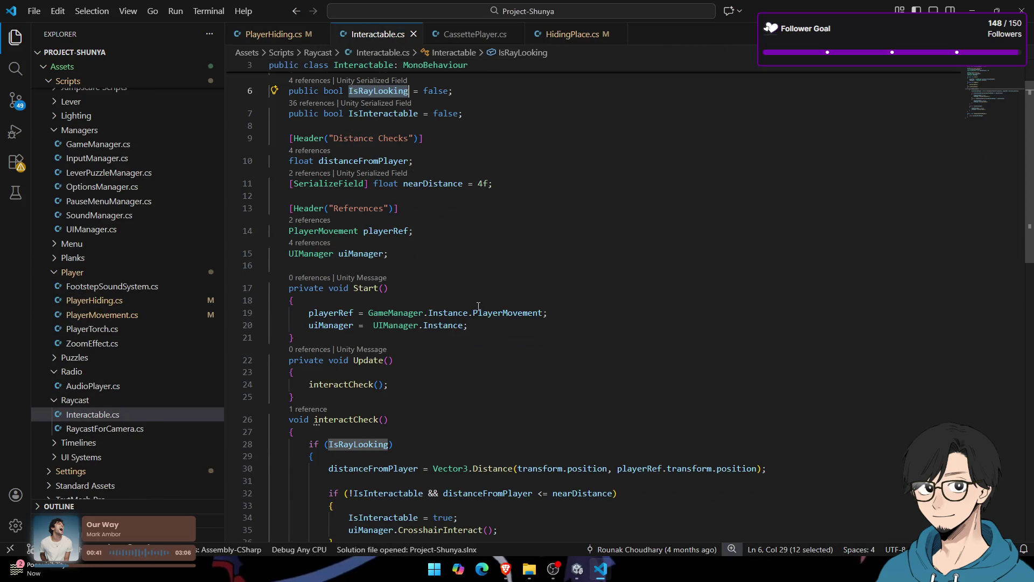
scroll(478, 306, down, 3)
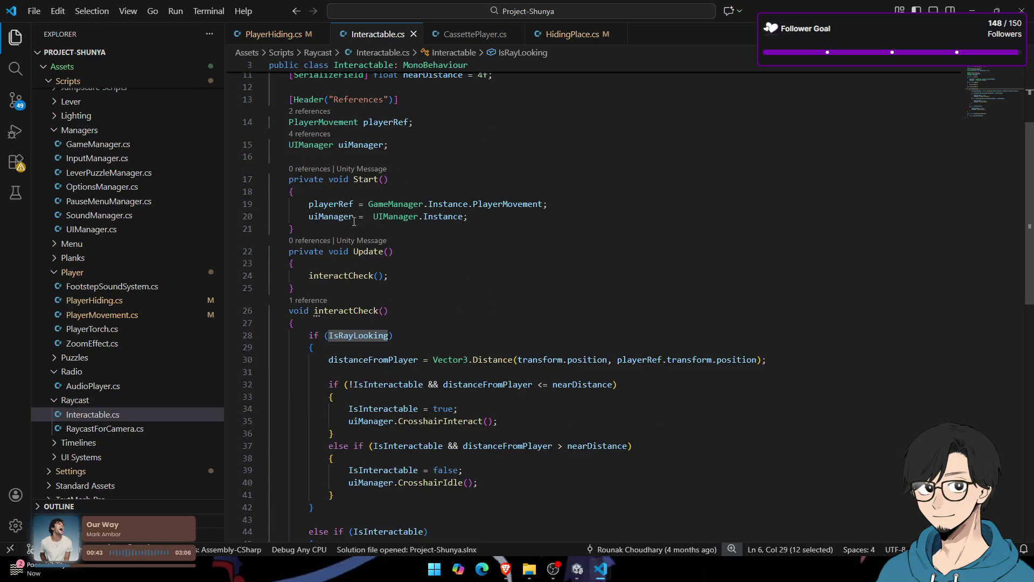
scroll(353, 222, down, 15)
scroll(365, 236, up, 12)
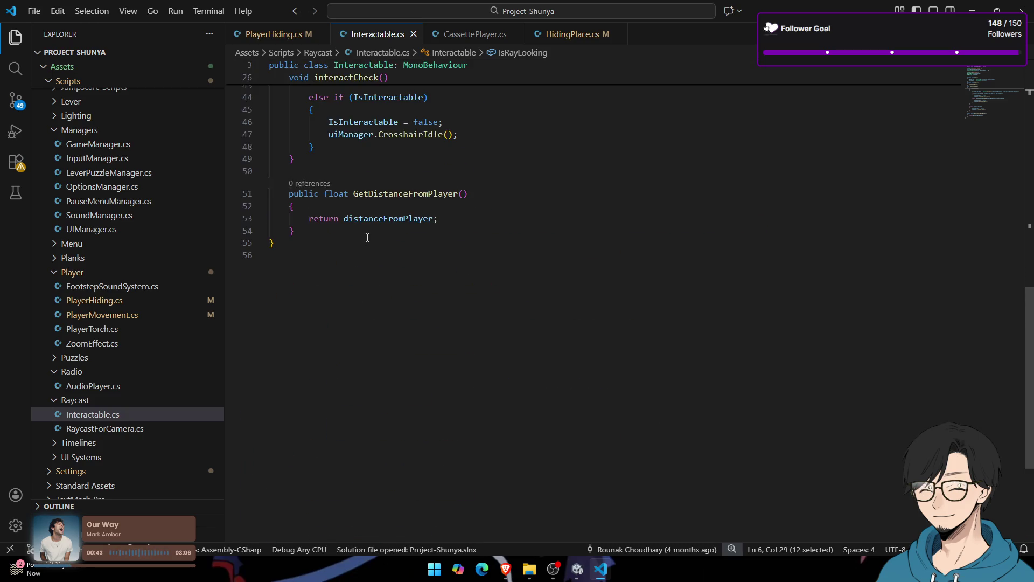
click(413, 34)
key(alt+Tab)
click(558, 32)
key(alt+Tab)
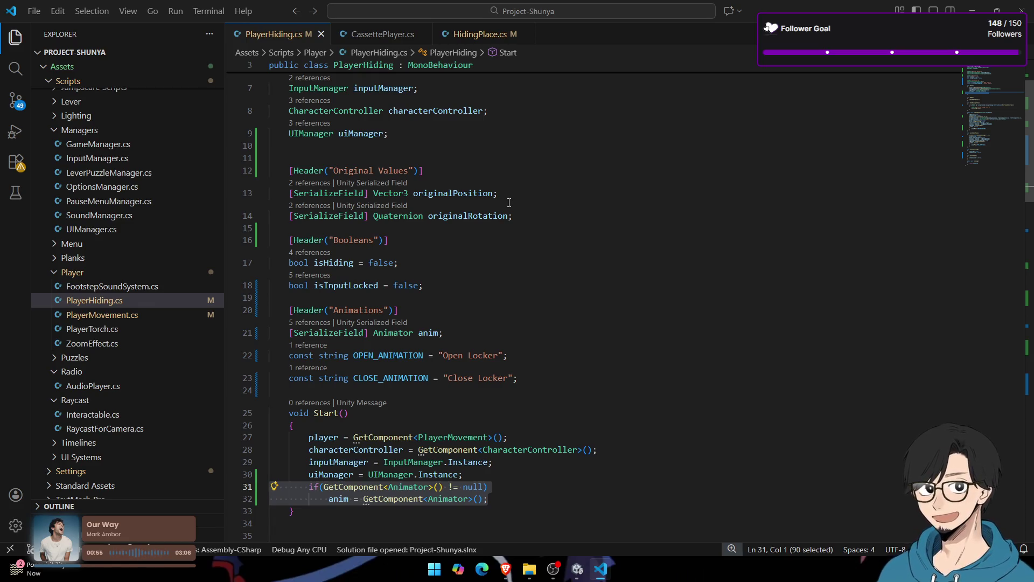
Step: Set the Hiding Locker's Inspector back from Debug to Normal, then return to PlayerHiding.cs
key(alt+Tab)
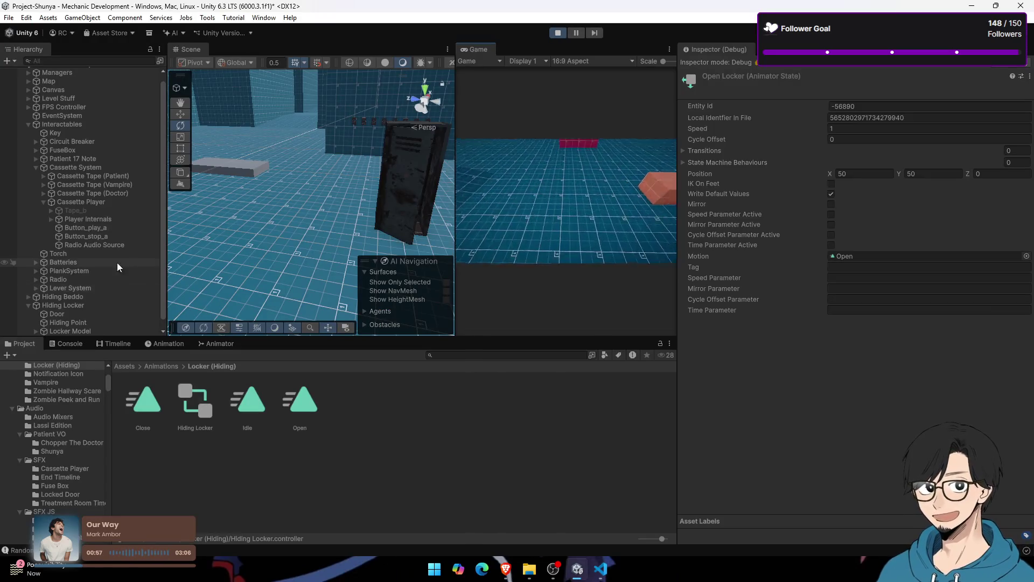
click(112, 305)
scroll(823, 319, down, 5)
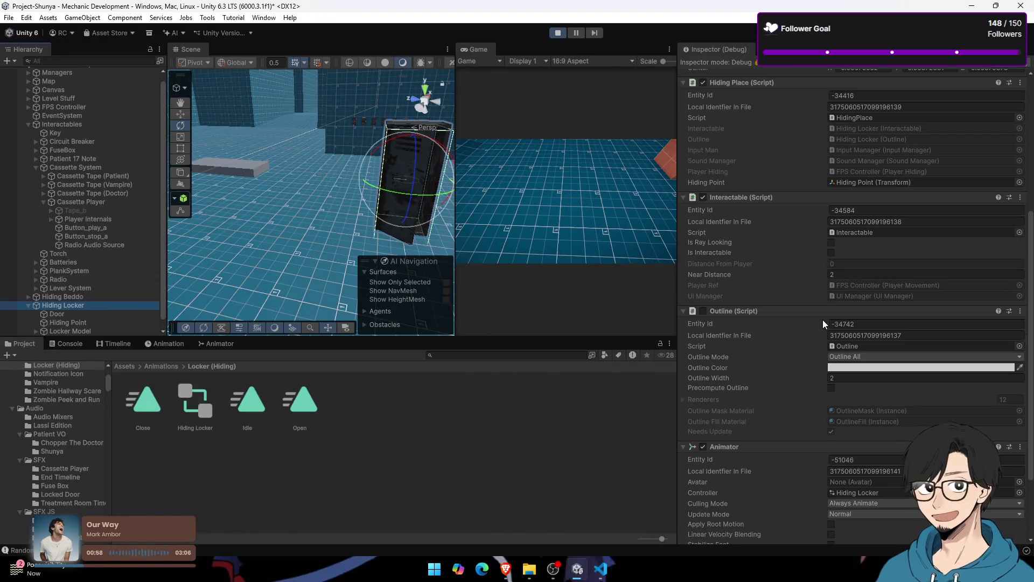
scroll(822, 319, up, 3)
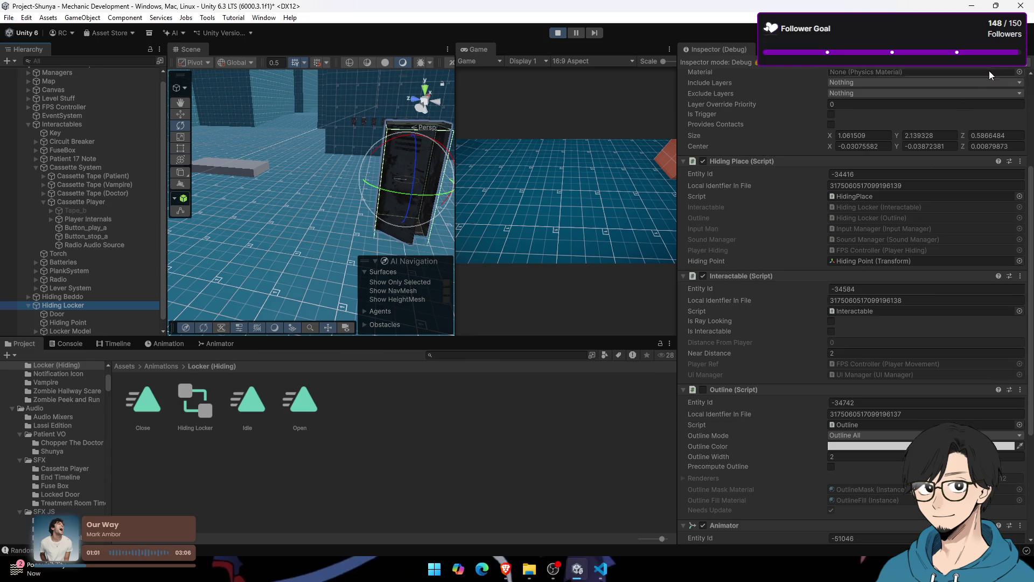
click(1023, 49)
click(888, 80)
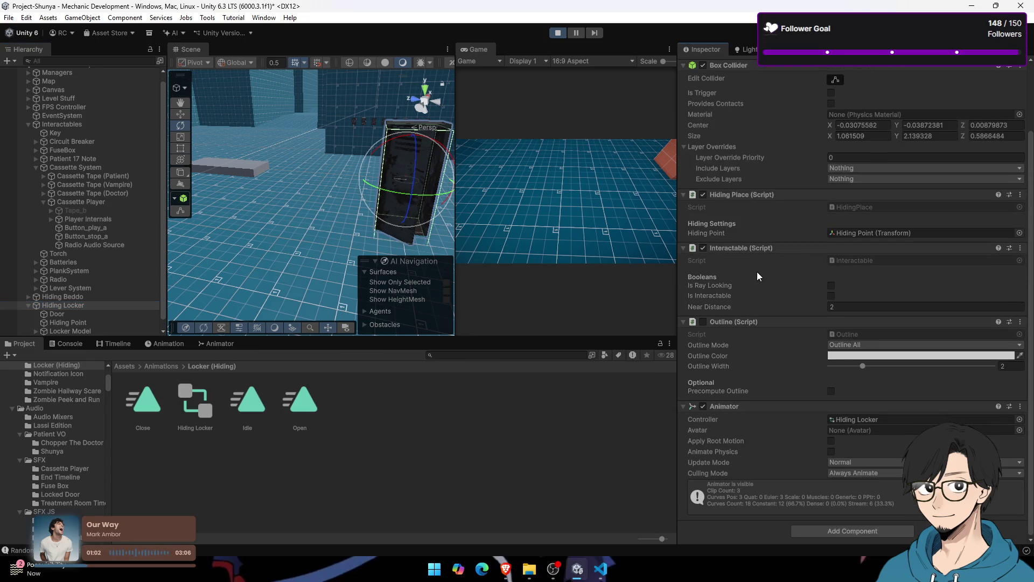
key(alt+Tab)
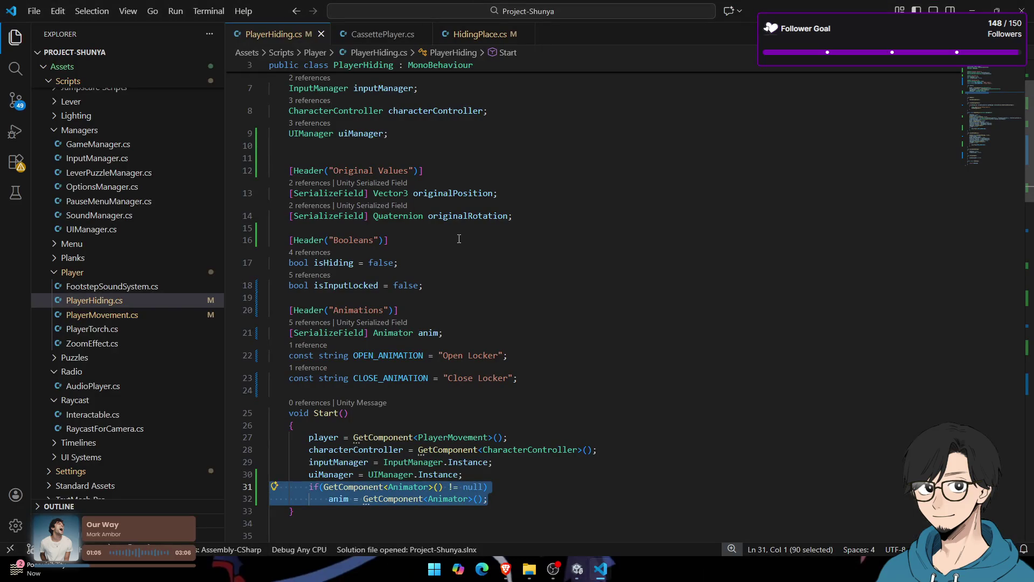
scroll(459, 239, down, 5)
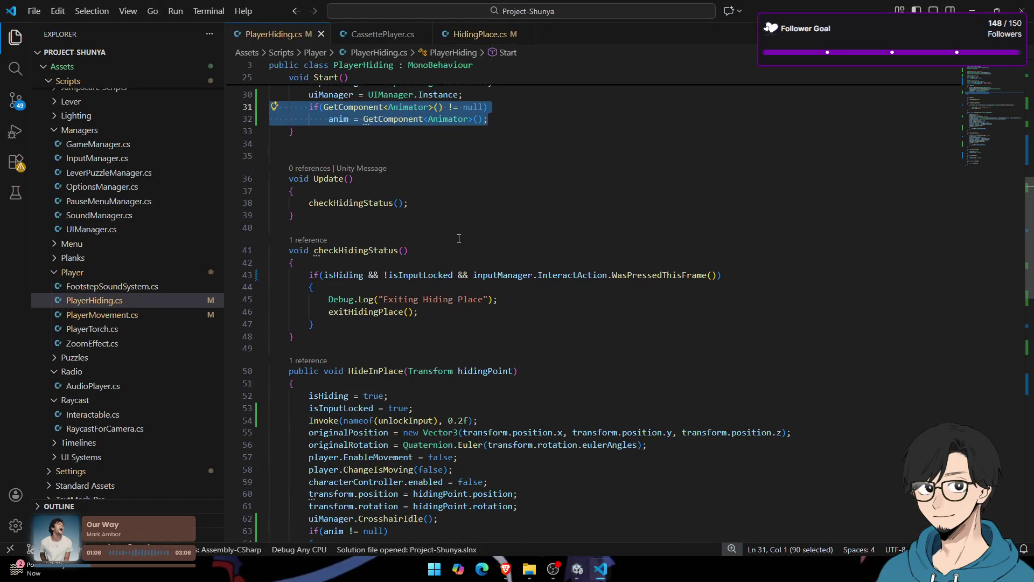
scroll(459, 239, down, 4)
scroll(459, 239, up, 4)
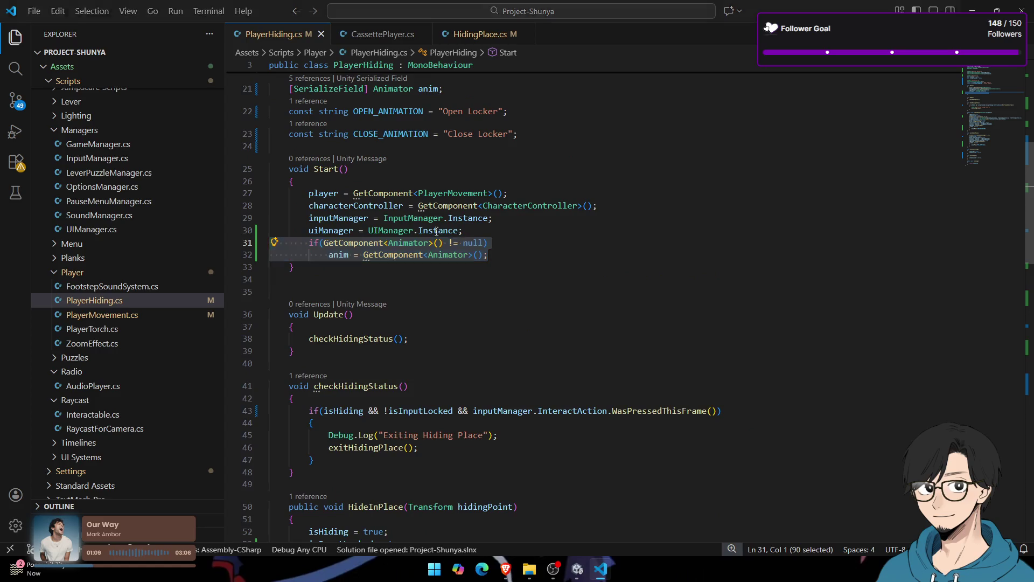
key(alt+Tab)
key(alt+Tab)
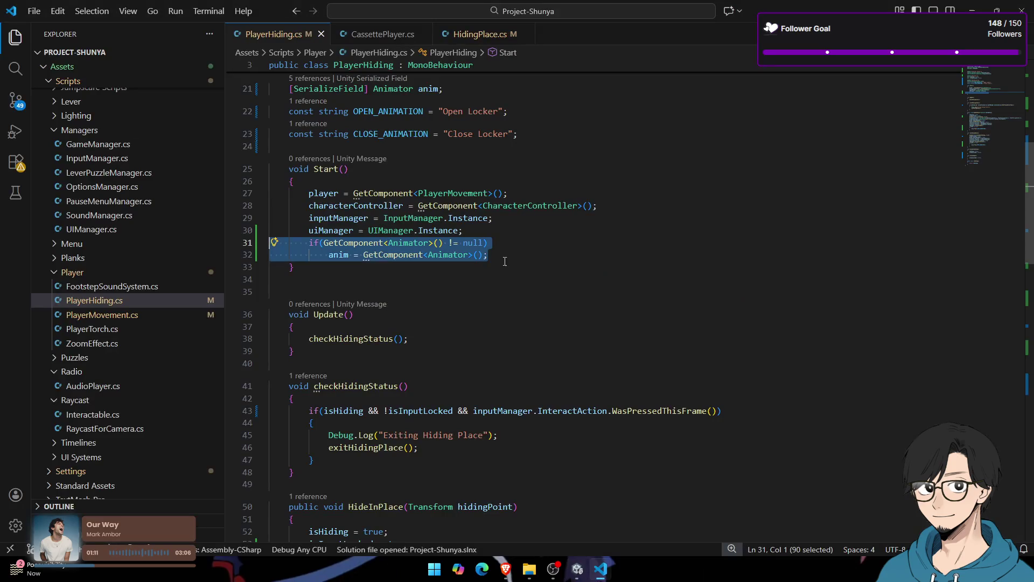
double_click(445, 254)
scroll(514, 207, down, 5)
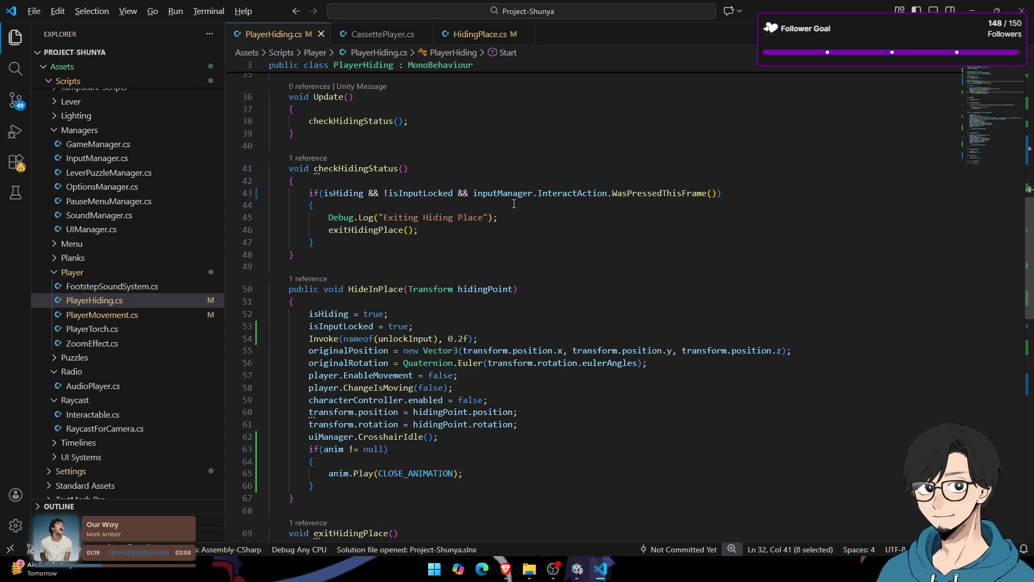
key(alt+Tab)
key(alt+Tab)
key(alt+Tab)
key(Tab)
key(Tab)
click(517, 277)
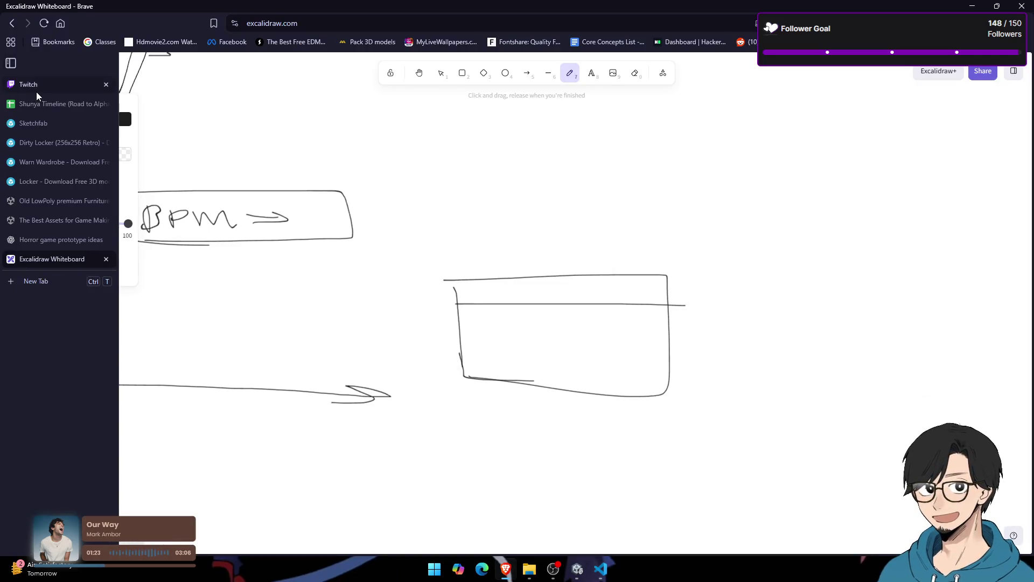
Step: Glance at the Twitch stream manager tab in Brave, then return to Unity
click(37, 89)
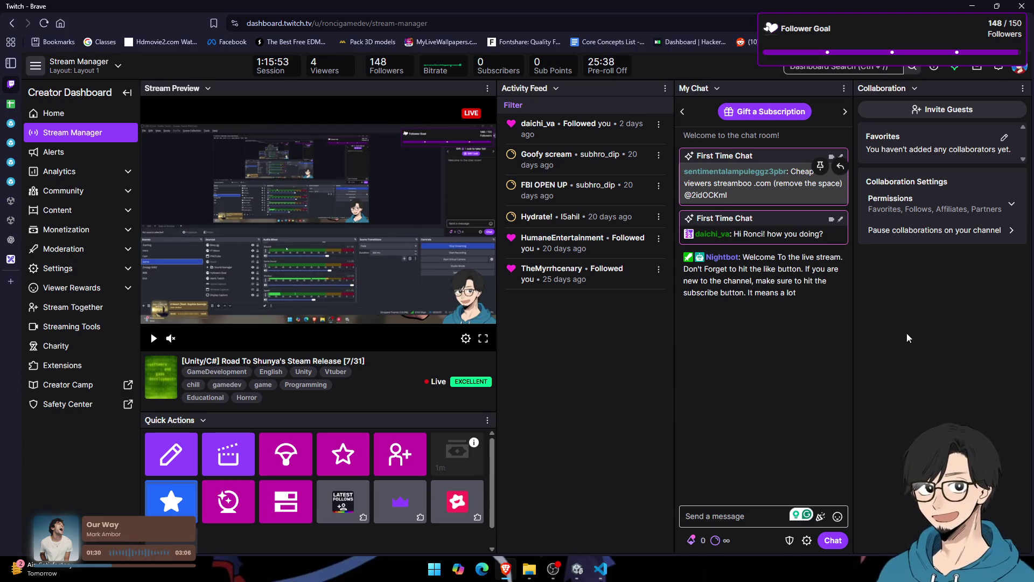
key(alt+Tab)
key(alt+Tab)
key(alt+Tab)
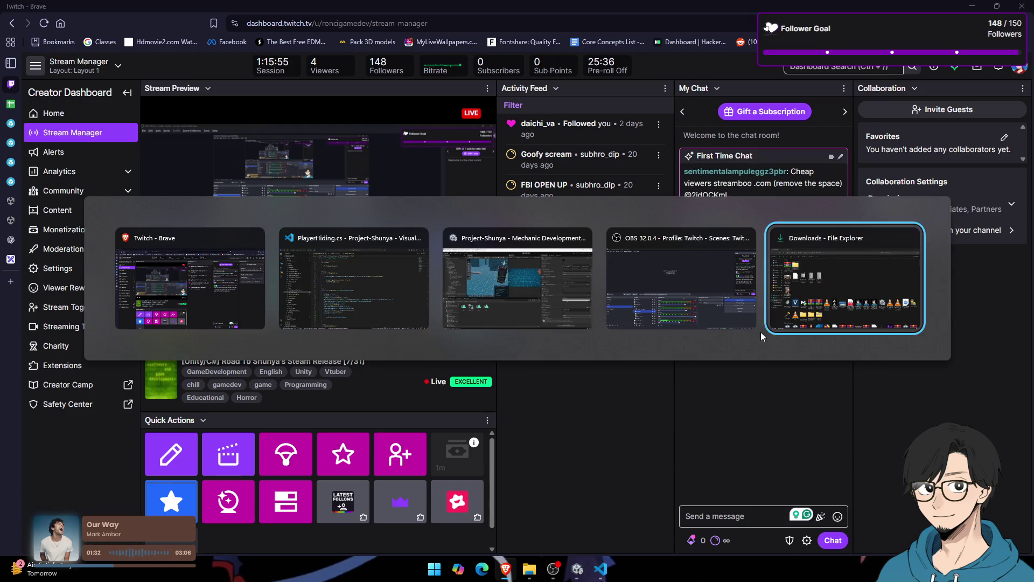
key(alt+Tab)
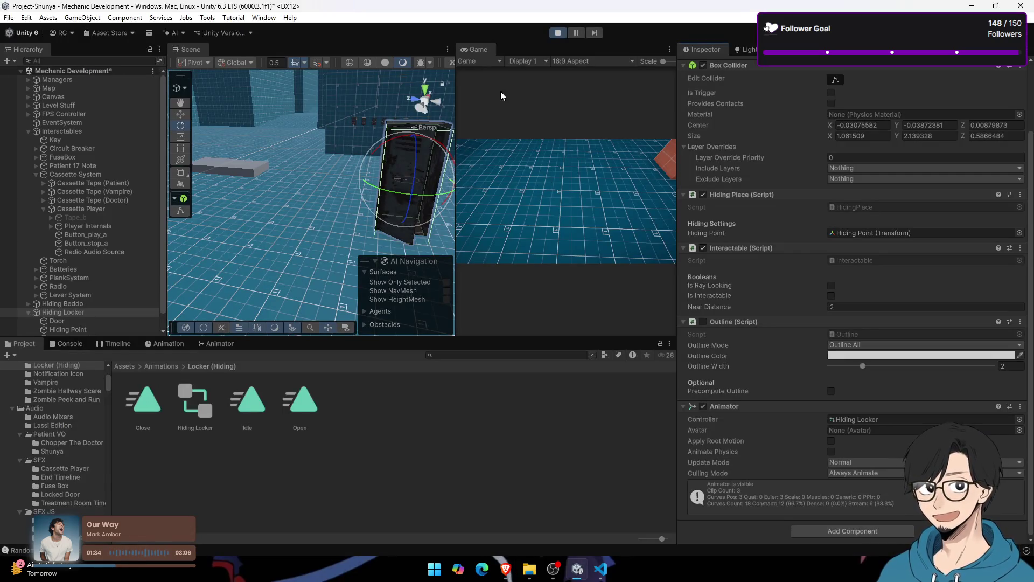
Step: Stop the play test and open Assets/Scenes, selecting Menu, MainGame and Mechanic Development
click(561, 36)
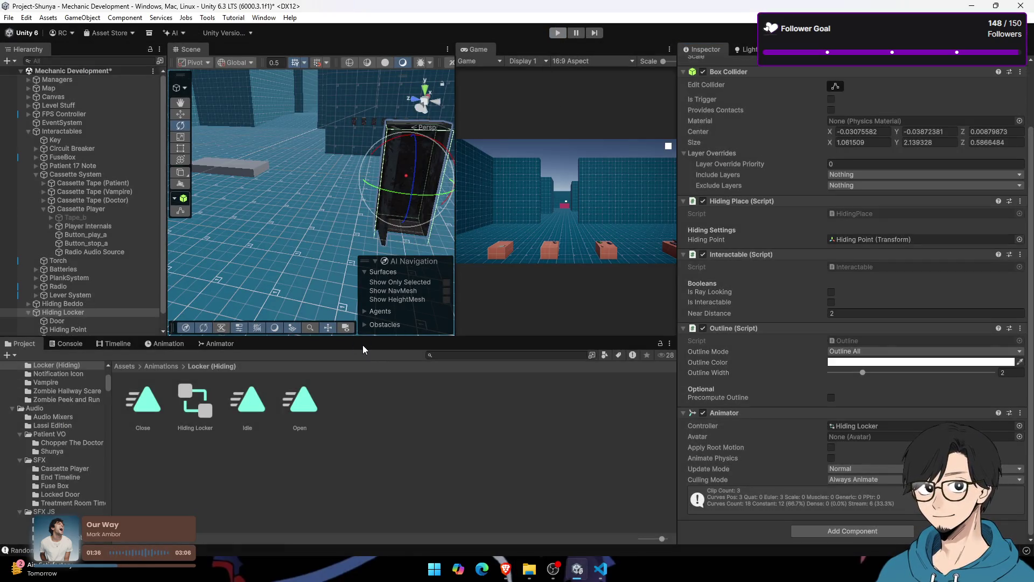
click(128, 369)
double_click(309, 464)
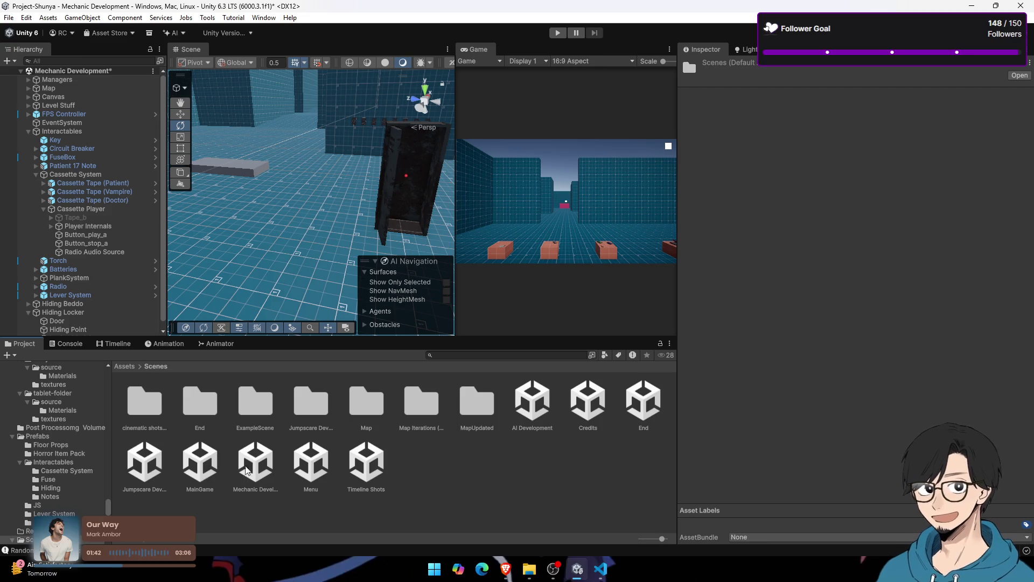
click(350, 461)
click(311, 462)
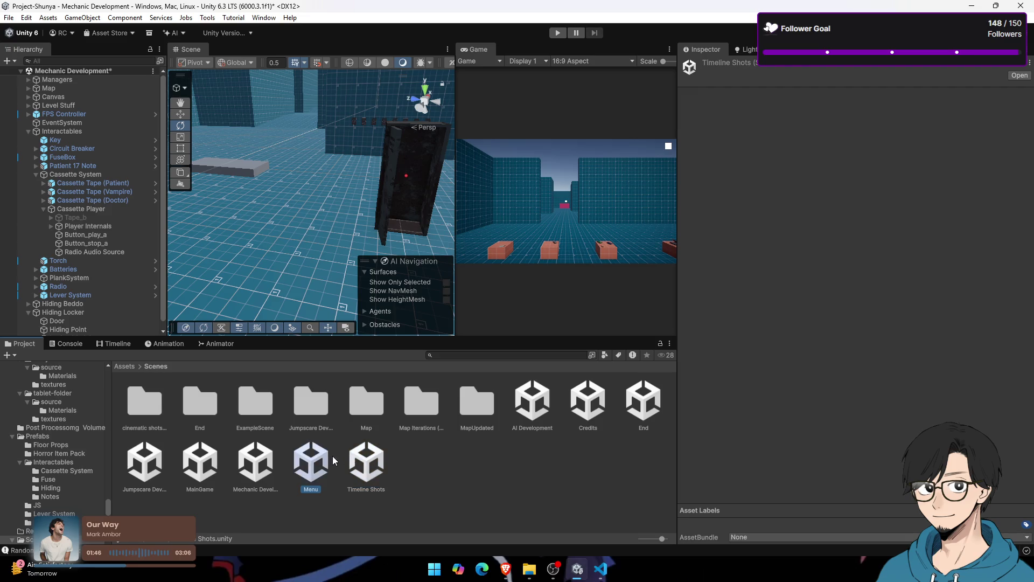
click(208, 480)
click(257, 479)
click(312, 478)
click(249, 480)
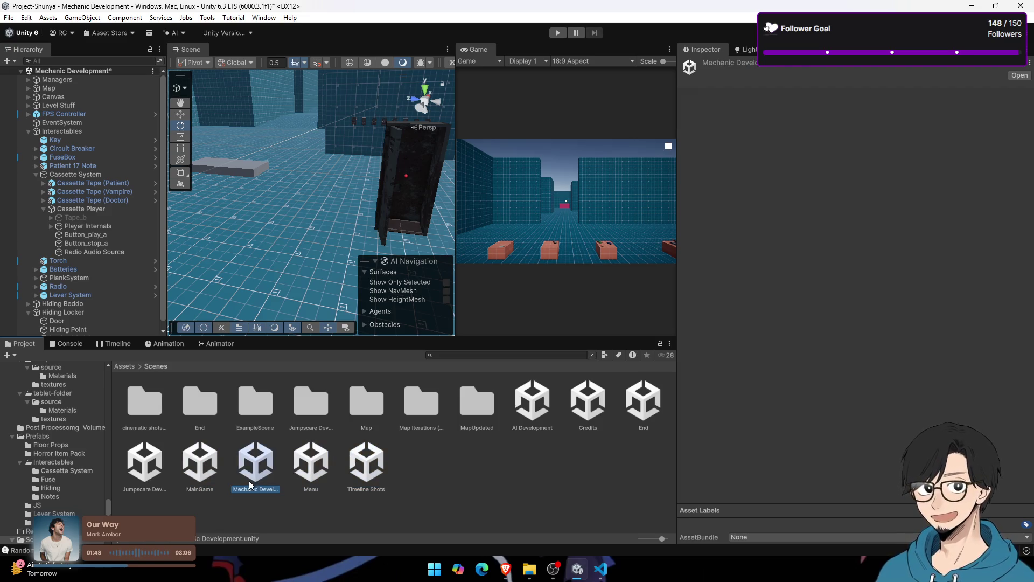
Step: Browse the scene files including End and Timeline Shots, ending on MainGame
mouse_move(400, 169)
mouse_down()
mouse_move(92, 151)
mouse_move(227, 207)
mouse_move(205, 200)
mouse_up()
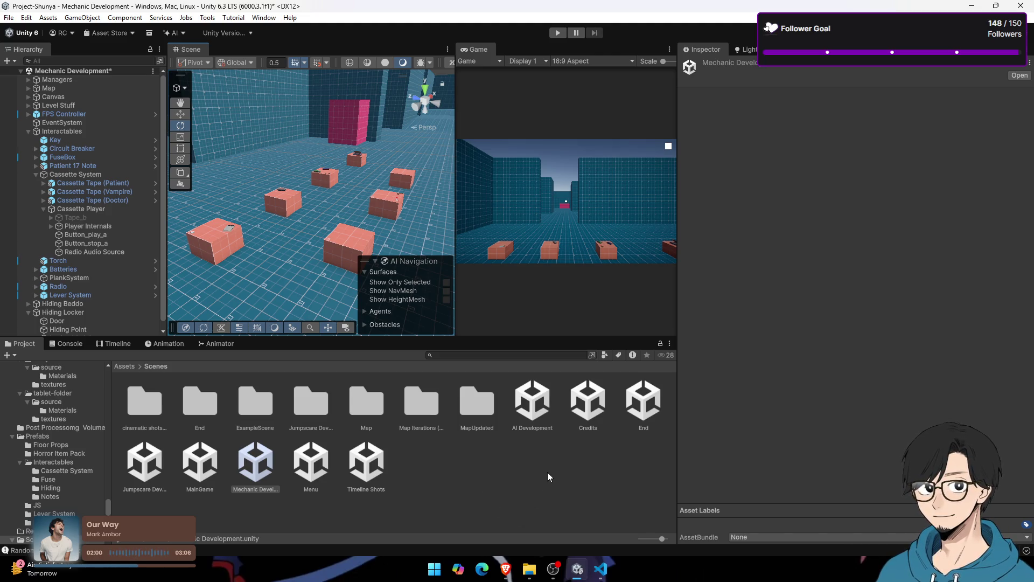
click(534, 415)
click(643, 404)
click(367, 462)
click(310, 462)
click(250, 468)
click(200, 463)
click(160, 474)
click(257, 470)
click(307, 470)
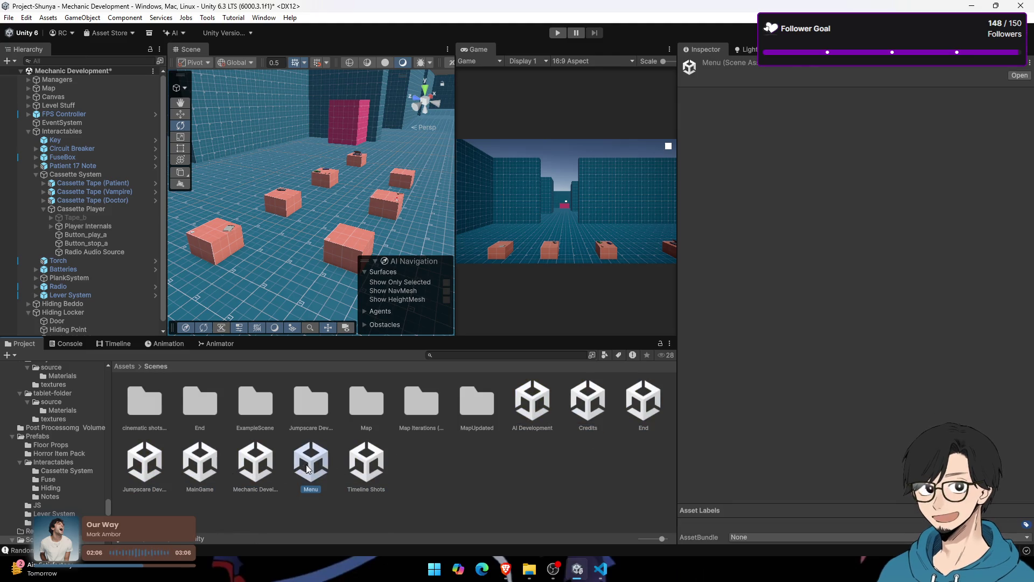
key(Right)
click(144, 464)
click(209, 473)
click(366, 474)
click(194, 469)
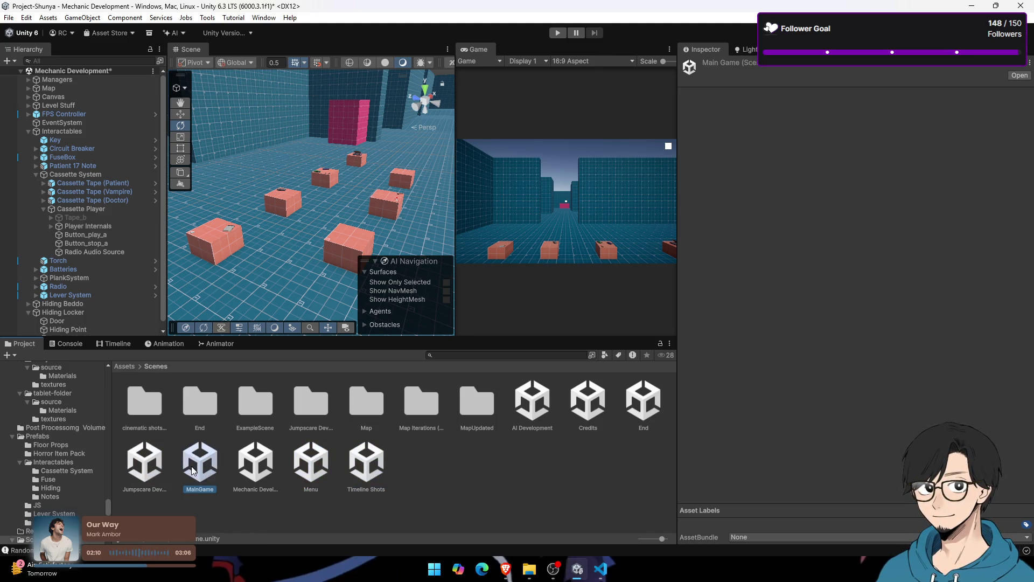
Step: Open the MainGame scene, saving the modified Mechanic Development scene first, and view it from the side
double_click(193, 470)
click(491, 306)
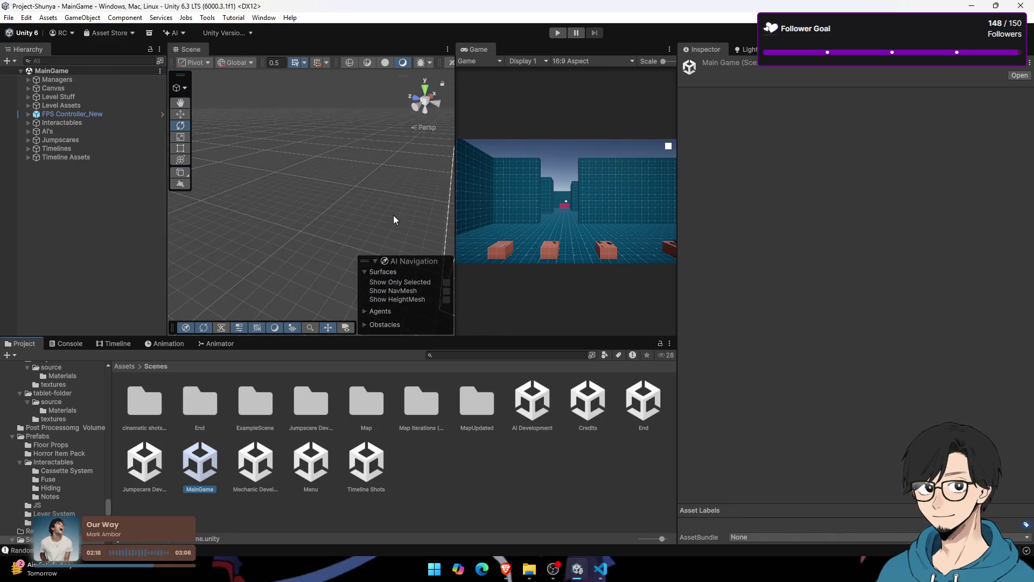
mouse_move(368, 190)
mouse_down()
mouse_move(208, 157)
mouse_move(859, 127)
mouse_move(818, 144)
mouse_move(160, 127)
mouse_move(99, 108)
mouse_move(400, 121)
mouse_move(302, 199)
mouse_move(363, 122)
mouse_move(510, 185)
mouse_move(344, 184)
mouse_move(341, 163)
mouse_up()
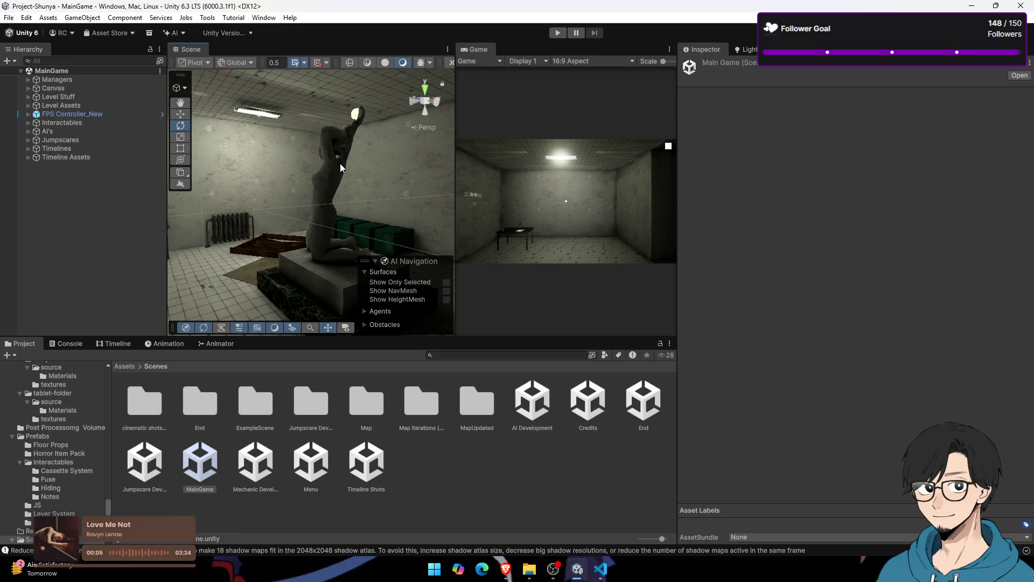
Step: Fly through the dark MainGame corridors, then reopen the Mechanic Development scene
drag(357, 163, 242, 139)
key(w)
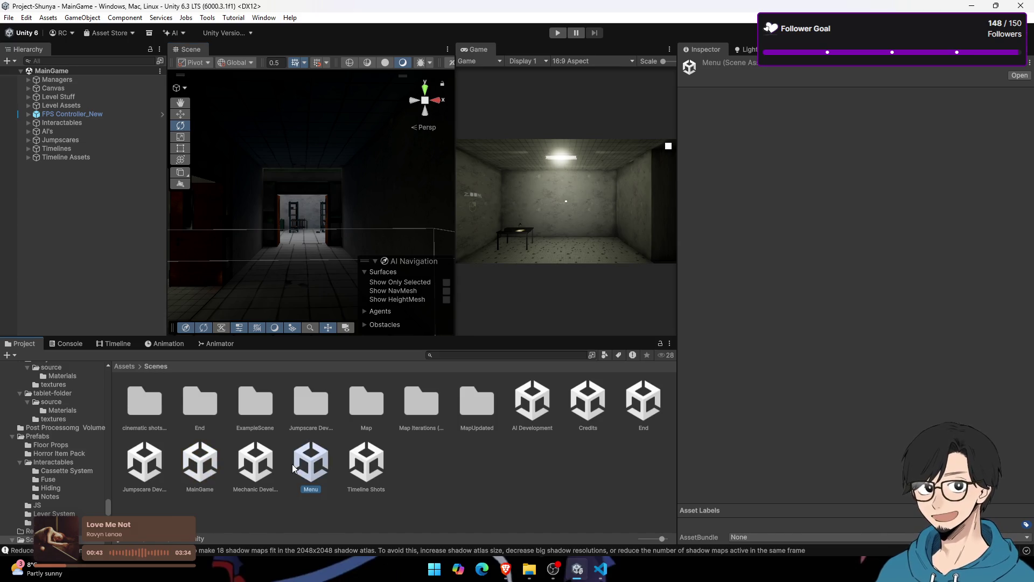
double_click(256, 462)
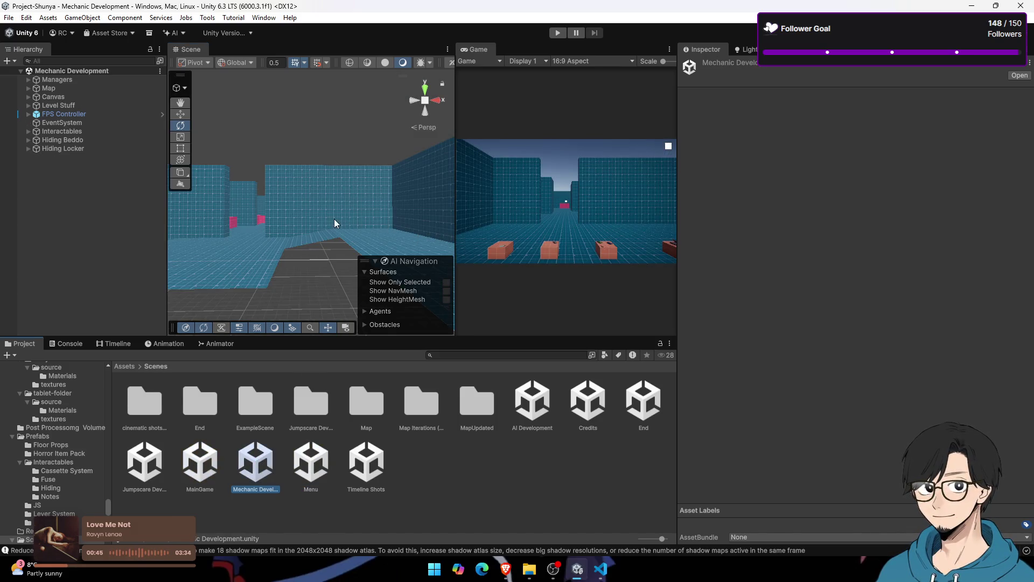
Step: Play-test Mechanic Development by walking the player up to the locker, then stop play mode
key(w)
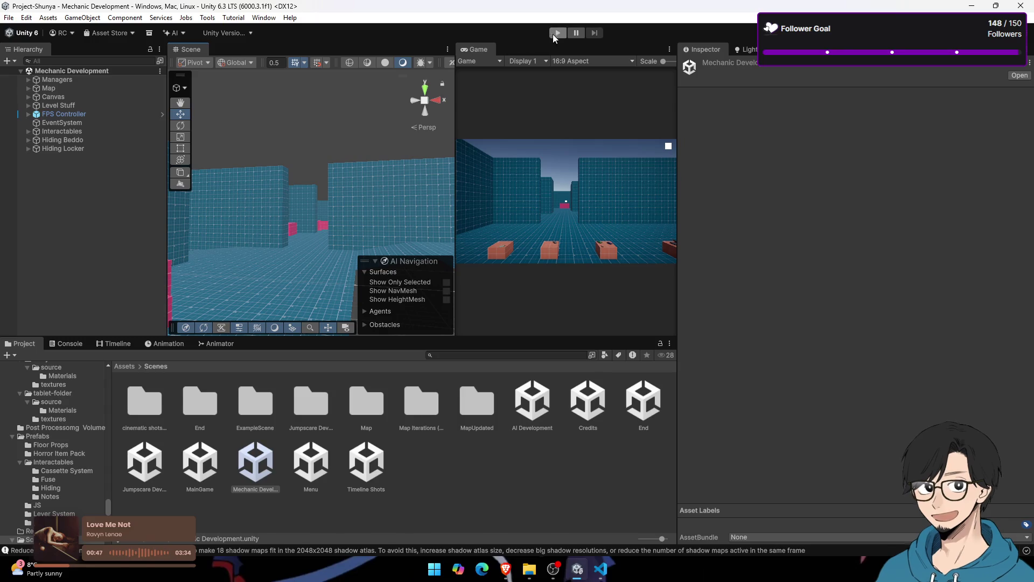
click(553, 34)
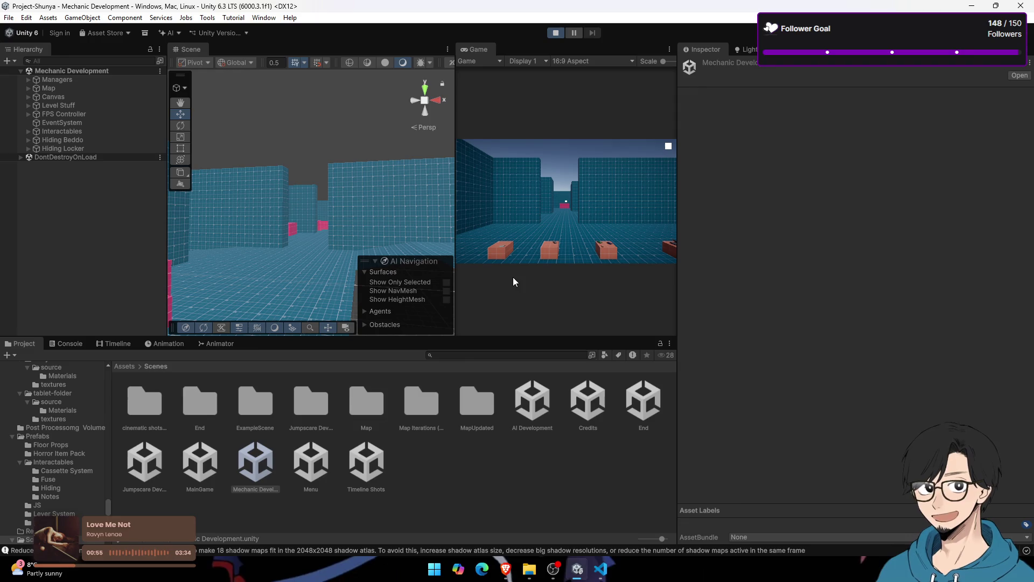
click(513, 167)
key(w)
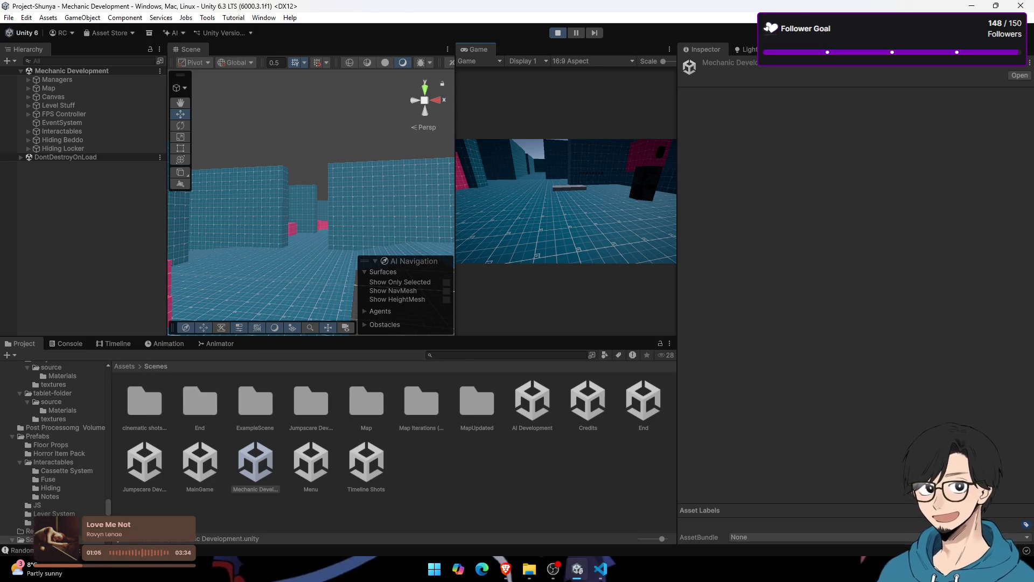
key(w)
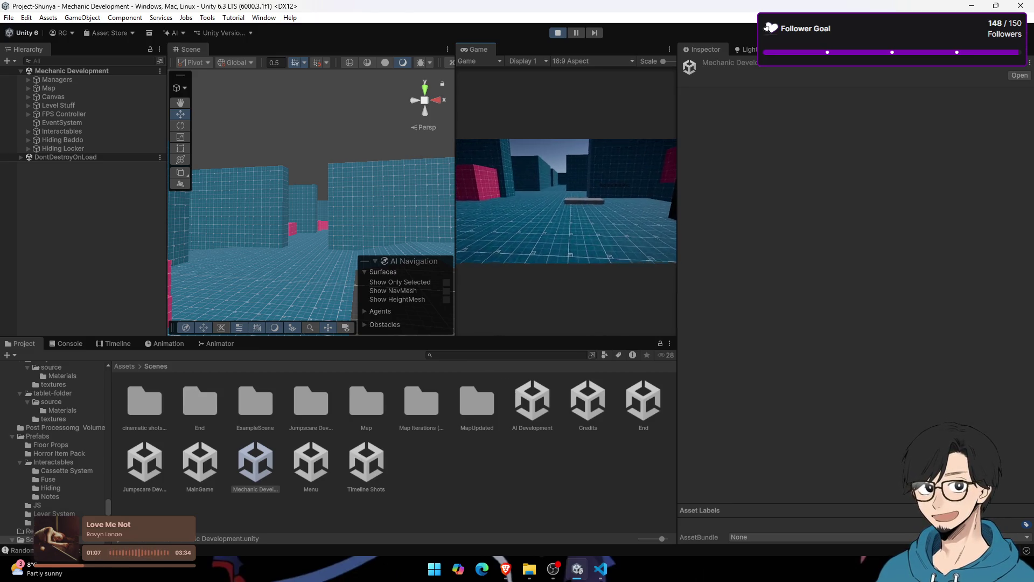
key(w)
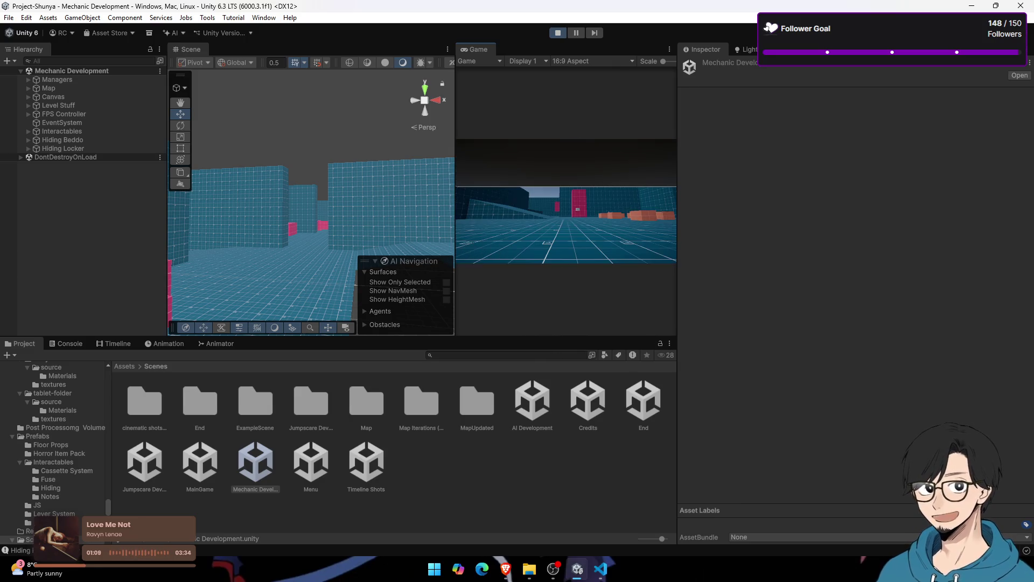
key(w)
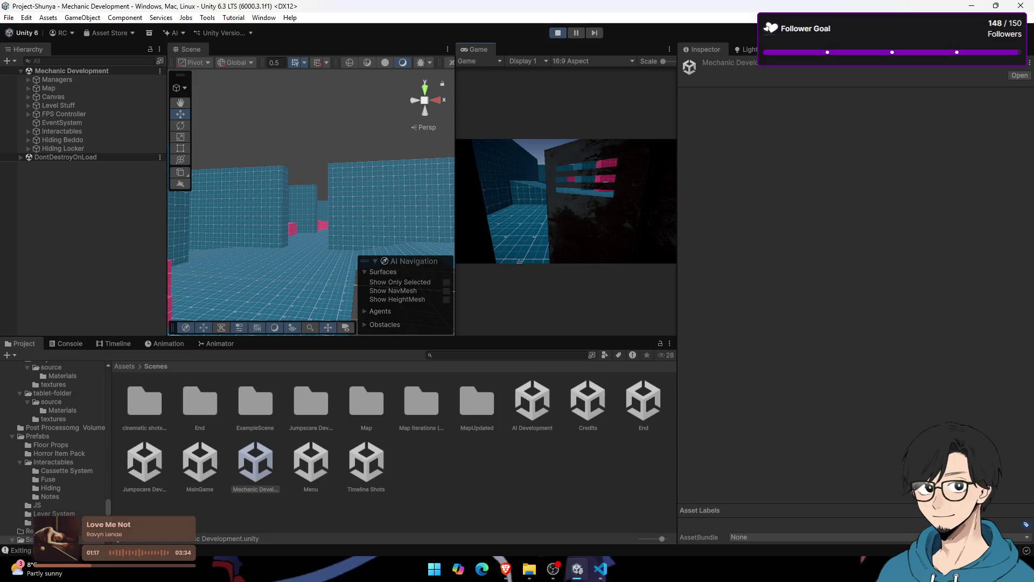
key(super)
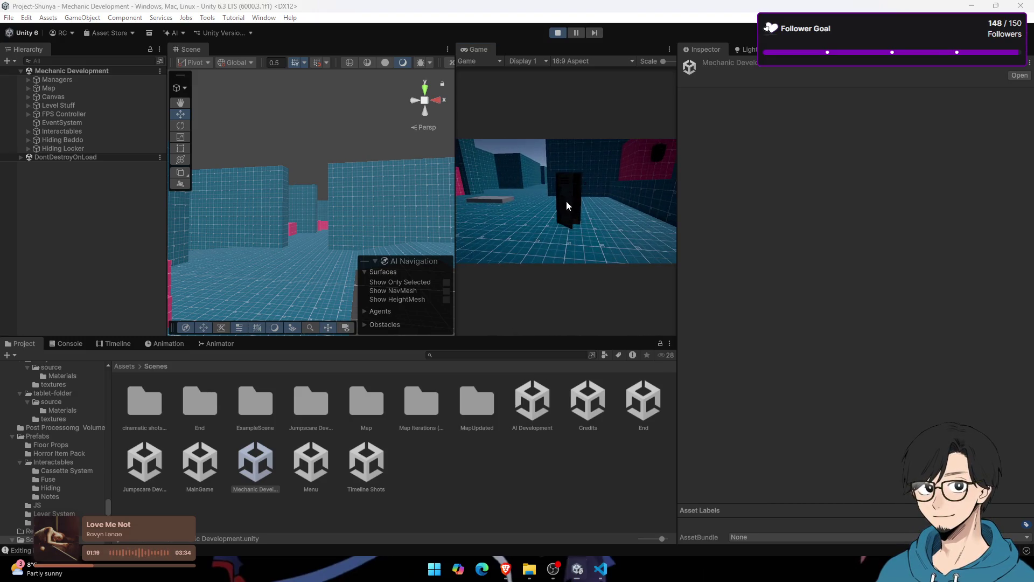
click(549, 35)
click(557, 33)
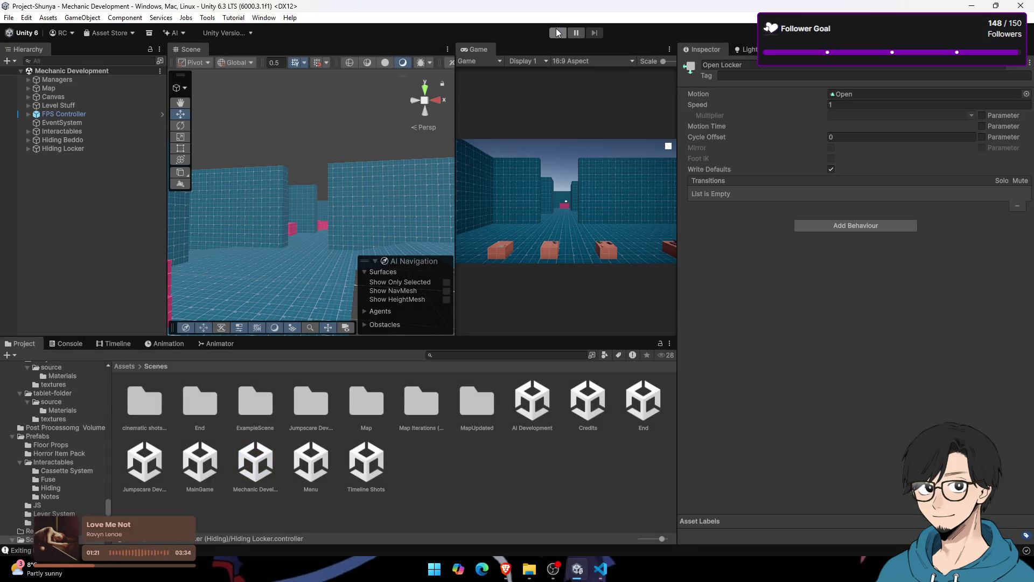